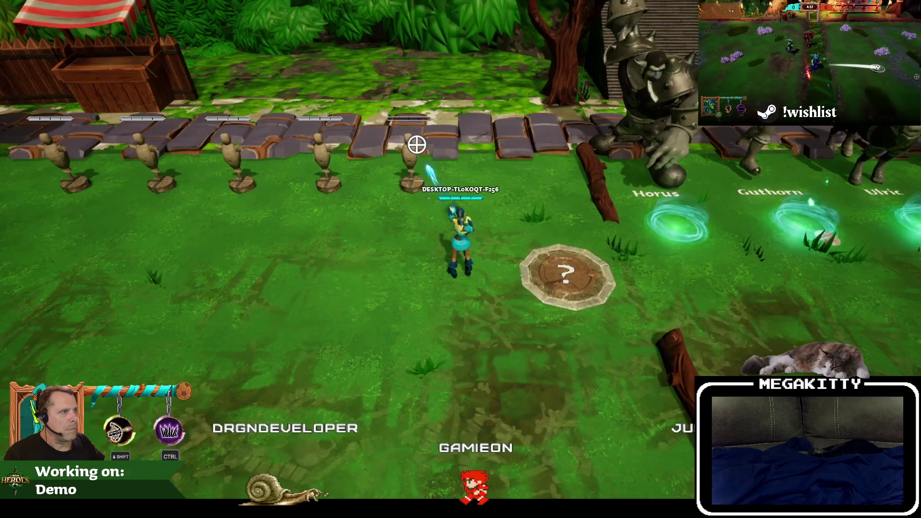
# Step: Run along the training dummies, attack one, then end the Play-In-Editor session
pyautogui.press('a')
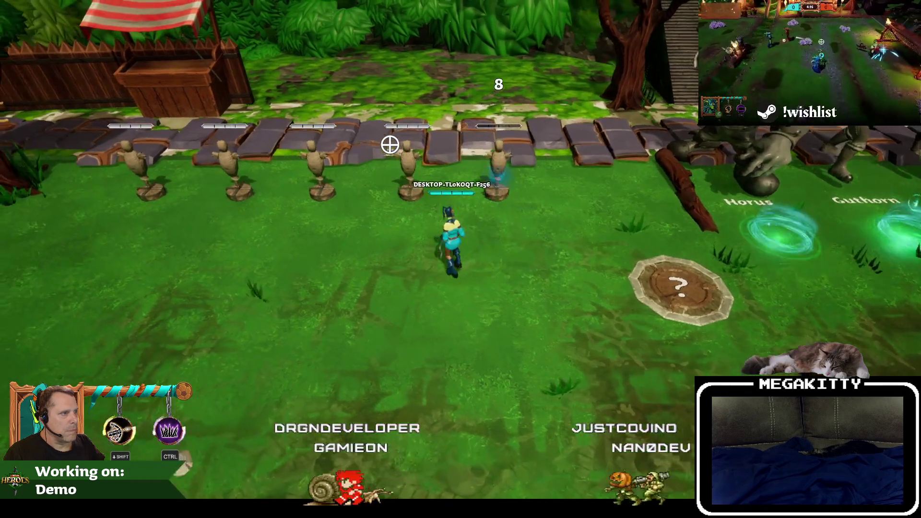
pyautogui.press('a')
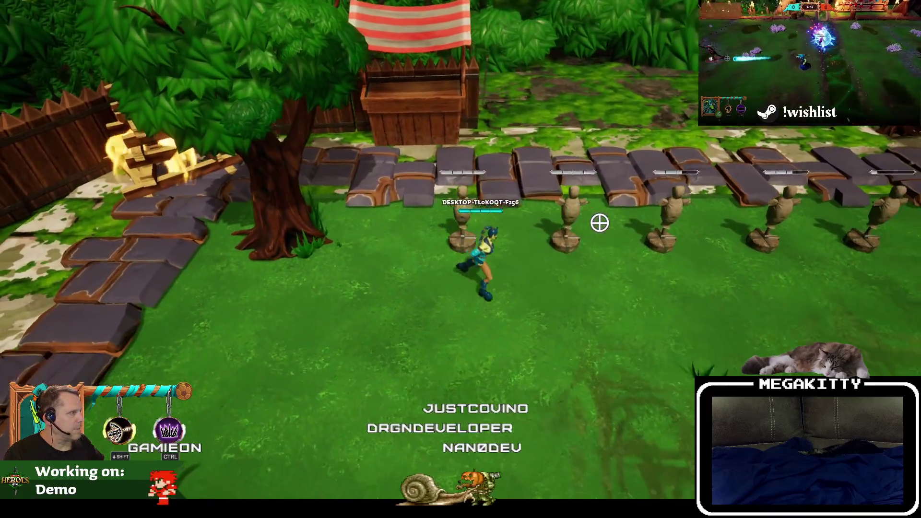
pyautogui.press('d')
pyautogui.click(510, 179)
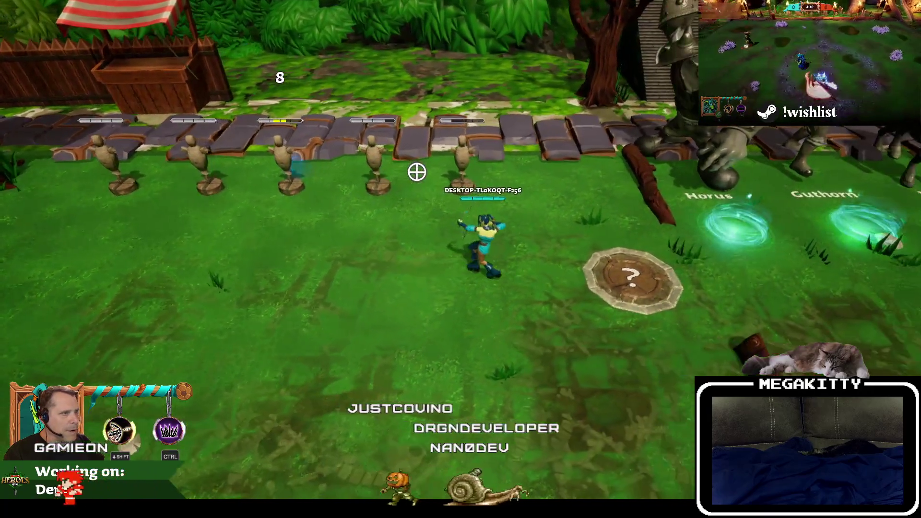
pyautogui.press('Escape')
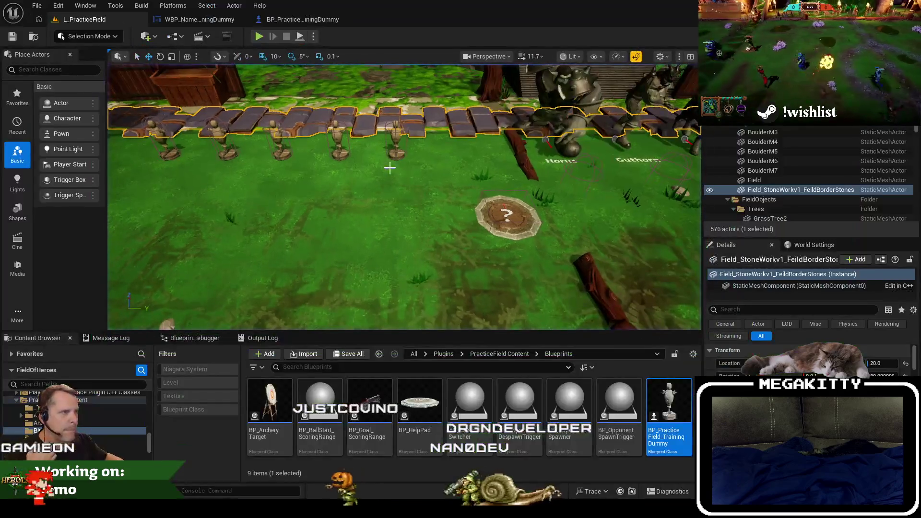
# Step: Delete the damage-display comment group and the Print String node from the EventGraph
pyautogui.scroll(-6, 382, 235)
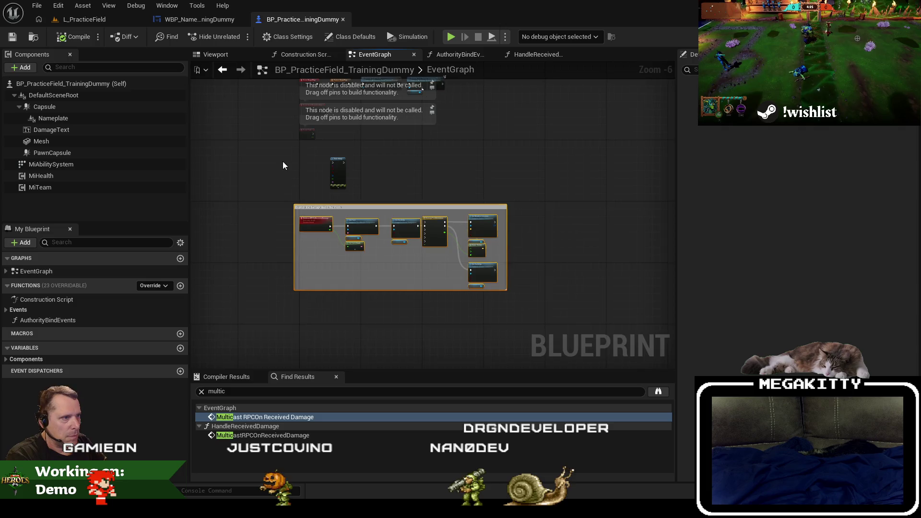
pyautogui.scroll(1, 330, 185)
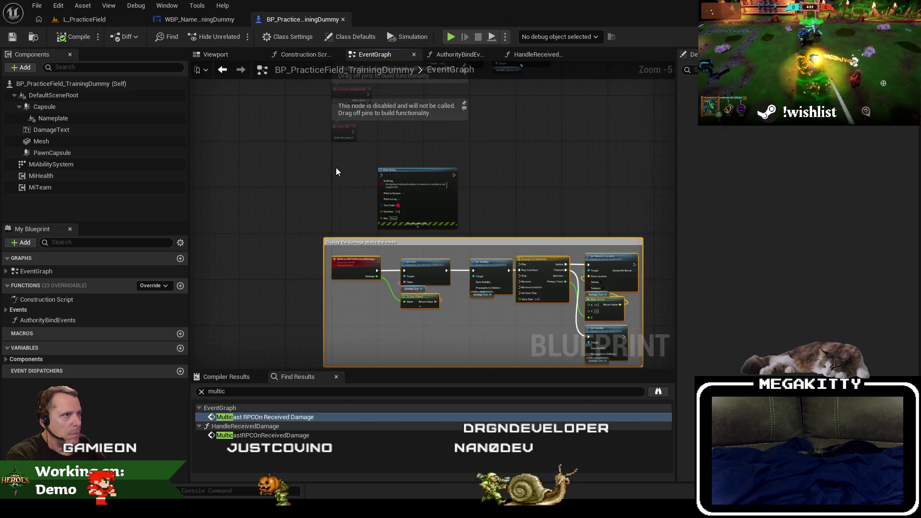
pyautogui.press('Delete')
pyautogui.moveTo(333, 154); pyautogui.dragTo(500, 242)
pyautogui.press('Delete')
pyautogui.press('Home')
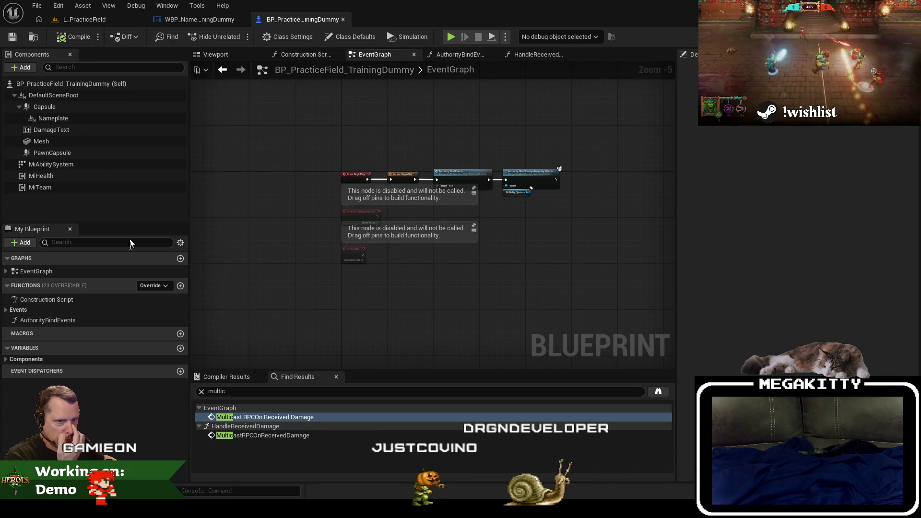
# Step: Find where AuthorityBindEvents is called in the EventGraph and delete that call node
pyautogui.doubleClick(72, 320)
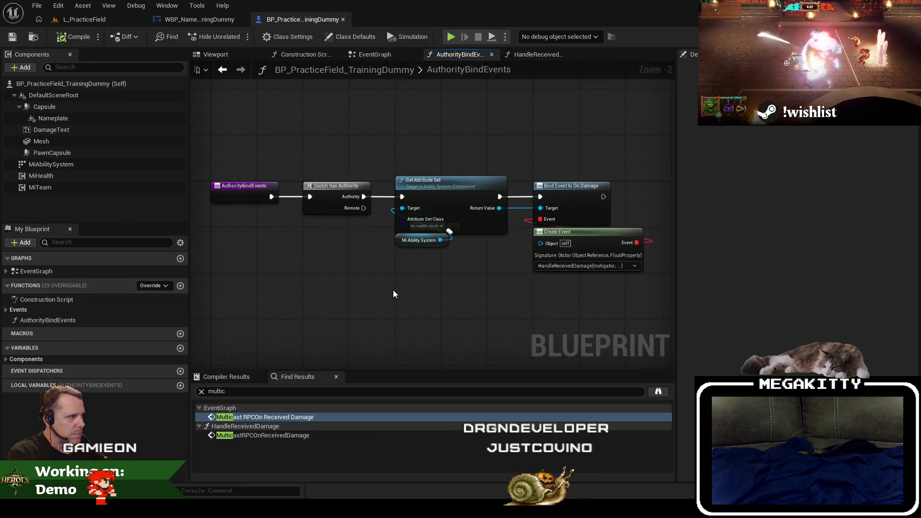
pyautogui.rightClick(73, 320)
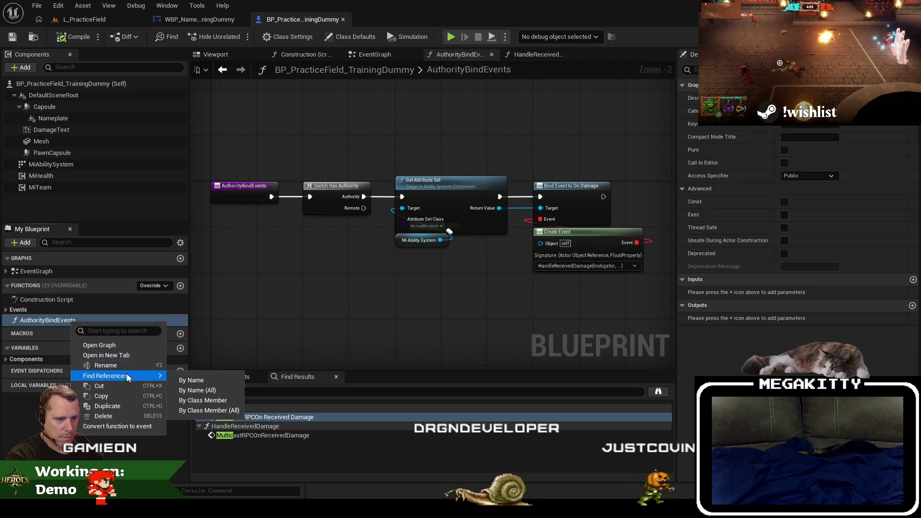
pyautogui.moveTo(127, 375)
pyautogui.click(201, 387)
pyautogui.click(244, 416)
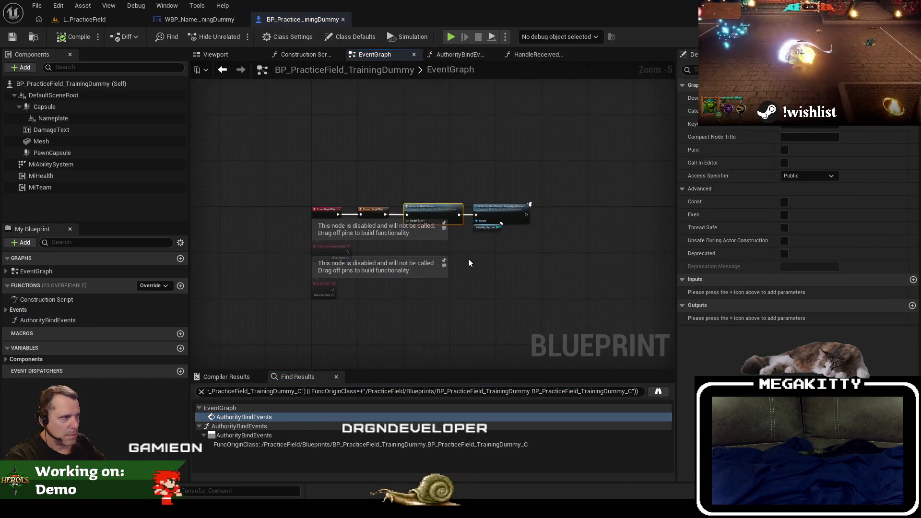
pyautogui.press('Delete')
# Step: Wire Parent: BeginPlay directly into Authority Give Startup Gameplay Effects and shift those nodes left
pyautogui.moveTo(302, 215)
pyautogui.mouseDown()
pyautogui.moveTo(566, 227)
pyautogui.moveTo(549, 215)
pyautogui.mouseUp()
pyautogui.moveTo(649, 267); pyautogui.dragTo(532, 184)
pyautogui.moveTo(604, 191); pyautogui.dragTo(406, 189)
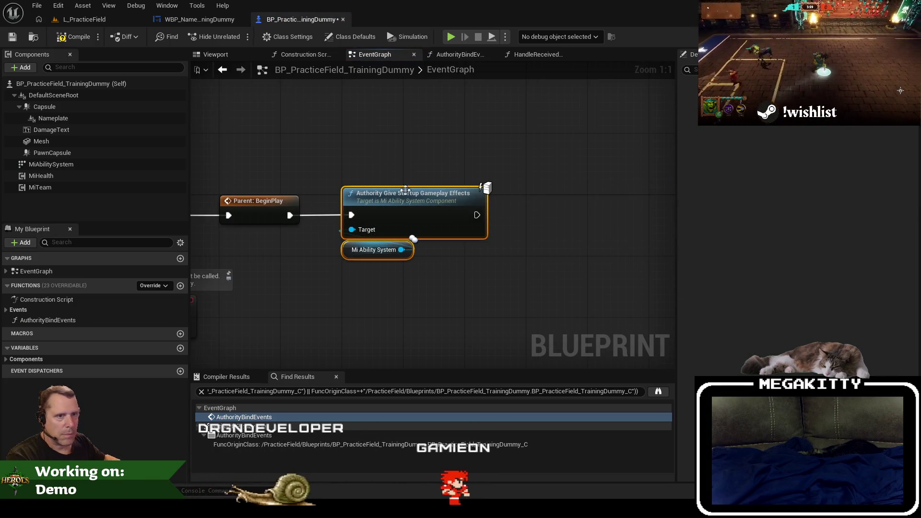
# Step: Delete the AuthorityBindEvents function, then return to L_PracticeField with a full-screen viewport
pyautogui.click(47, 320)
pyautogui.press('Delete')
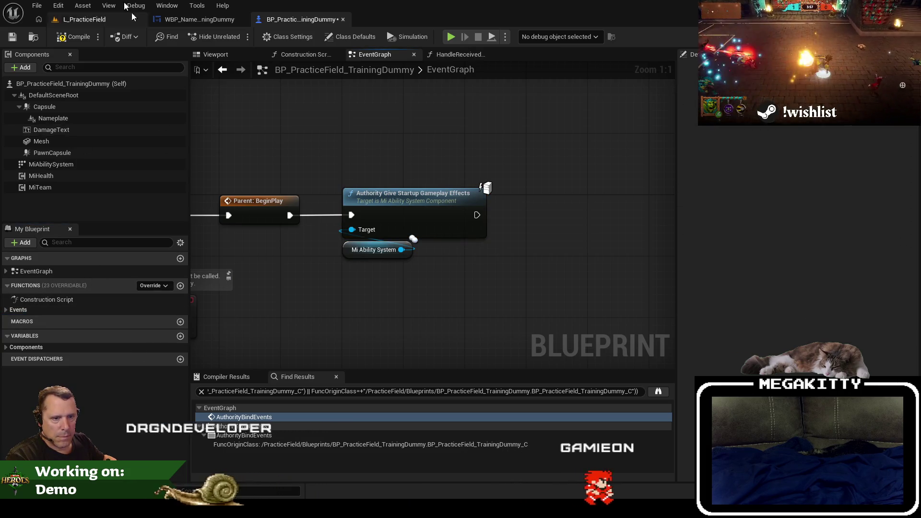
pyautogui.click(81, 19)
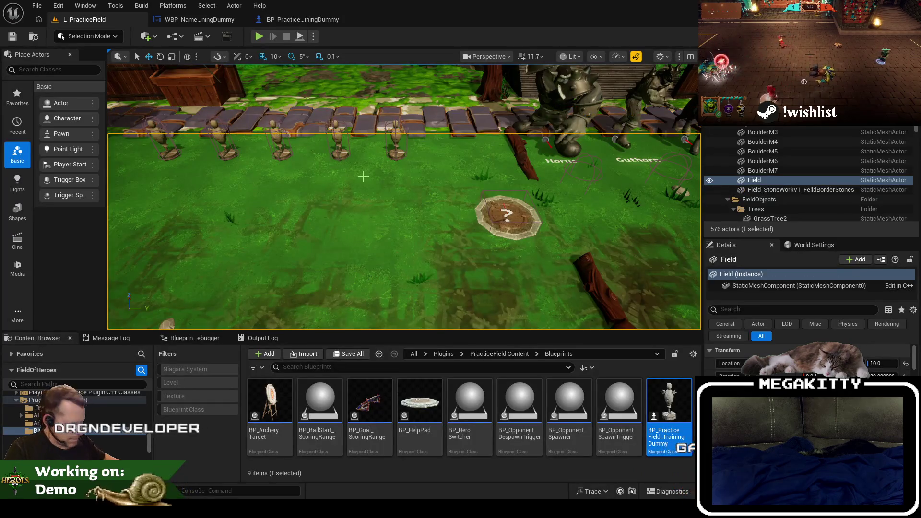
pyautogui.press('F11')
pyautogui.hotkey('alt', 'p')
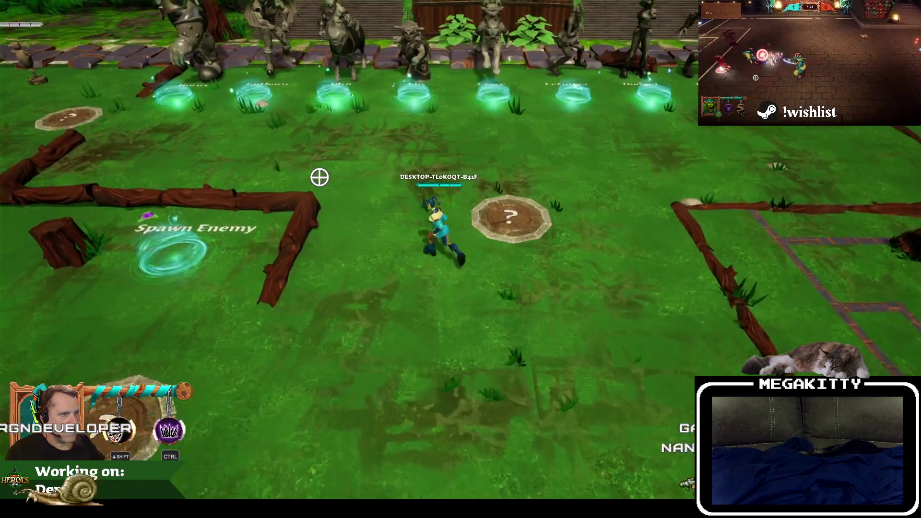
pyautogui.press('a')
pyautogui.press('w')
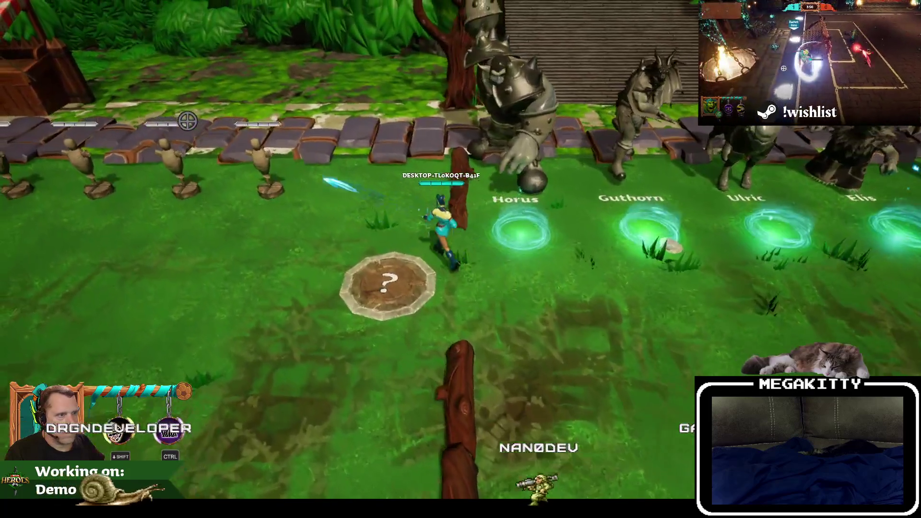
pyautogui.click(187, 121)
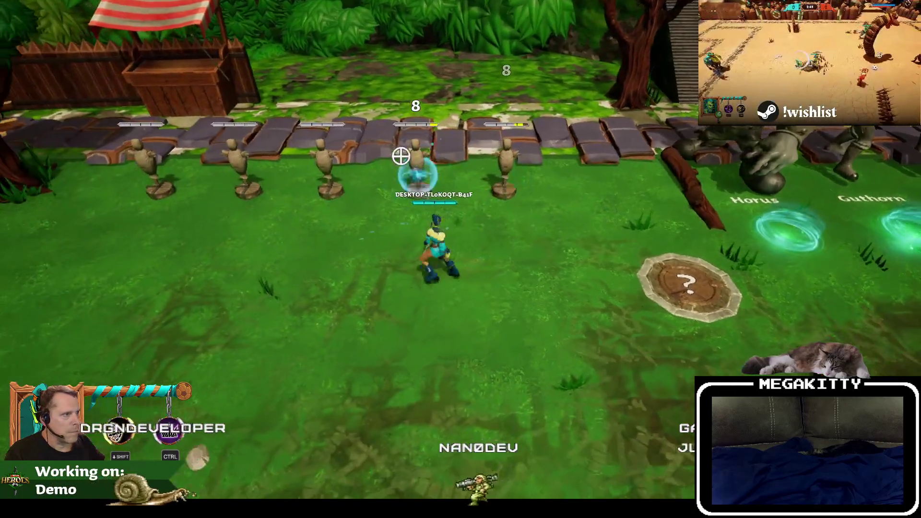
pyautogui.click(403, 151)
pyautogui.press('d')
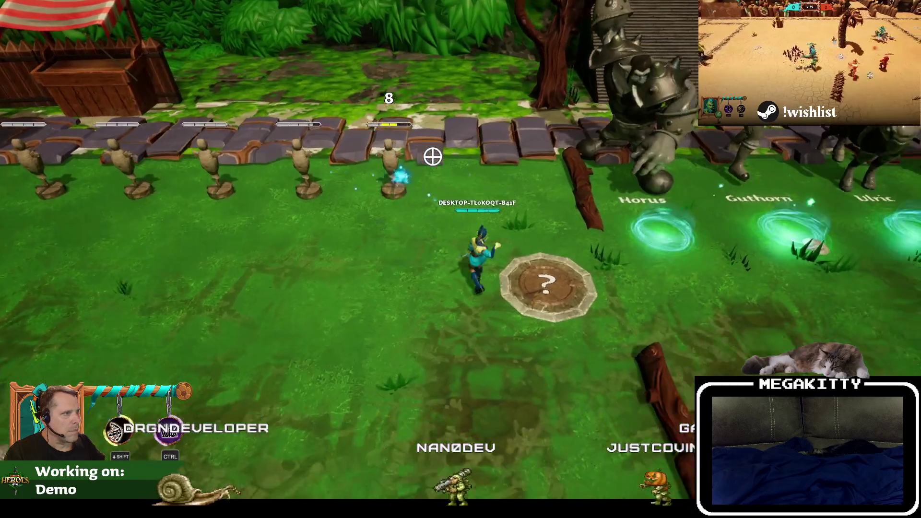
pyautogui.press('s')
pyautogui.press('a')
pyautogui.press('w')
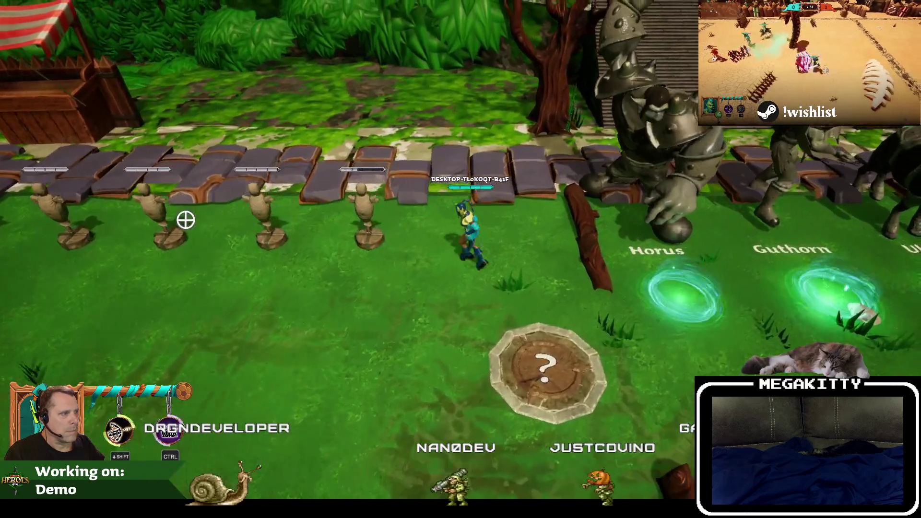
pyautogui.click(143, 225)
pyautogui.press('s')
pyautogui.press('d')
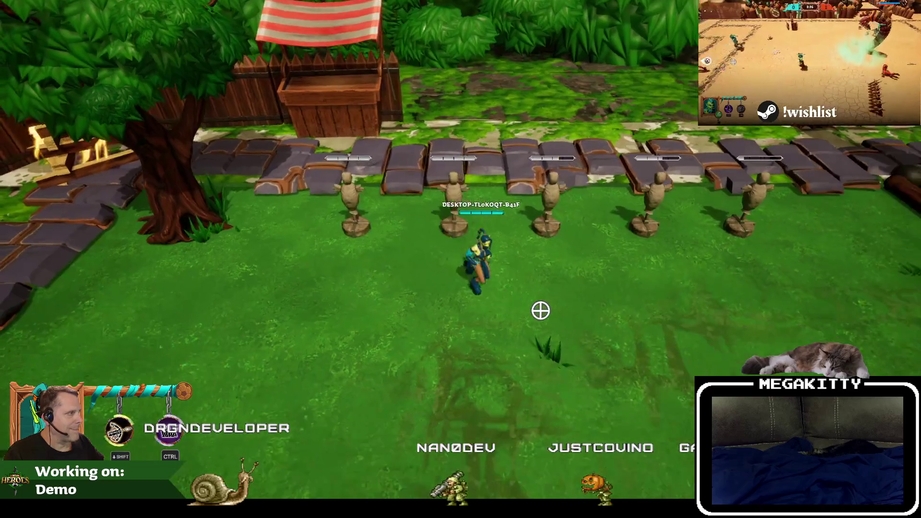
pyautogui.press('Escape')
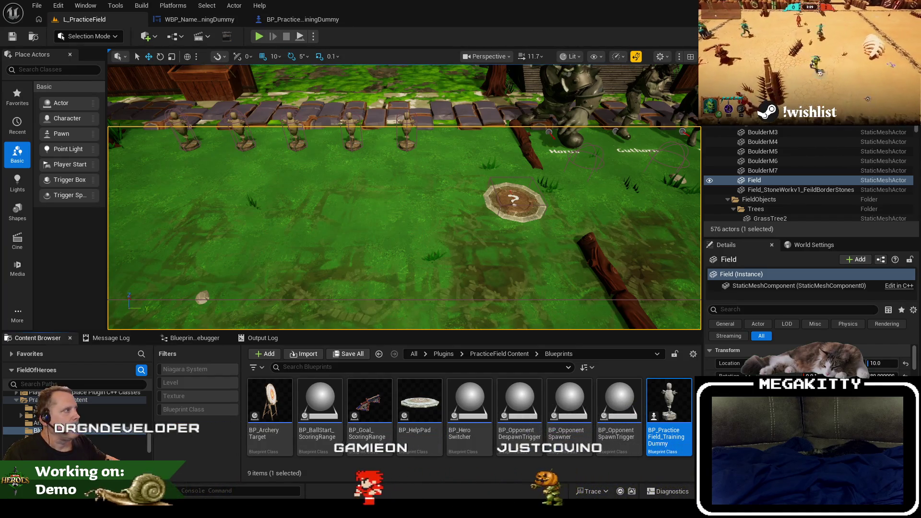
# Step: Switch to Visual Studio, bring up Pending Changes, and select all changes for check-in
pyautogui.hotkey('alt', 'Tab')
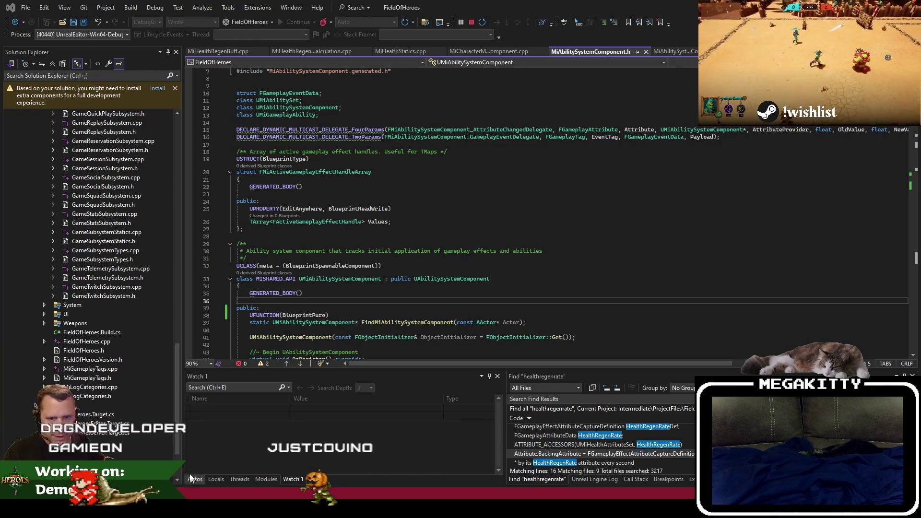
pyautogui.hotkey('alt', 'Tab')
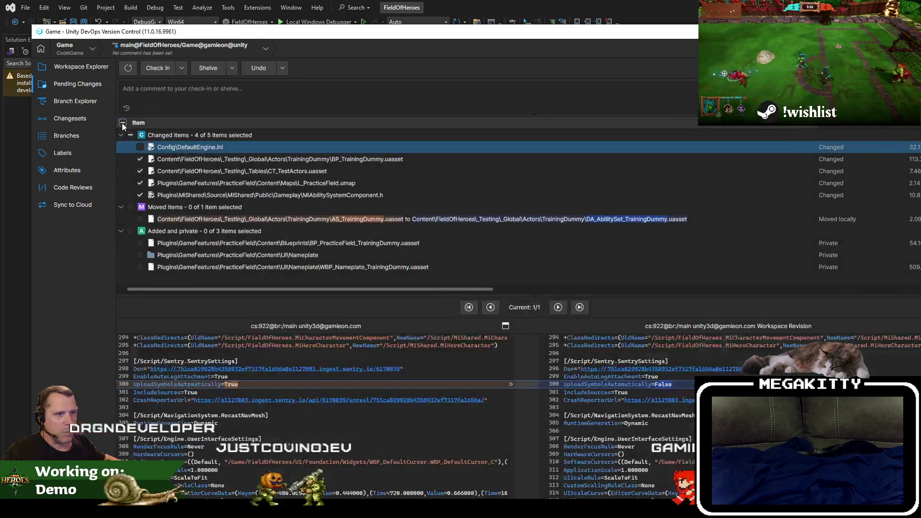
pyautogui.click(123, 123)
# Step: Untick DefaultEngine.ini and review diffs of CT_TestActors, the header, L_PracticeField and new dummy/nameplate assets
pyautogui.click(141, 147)
pyautogui.click(319, 174)
pyautogui.click(326, 192)
pyautogui.click(296, 183)
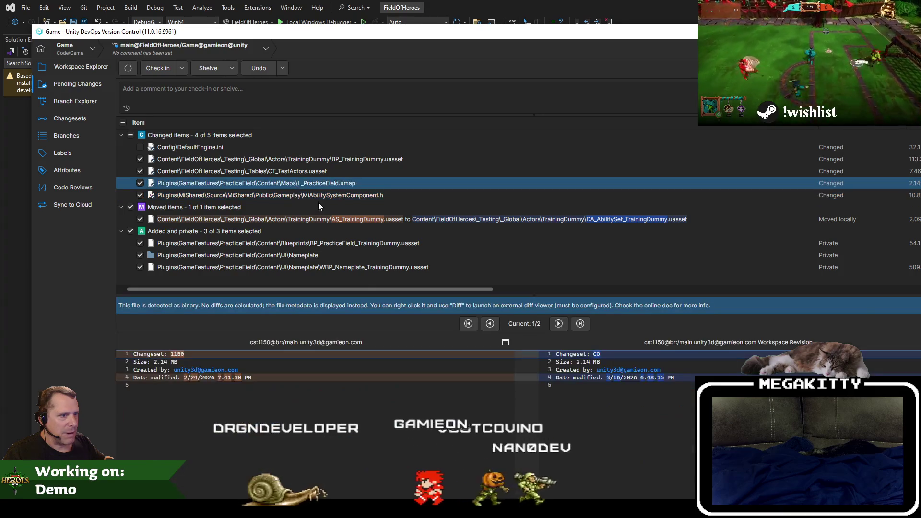
pyautogui.click(404, 246)
pyautogui.click(403, 254)
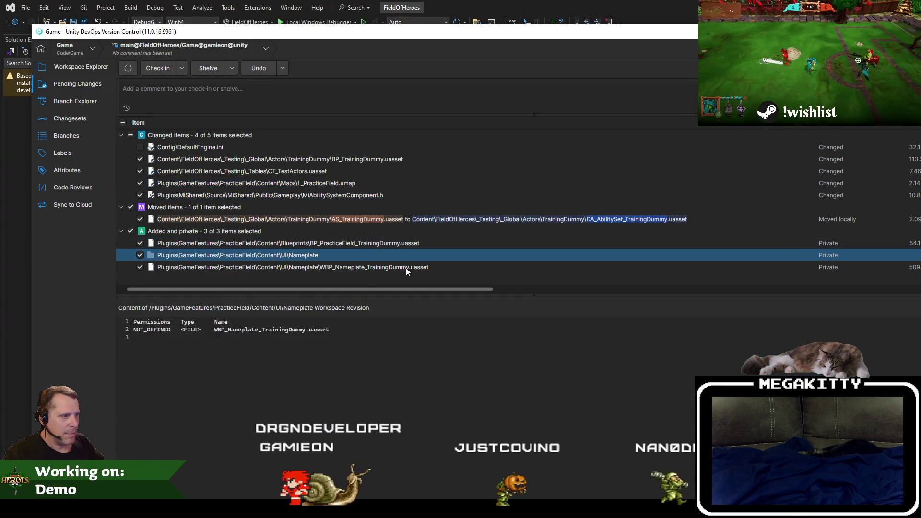
pyautogui.click(405, 266)
# Step: Recheck the CT_TestActors, L_PracticeField and MiAbilitySystemComponent.h diffs, then build in Visual Studio
pyautogui.click(336, 174)
pyautogui.click(332, 183)
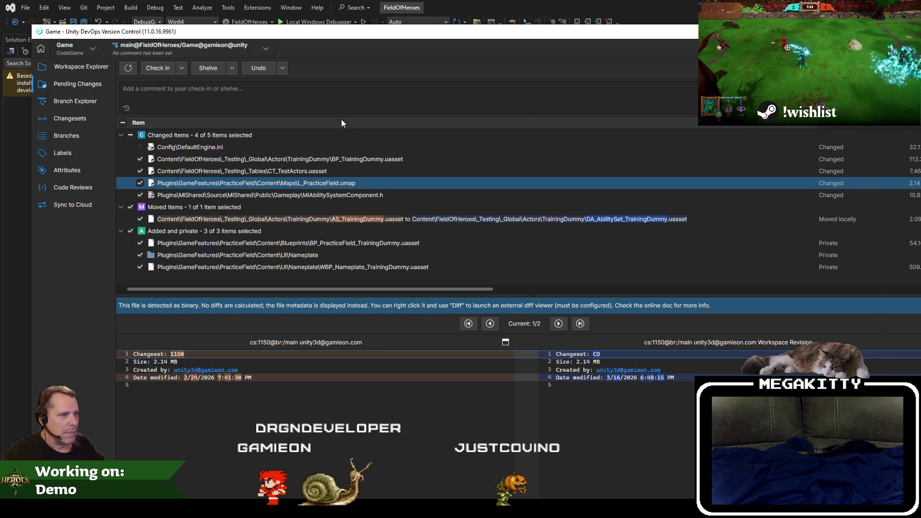
pyautogui.click(316, 88)
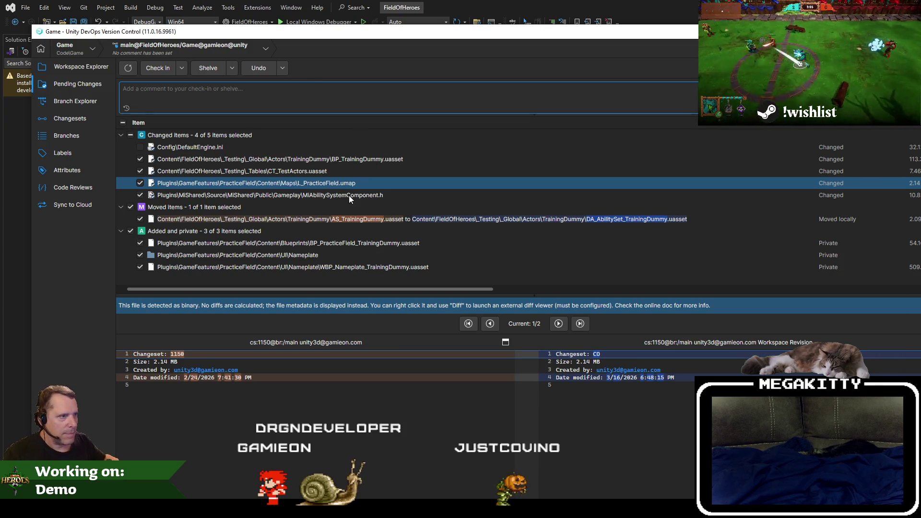
pyautogui.click(350, 195)
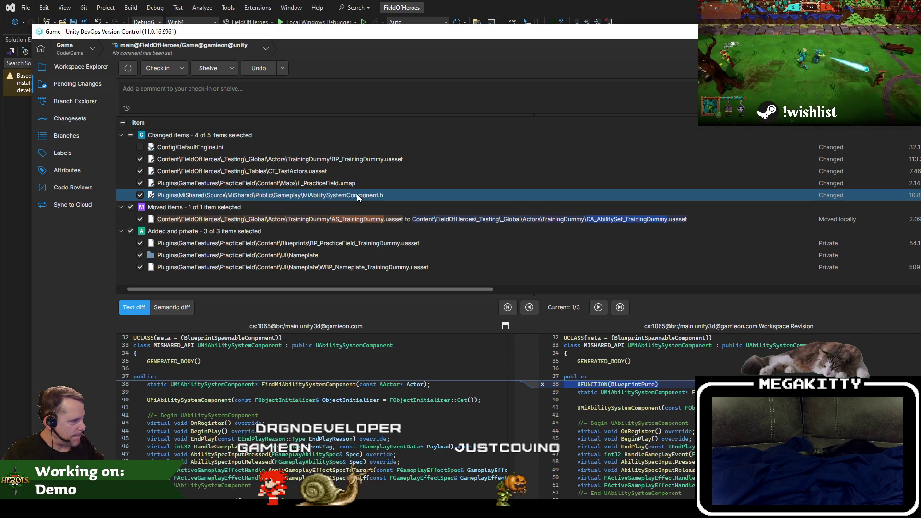
pyautogui.click(579, 4)
pyautogui.hotkey('ctrl', 'shift', 'b')
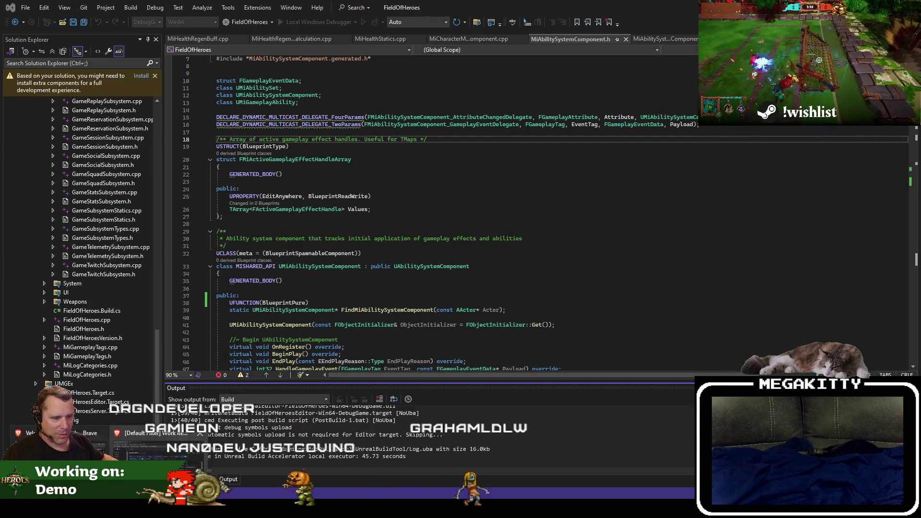
# Step: Put the cursor on line 36 in MiAbilitySystemComponent.h's public section, then return to Unreal Editor
pyautogui.moveTo(109, 508)
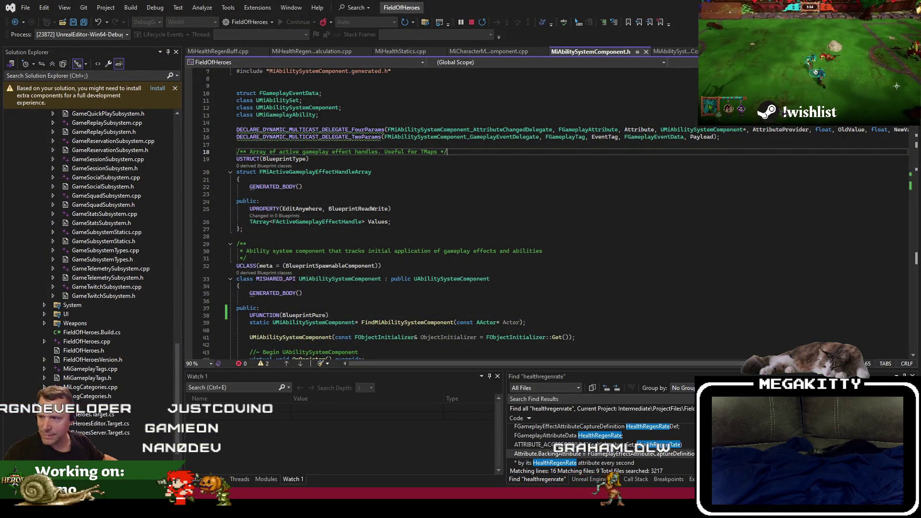
pyautogui.click(392, 280)
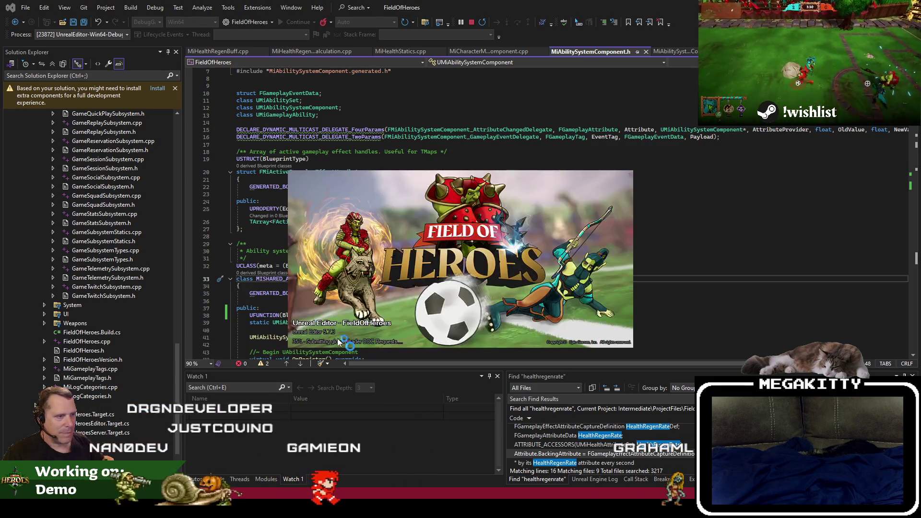
pyautogui.click(262, 302)
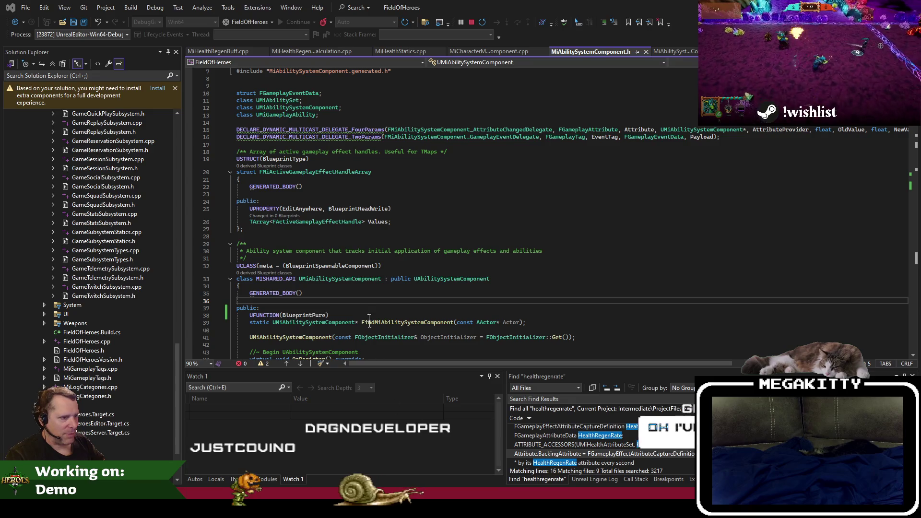
pyautogui.click(366, 302)
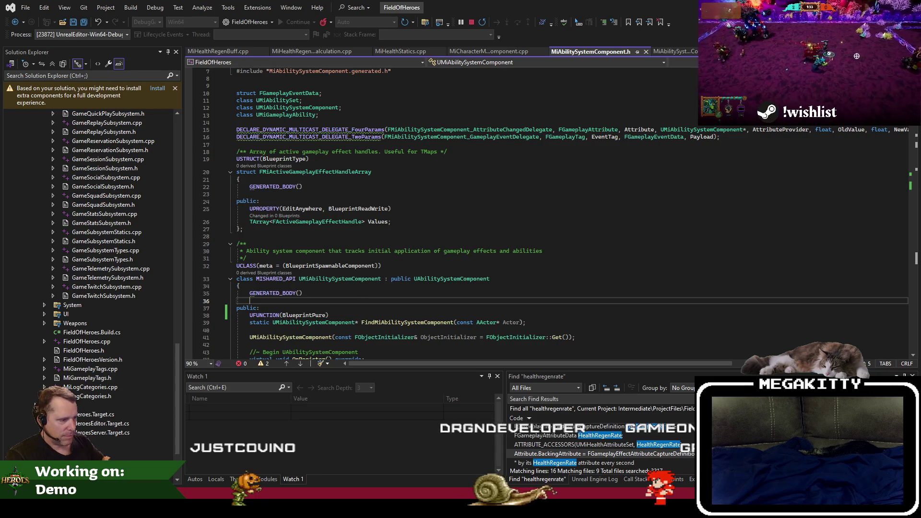
pyautogui.hotkey('alt', 'Tab')
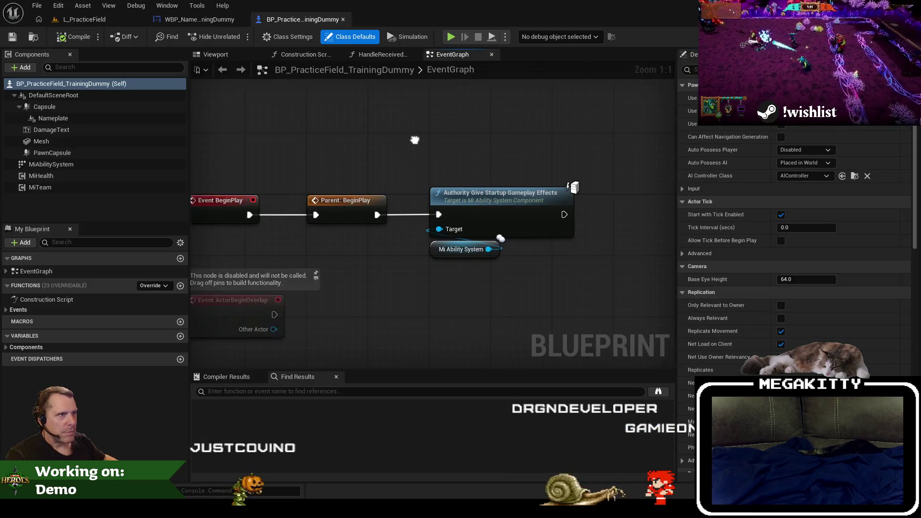
# Step: Inspect Event Tick and Update Last Health Values in WBP_Nameplate_TrainingDummy, then go back to L_PracticeField
pyautogui.click(194, 21)
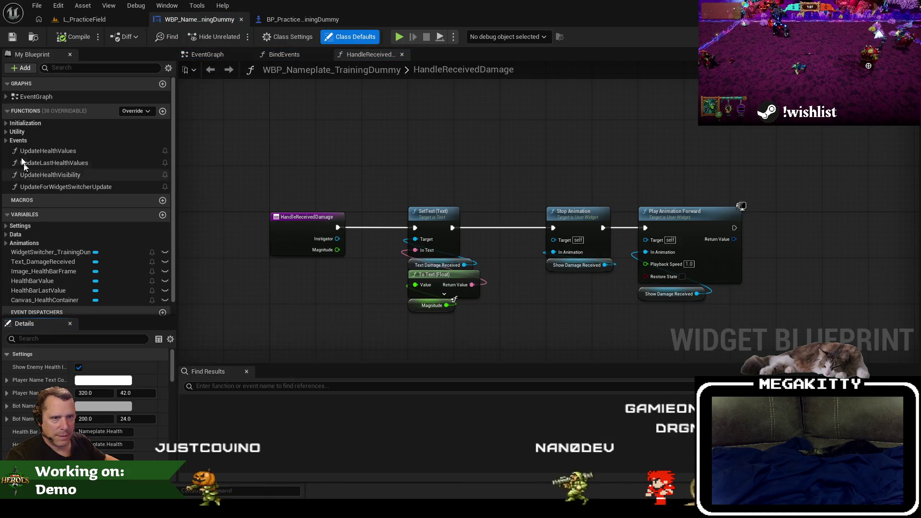
pyautogui.click(6, 97)
pyautogui.doubleClick(54, 130)
pyautogui.click(506, 207)
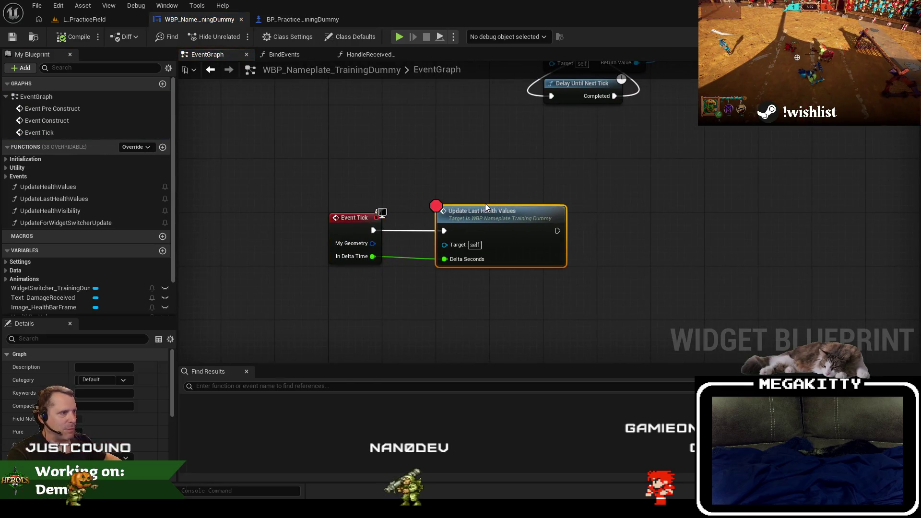
pyautogui.click(86, 19)
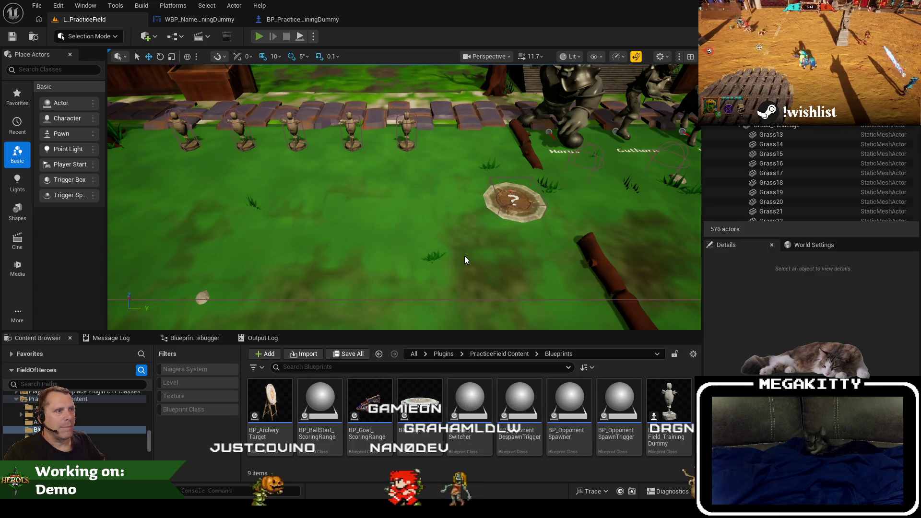
# Step: Play-test L_PracticeField briefly, glance at the nameplate blueprint, then play again to hit the breakpoint
pyautogui.hotkey('alt', 'p')
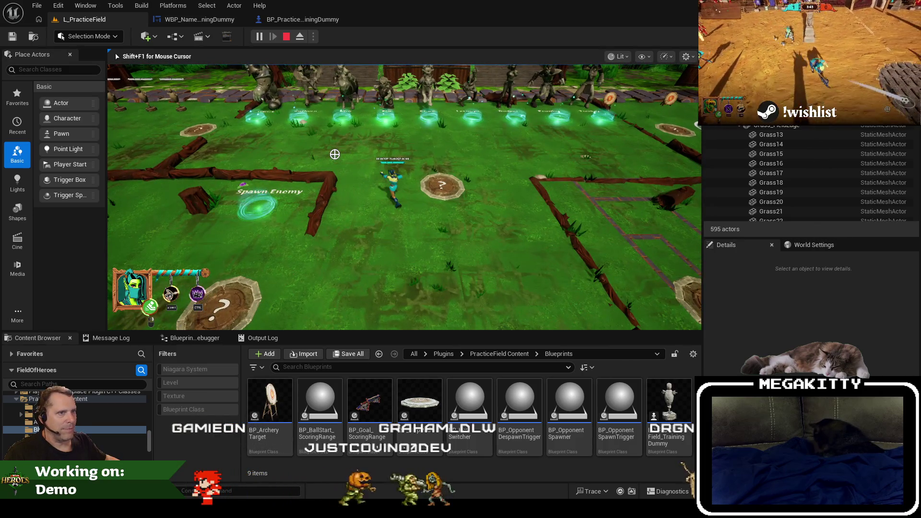
pyautogui.press('Escape')
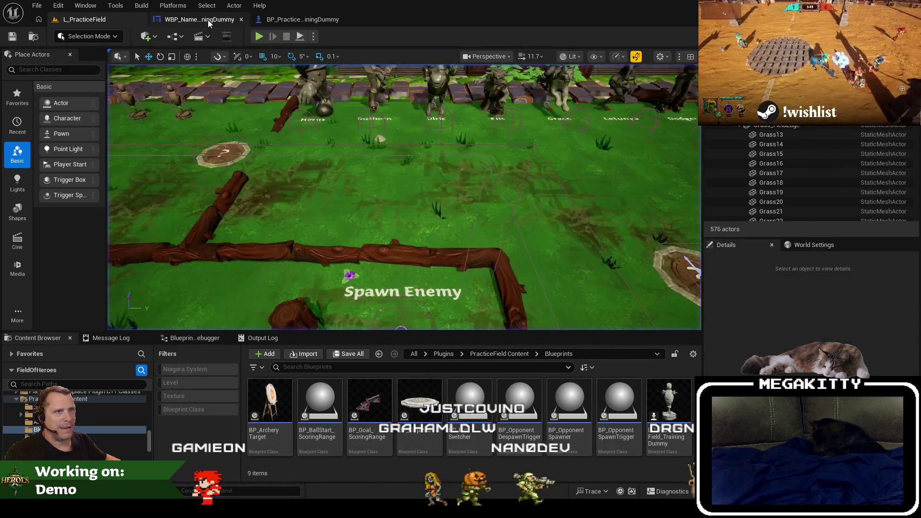
pyautogui.click(208, 19)
pyautogui.click(81, 19)
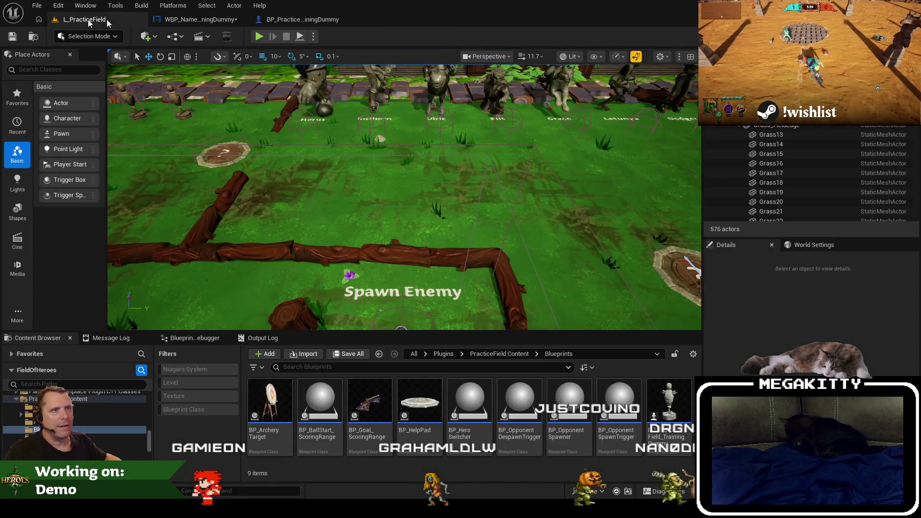
pyautogui.click(259, 39)
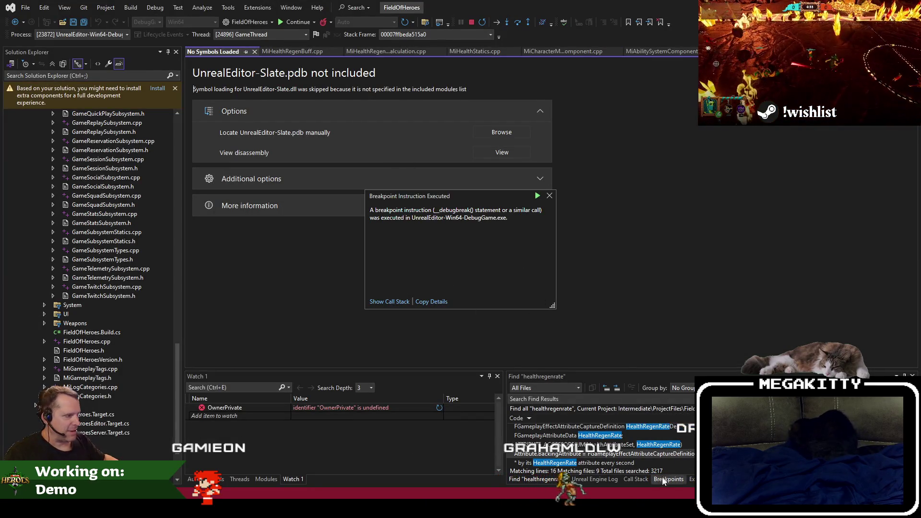
# Step: Check the Call Stack and Output for the breakpoint, then continue execution with F5
pyautogui.click(645, 479)
pyautogui.click(690, 479)
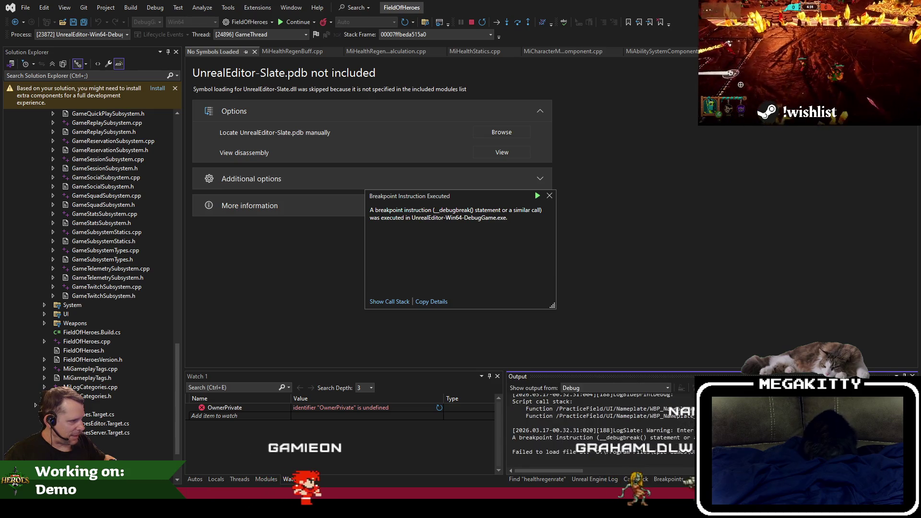
pyautogui.scroll(1, 688, 460)
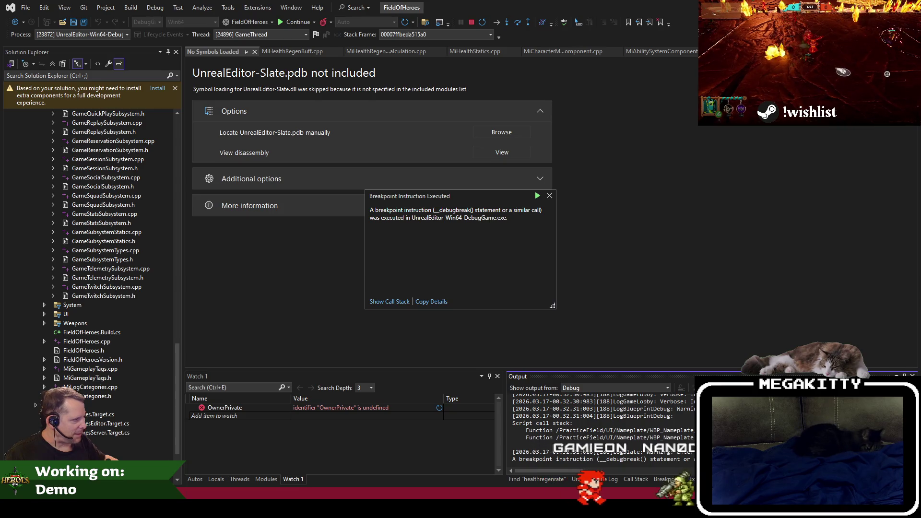
pyautogui.press('F5')
pyautogui.press('F5')
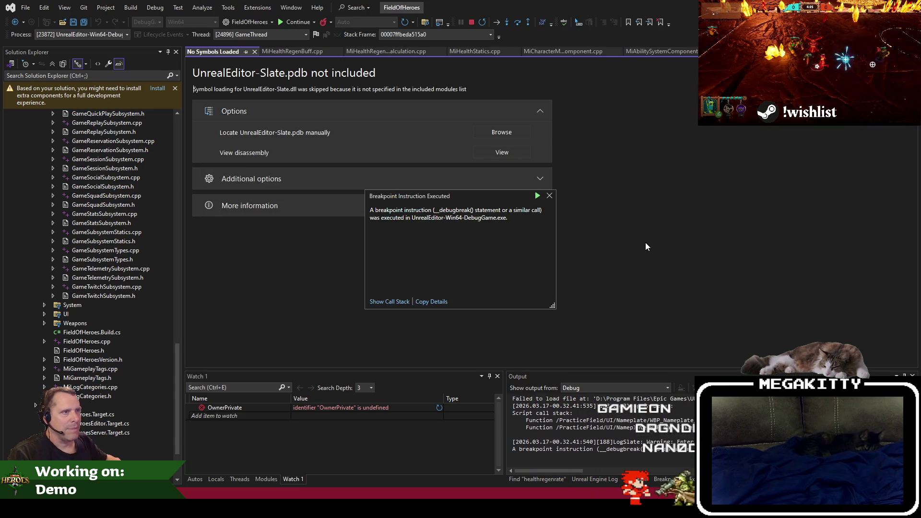
pyautogui.press('F5')
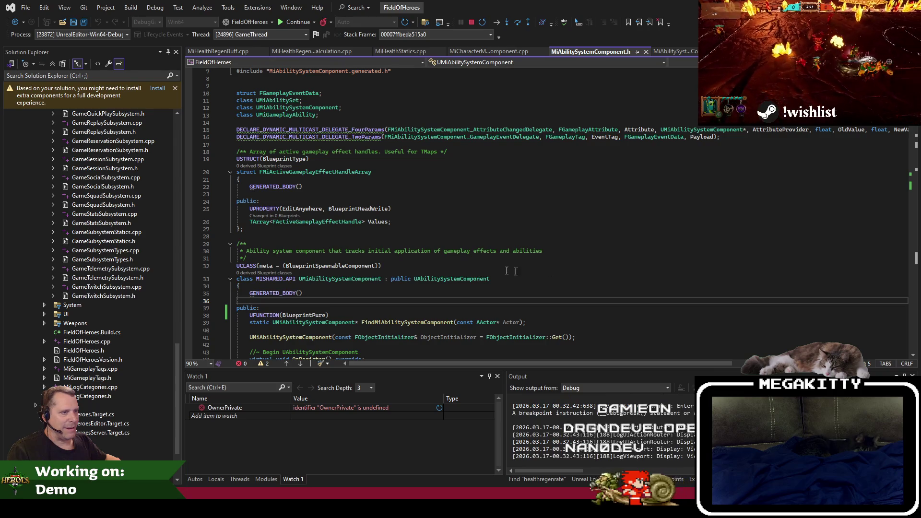
pyautogui.hotkey('alt', 'Tab')
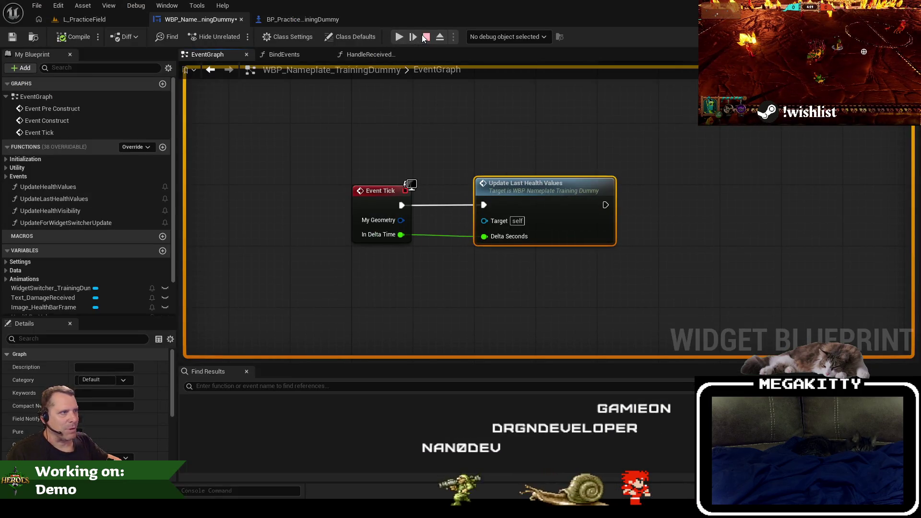
# Step: Stop the play session and close Unreal Editor without saving the nameplate blueprint
pyautogui.click(426, 37)
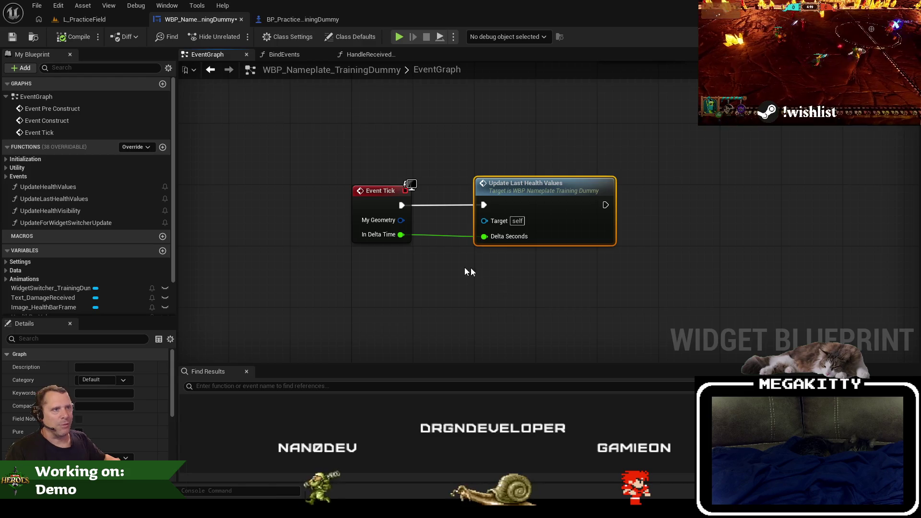
pyautogui.hotkey('alt', 'F4')
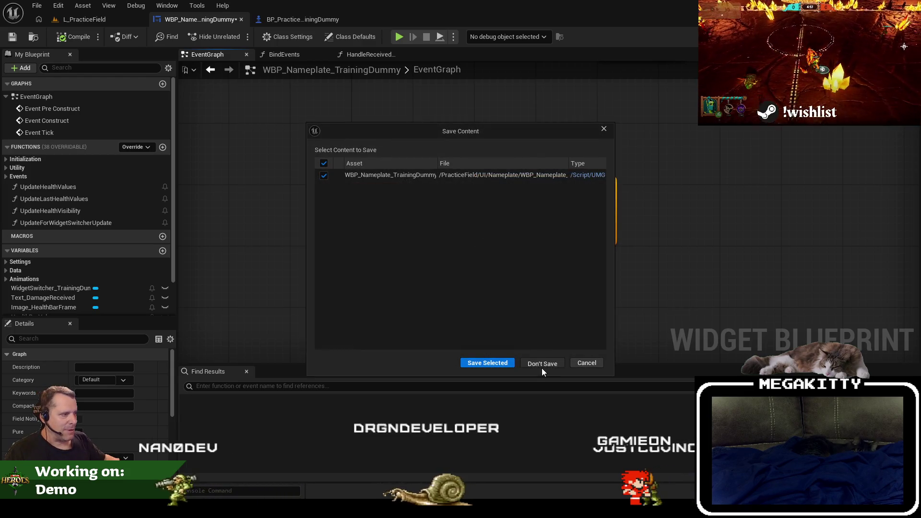
pyautogui.click(542, 367)
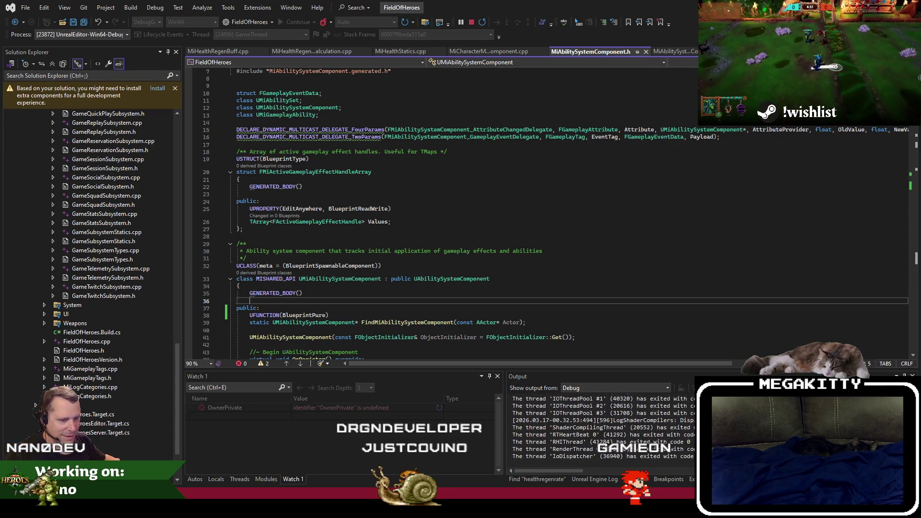
pyautogui.click(197, 506)
# Step: Alt+Tab to Unity DevOps Version Control's Pending Changes, with 4 of 5 changes marked
pyautogui.hotkey('alt', 'Tab')
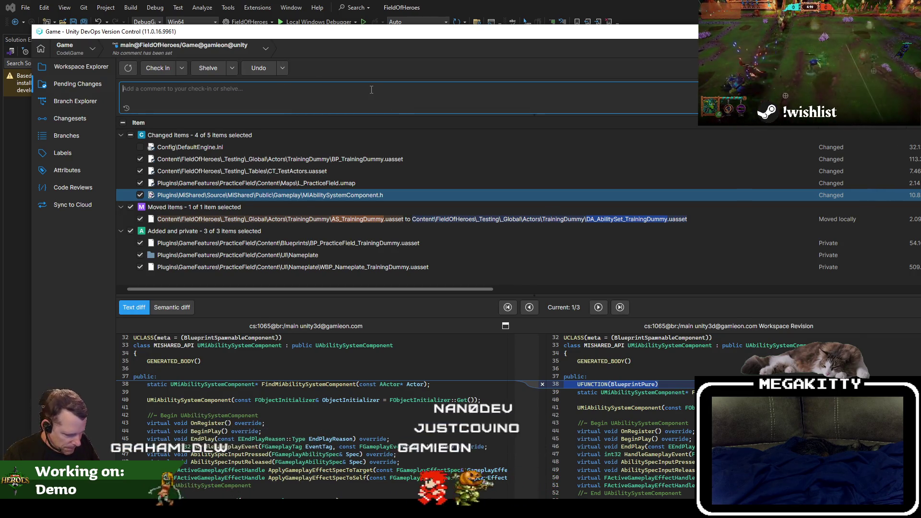
# Step: Check in the changes with the comment 'Refactored training dummy to show damage received in a nameplate'
pyautogui.write('Refactored')
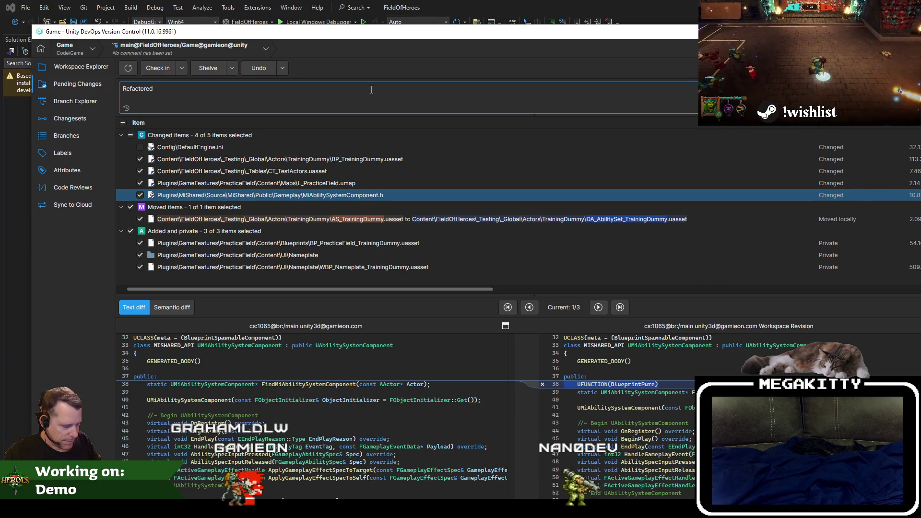
pyautogui.write('ld train')
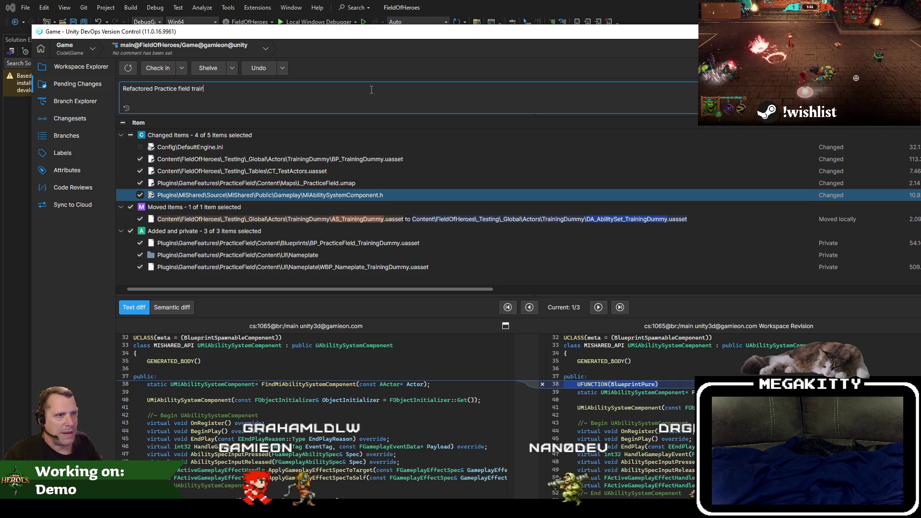
pyautogui.write('ing dummy')
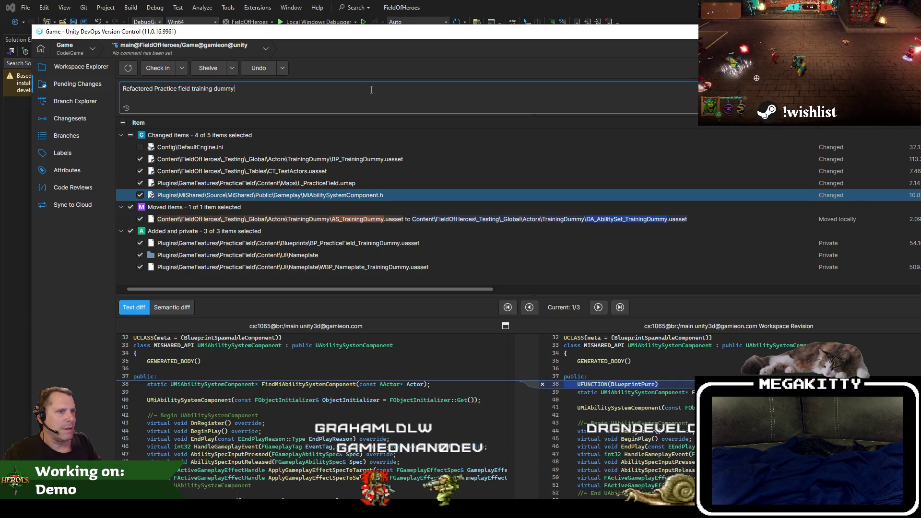
pyautogui.write(' to show damage re')
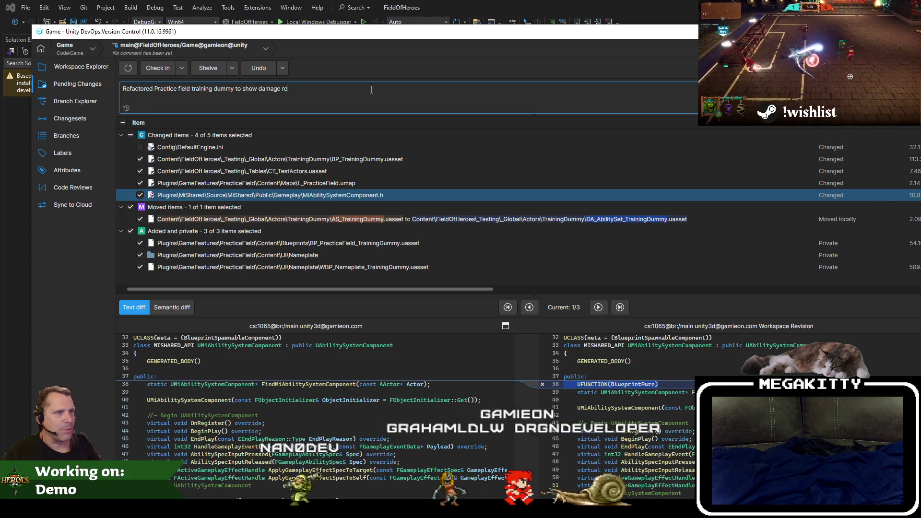
pyautogui.write('ceived in a namep')
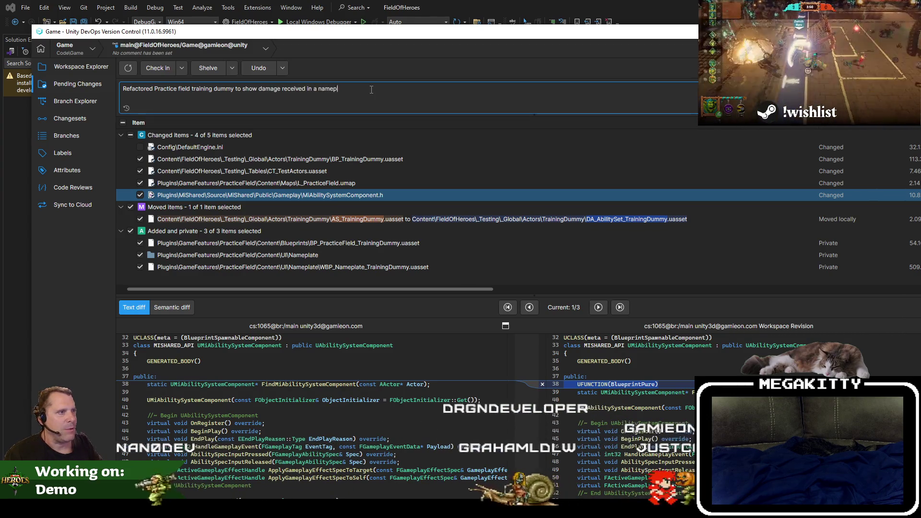
pyautogui.write('latenew n')
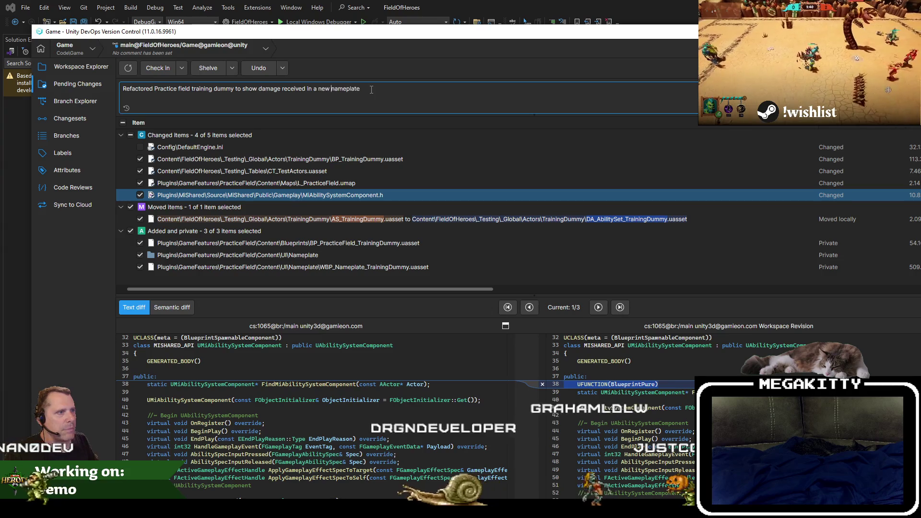
pyautogui.press('End')
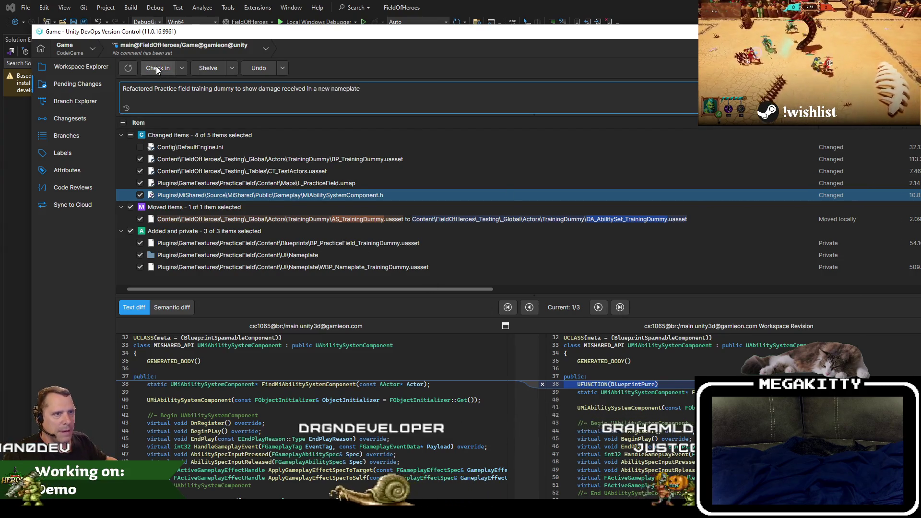
pyautogui.click(156, 68)
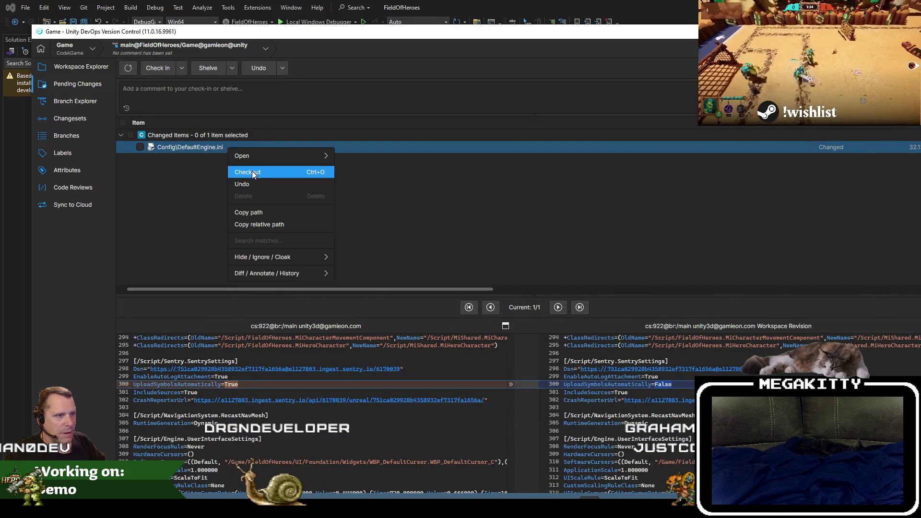
# Step: Undo the leftover DefaultEngine.ini change, confirm, and switch back to Visual Studio
pyautogui.click(253, 186)
pyautogui.click(526, 298)
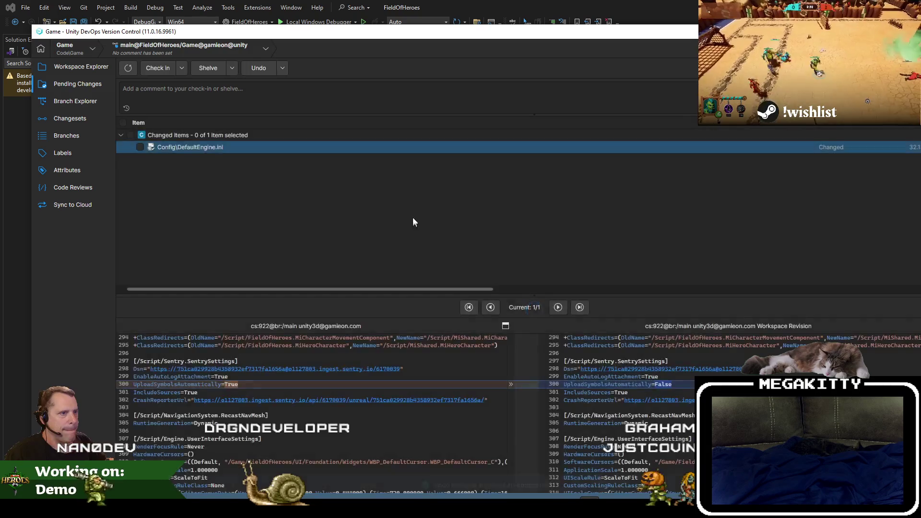
pyautogui.hotkey('alt', 'Tab')
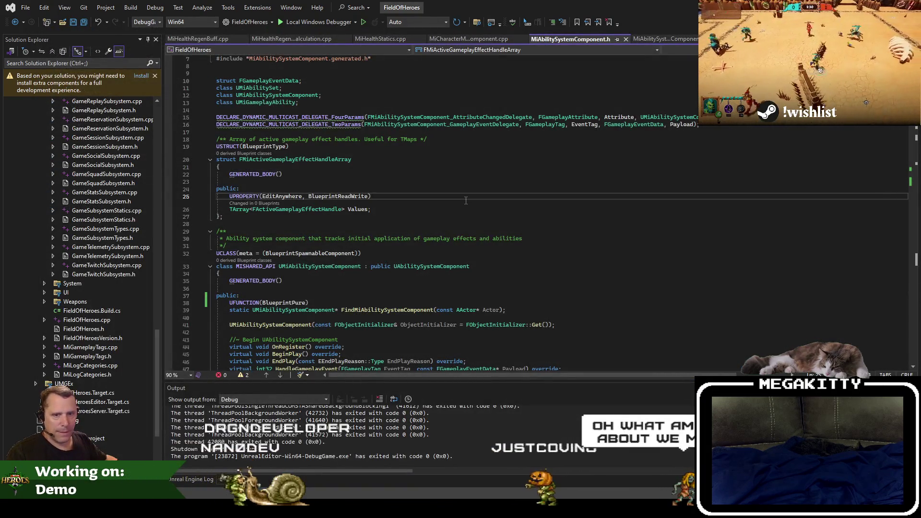
# Step: Build and debug-launch the FieldOfHeroes editor, then bring up Jira's Default Filter list
pyautogui.hotkey('ctrl', 'shift', 'b')
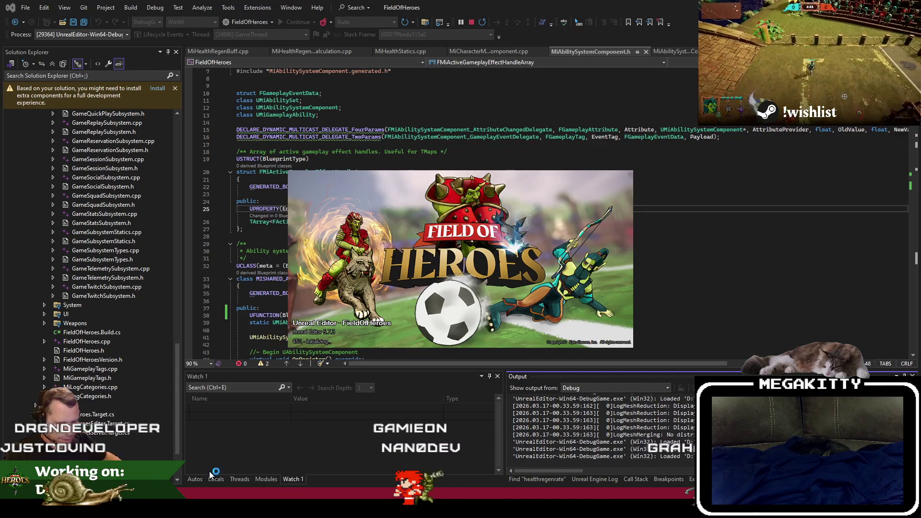
pyautogui.hotkey('alt', 'Tab')
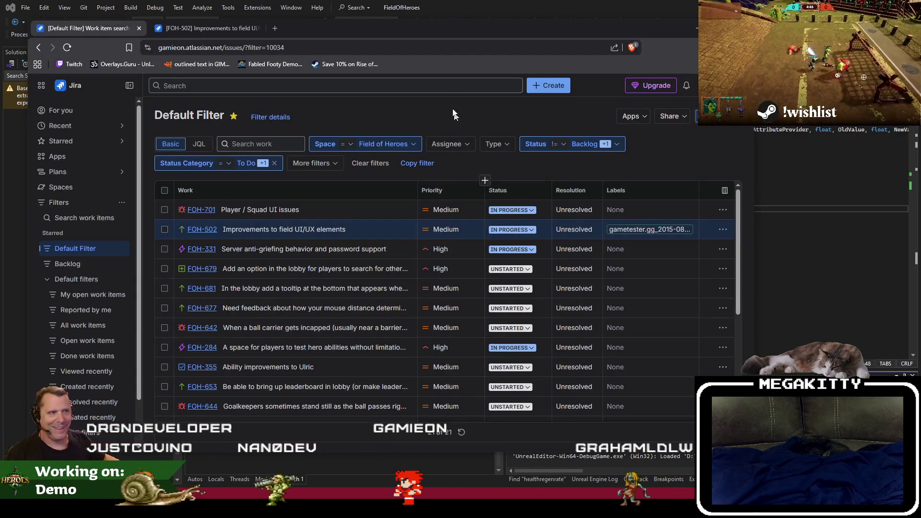
# Step: Open FOH-701 in Jira and close FOH-502, then return to Unreal's L_PracticeField level
pyautogui.moveTo(435, 44); pyautogui.dragTo(466, 35)
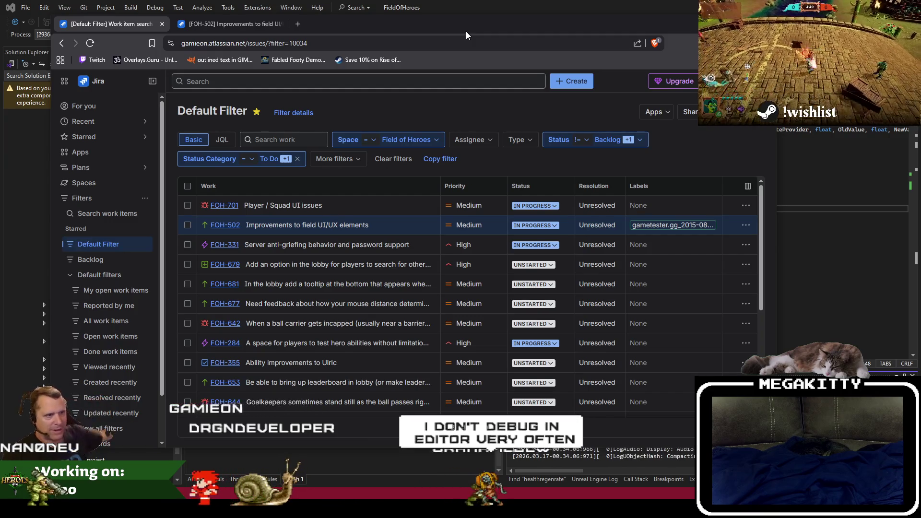
pyautogui.middleClick(223, 205)
pyautogui.click(283, 28)
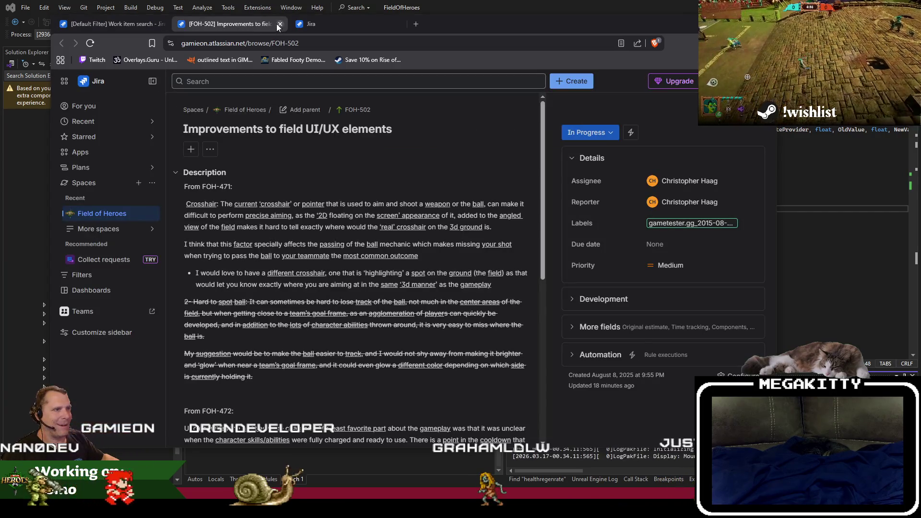
pyautogui.hotkey('alt', 'Tab')
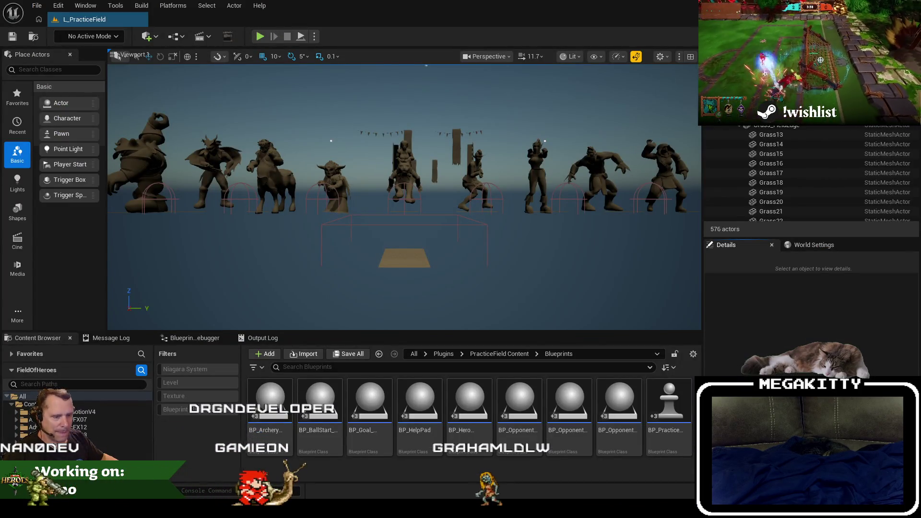
pyautogui.hotkey('alt', 'Tab')
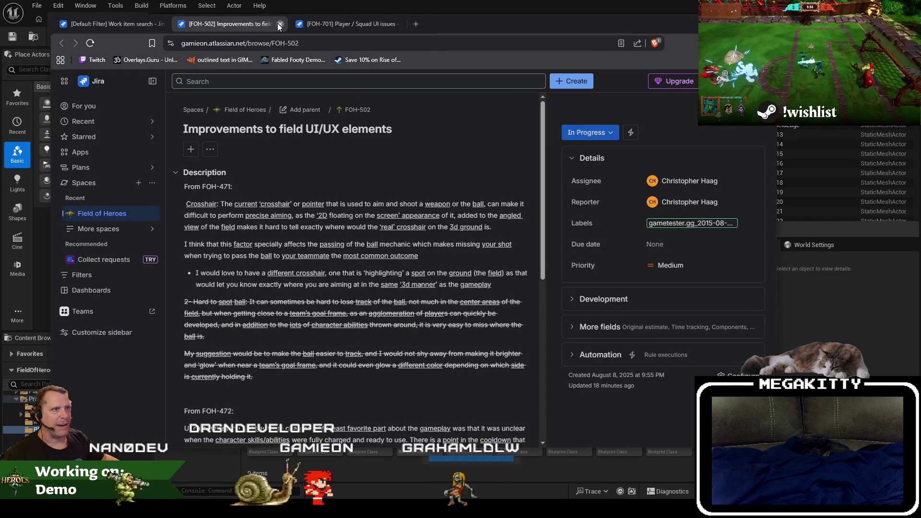
pyautogui.click(280, 24)
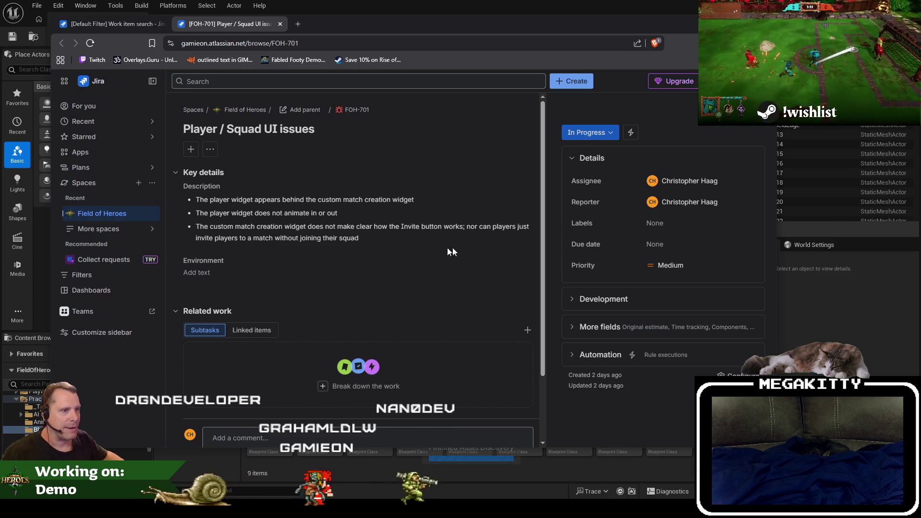
pyautogui.moveTo(389, 20)
pyautogui.mouseDown()
pyautogui.moveTo(445, 89)
pyautogui.moveTo(281, 151)
pyautogui.moveTo(0, 159)
pyautogui.mouseUp()
pyautogui.click(84, 19)
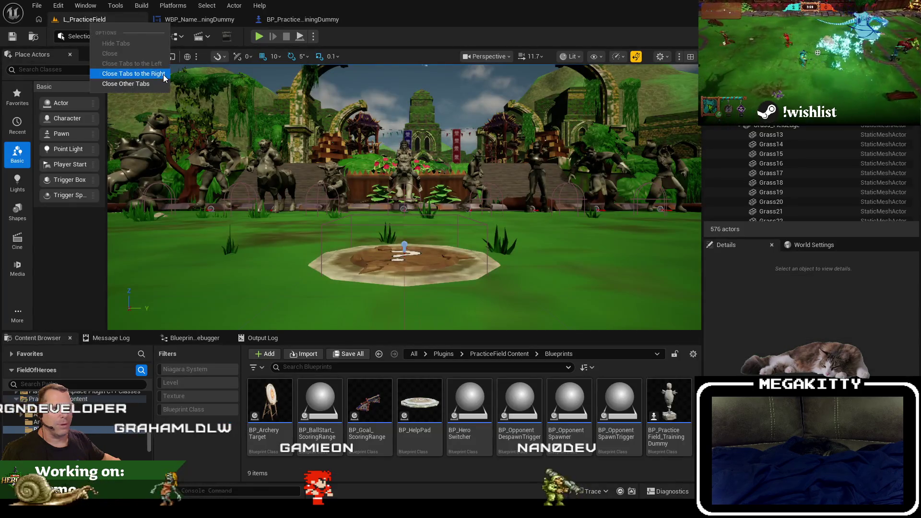
# Step: Close the blueprint tabs right of the level and load L_FrontEnd from Recent Levels
pyautogui.click(37, 5)
pyautogui.moveTo(92, 75)
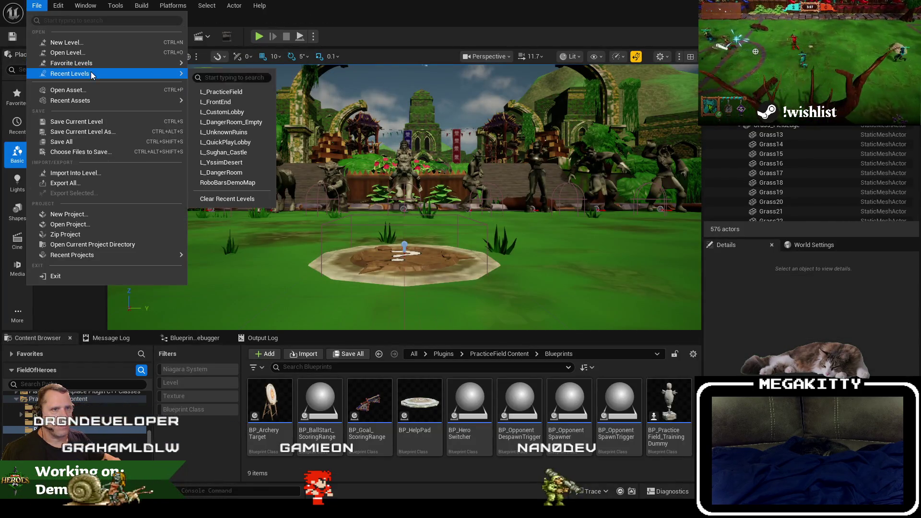
pyautogui.click(235, 106)
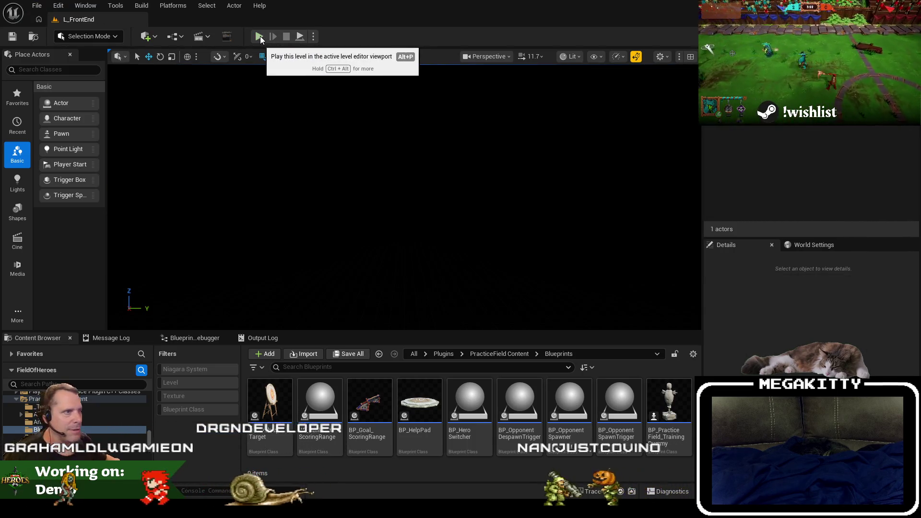
# Step: Play L_FrontEnd in the editor with a slightly larger viewport and open Custom Play
pyautogui.click(260, 37)
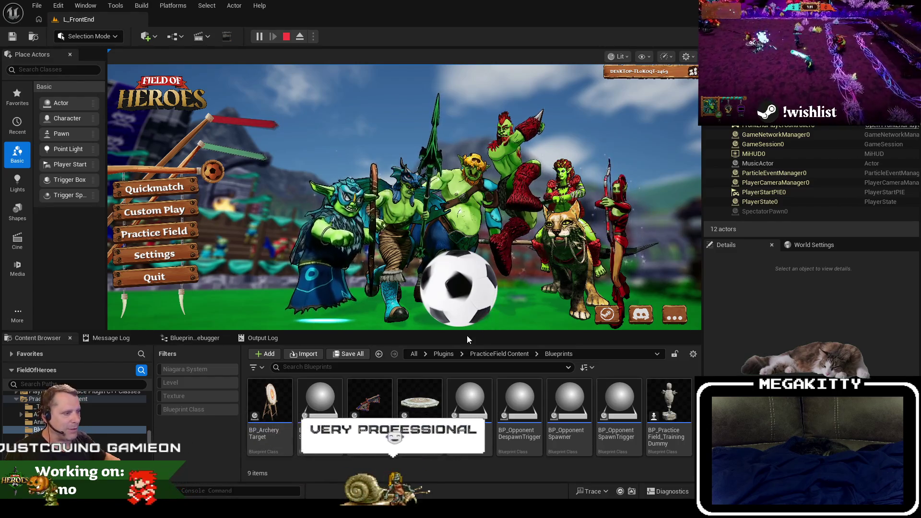
pyautogui.moveTo(468, 334); pyautogui.dragTo(472, 344)
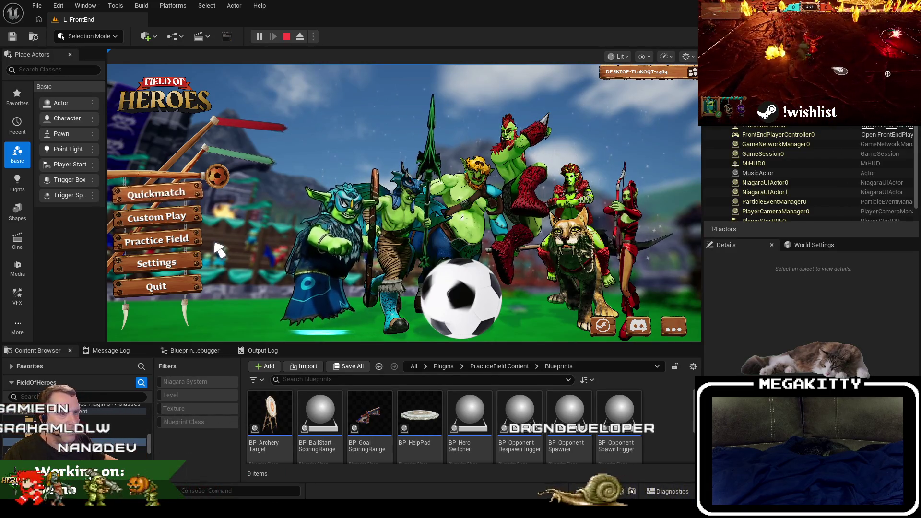
pyautogui.click(188, 220)
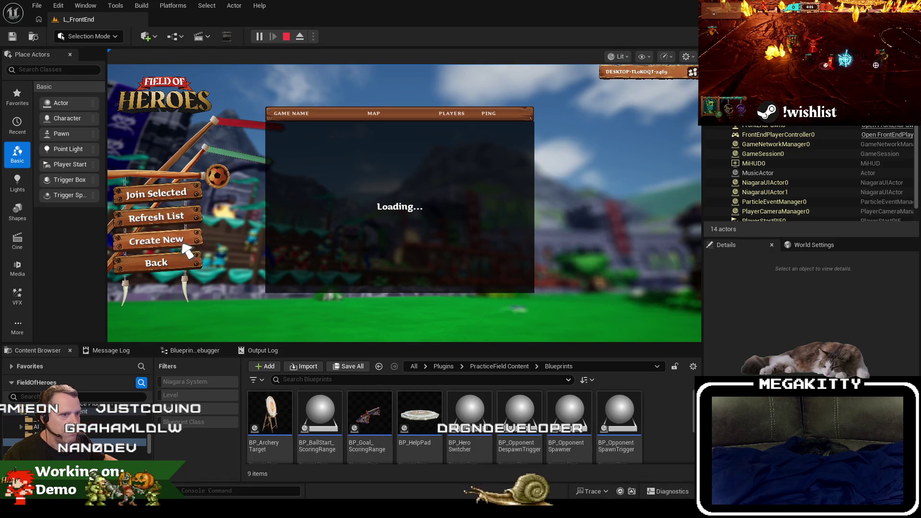
# Step: Create a new game, view the Squad panel's player list, then stop the play session
pyautogui.click(193, 245)
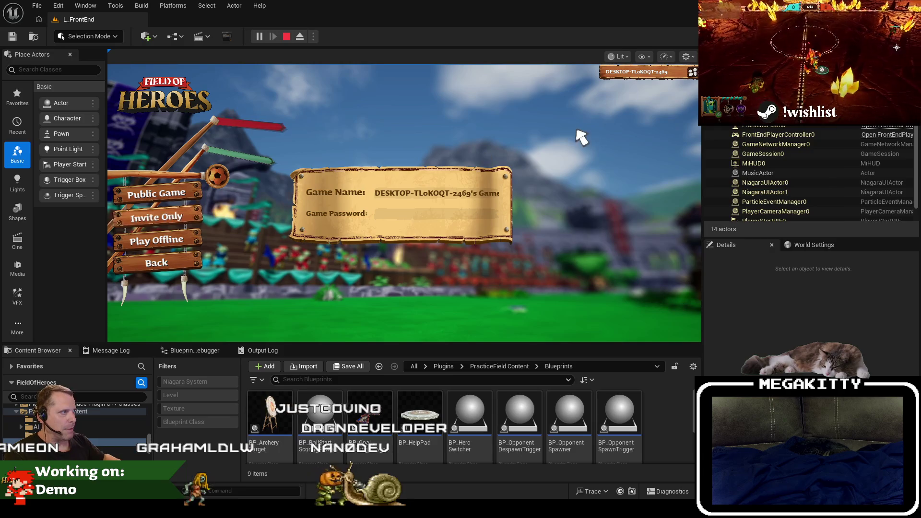
pyautogui.click(692, 72)
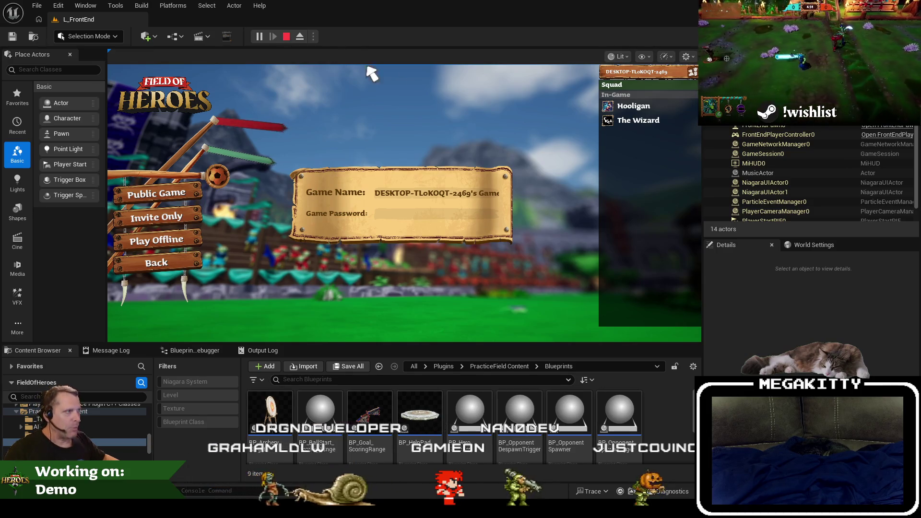
pyautogui.moveTo(634, 107)
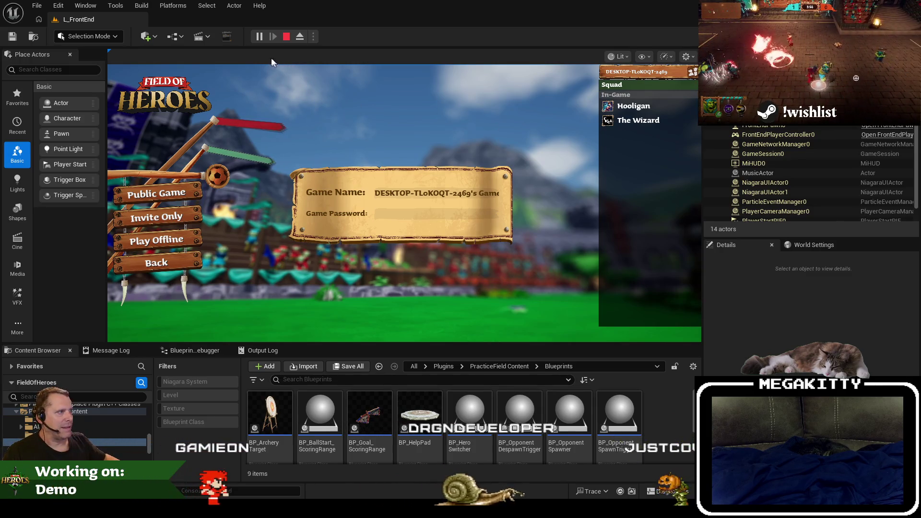
pyautogui.click(286, 37)
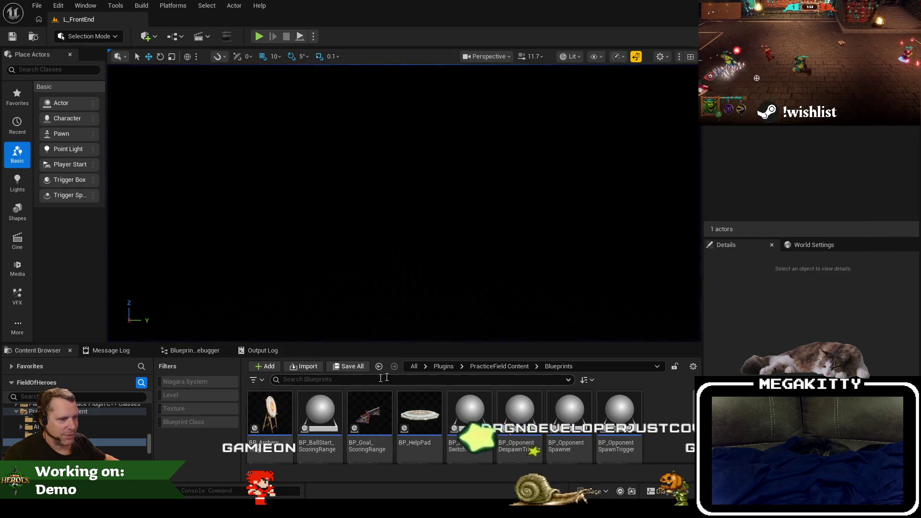
# Step: Search all content for 'wbp_frontend' and open WBP_FrontEnd in the widget designer
pyautogui.click(414, 366)
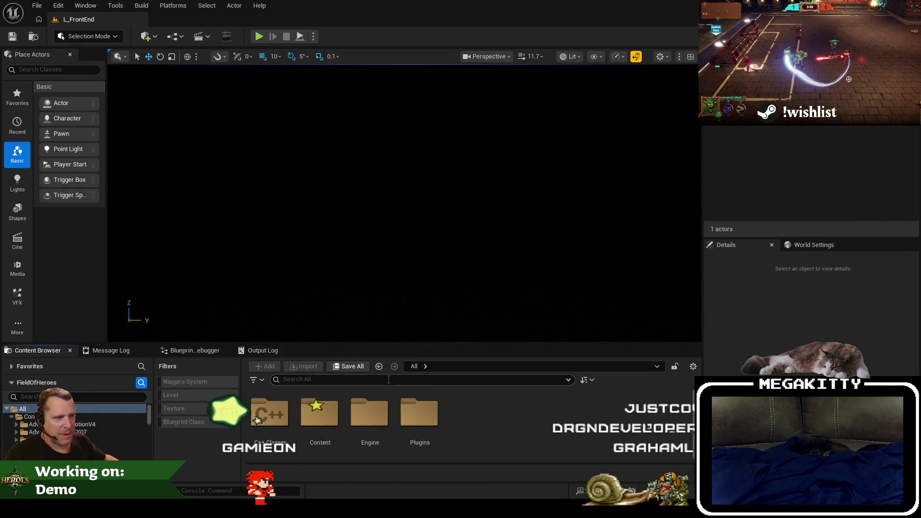
pyautogui.write('wbp_')
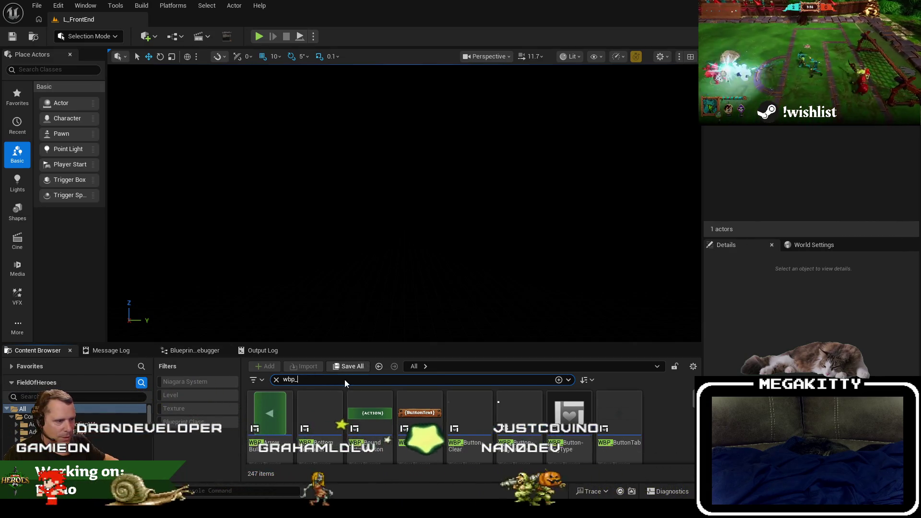
pyautogui.doubleClick(290, 379)
pyautogui.write('wbp_frontend')
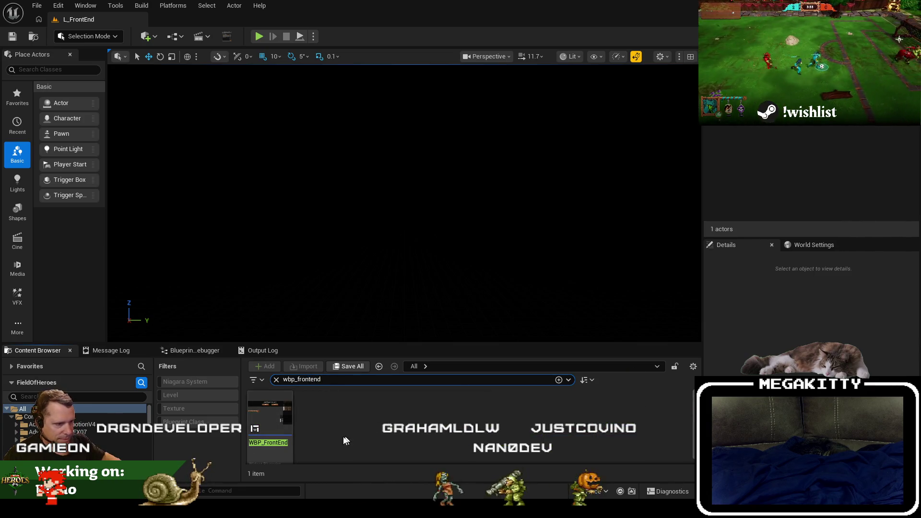
pyautogui.doubleClick(270, 413)
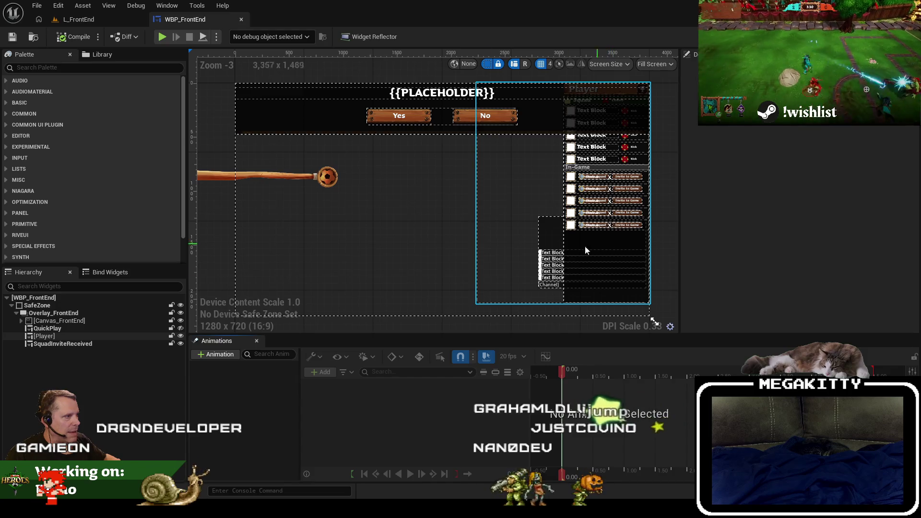
# Step: Set the [Player] widget's overlay Vertical Alignment to Fill, then open WBP_Player
pyautogui.click(67, 343)
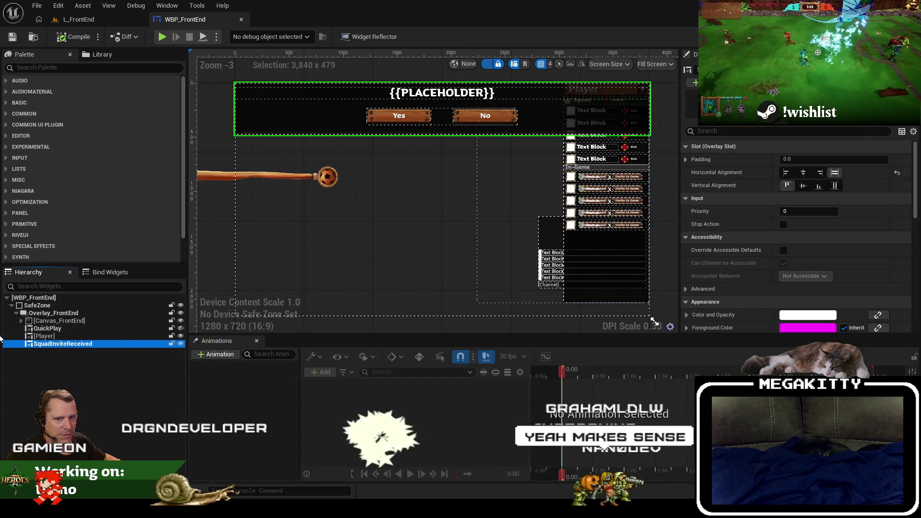
pyautogui.click(71, 336)
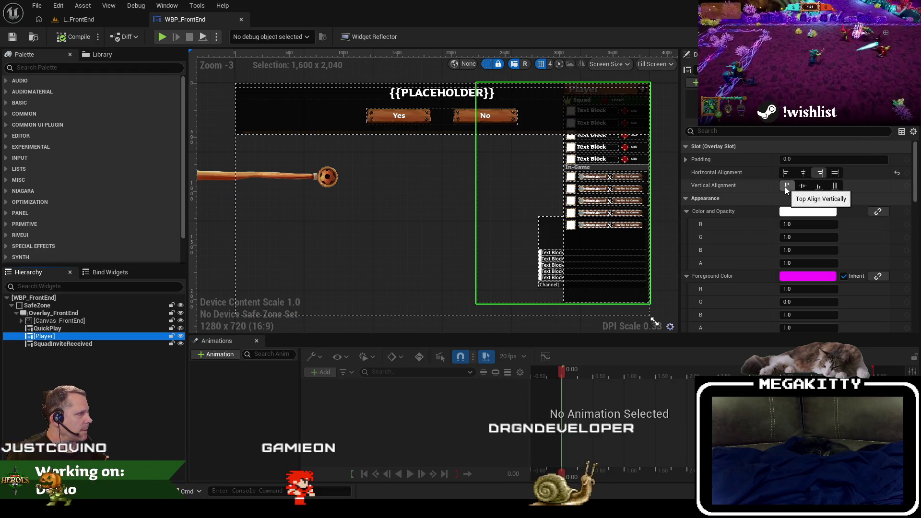
pyautogui.click(835, 185)
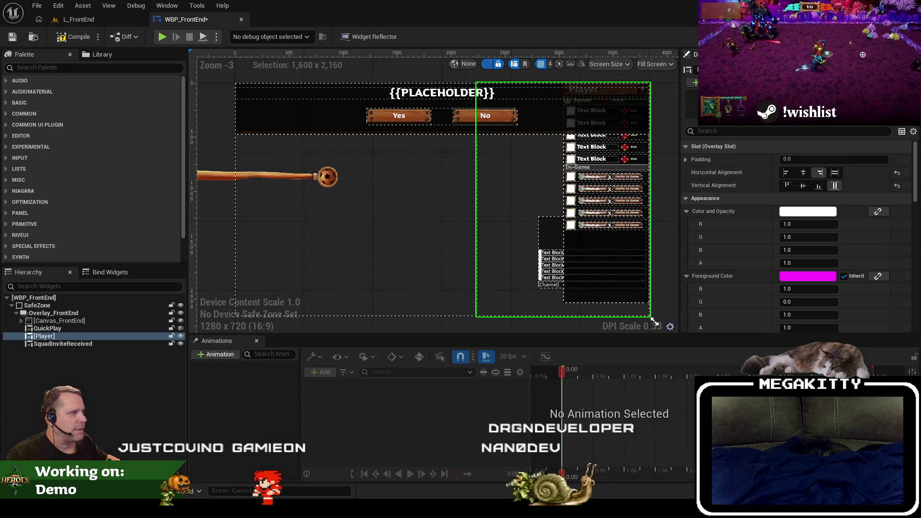
pyautogui.doubleClick(45, 335)
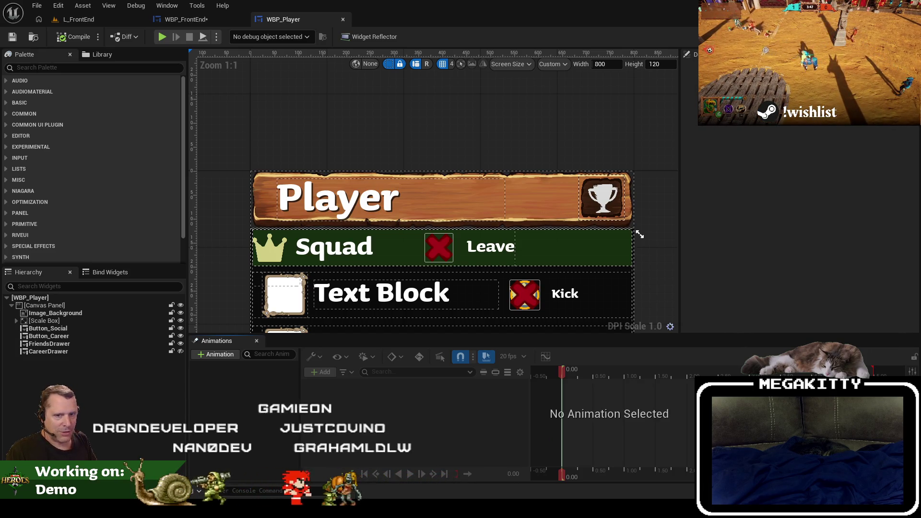
pyautogui.scroll(-5, 499, 149)
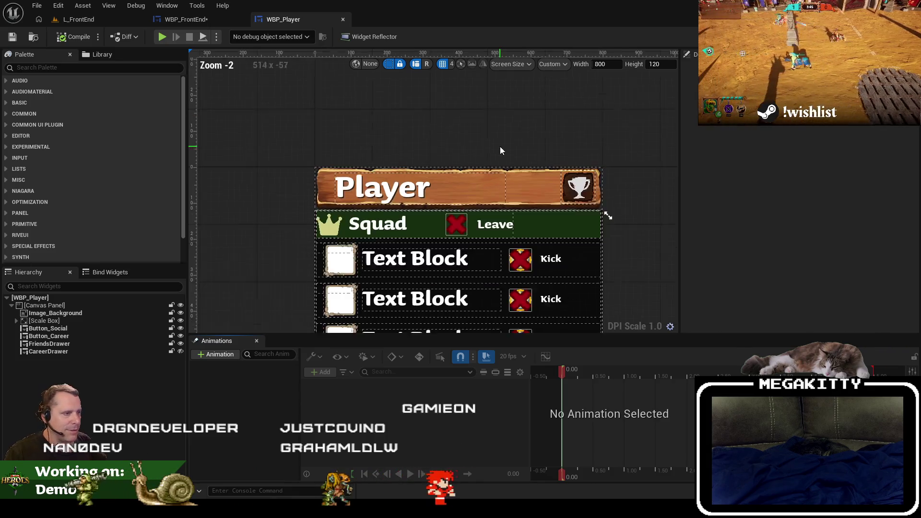
pyautogui.scroll(-2, 545, 150)
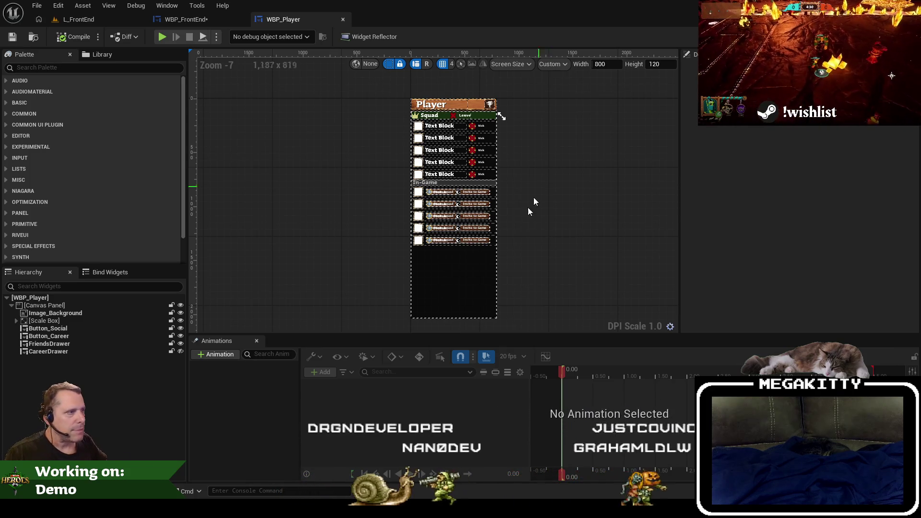
pyautogui.click(76, 304)
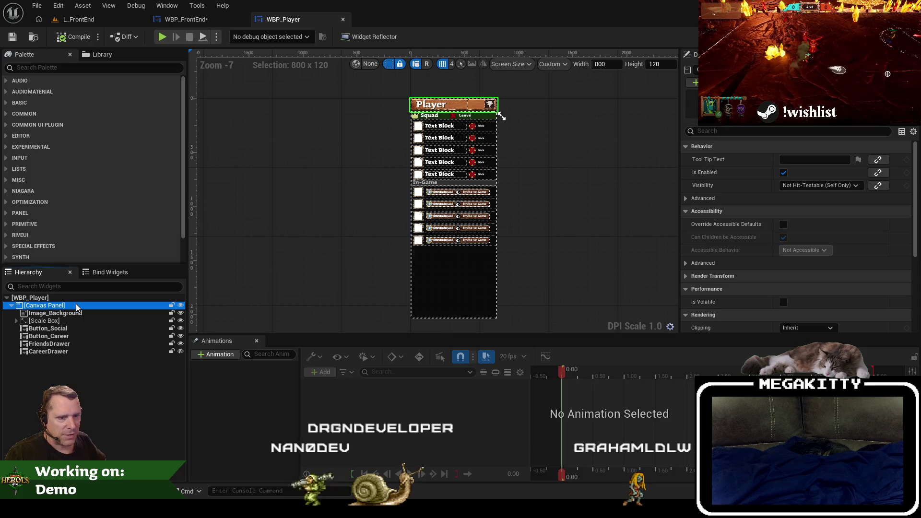
pyautogui.scroll(1, 416, 187)
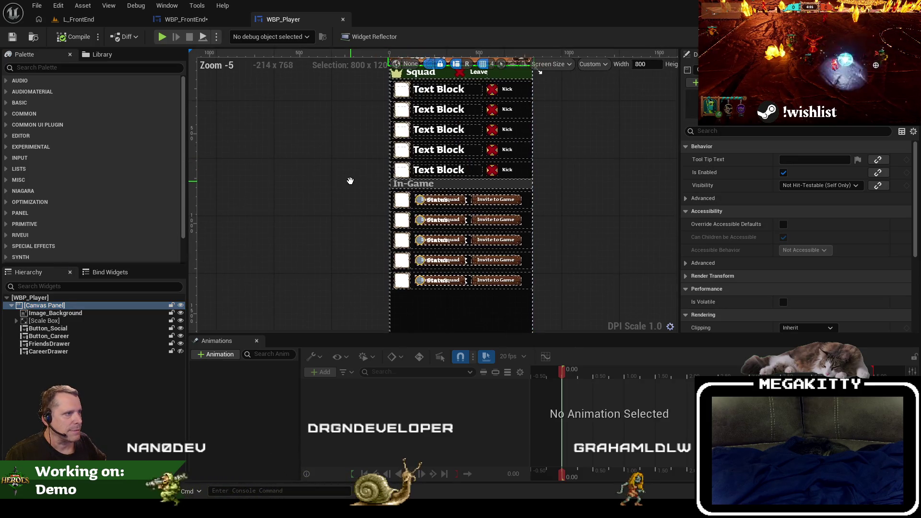
pyautogui.scroll(-1, 350, 181)
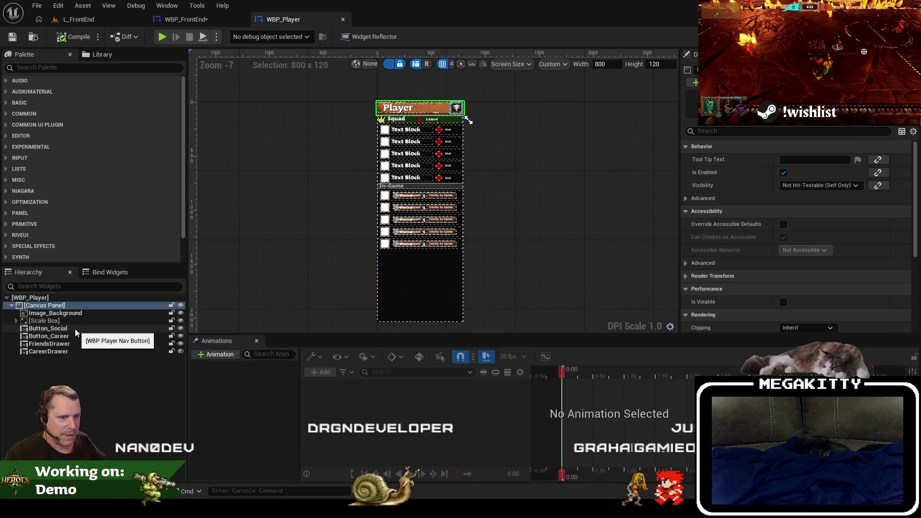
pyautogui.click(65, 315)
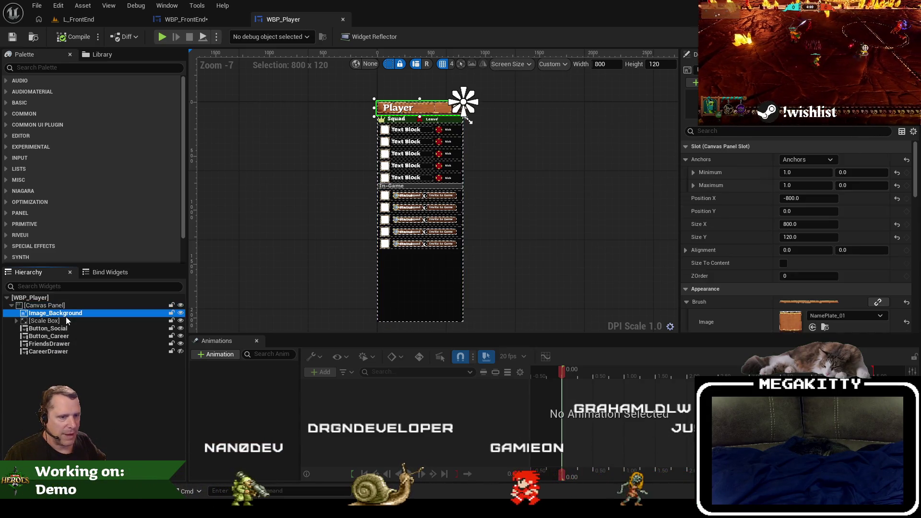
pyautogui.click(70, 337)
pyautogui.click(57, 308)
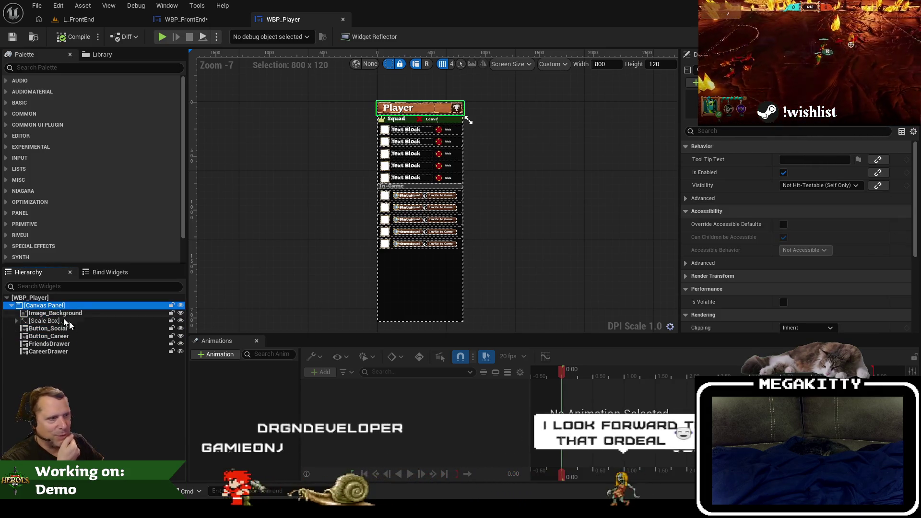
pyautogui.scroll(-5, 775, 252)
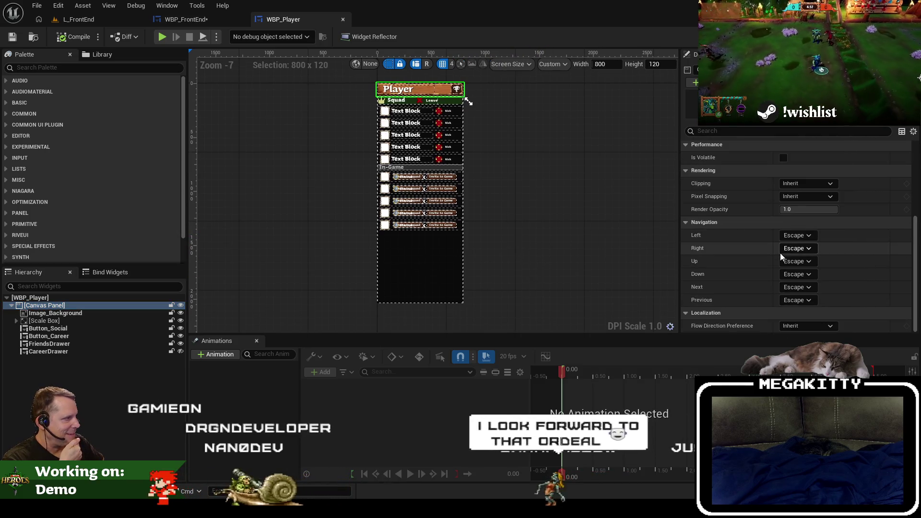
pyautogui.scroll(5, 780, 253)
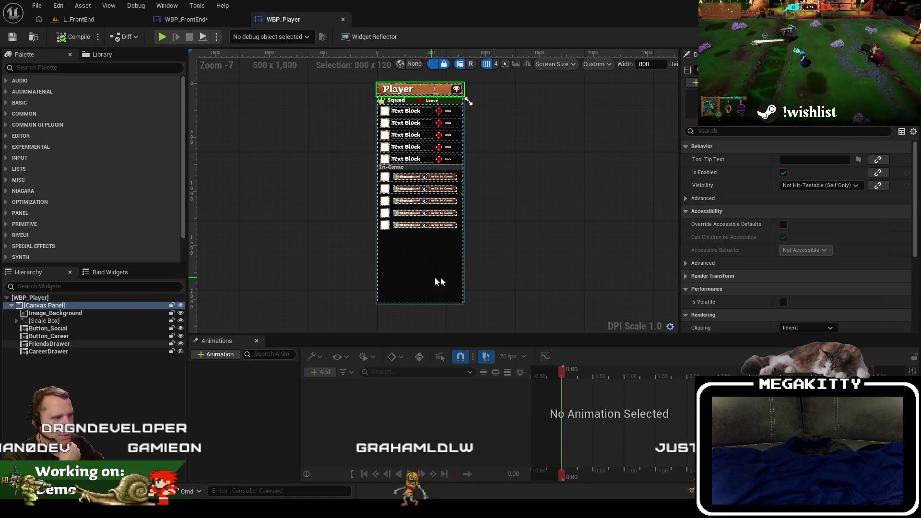
pyautogui.click(95, 305)
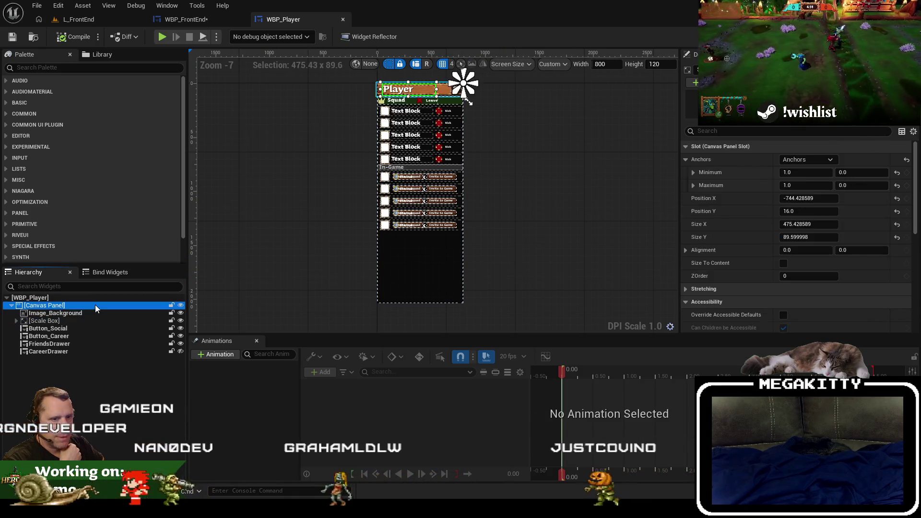
# Step: Try a right vertical-stretch anchor on Image_Background, revert to top-right, and save the widgets
pyautogui.click(205, 21)
pyautogui.click(276, 21)
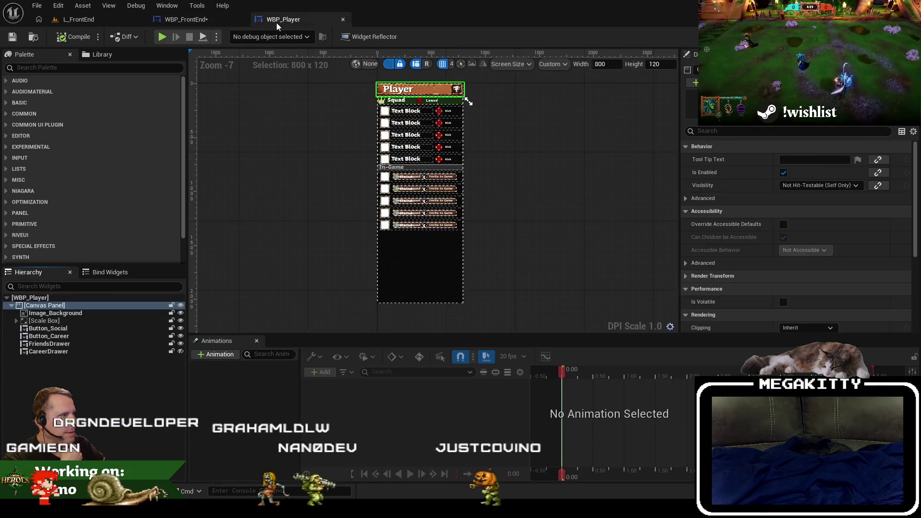
pyautogui.click(79, 312)
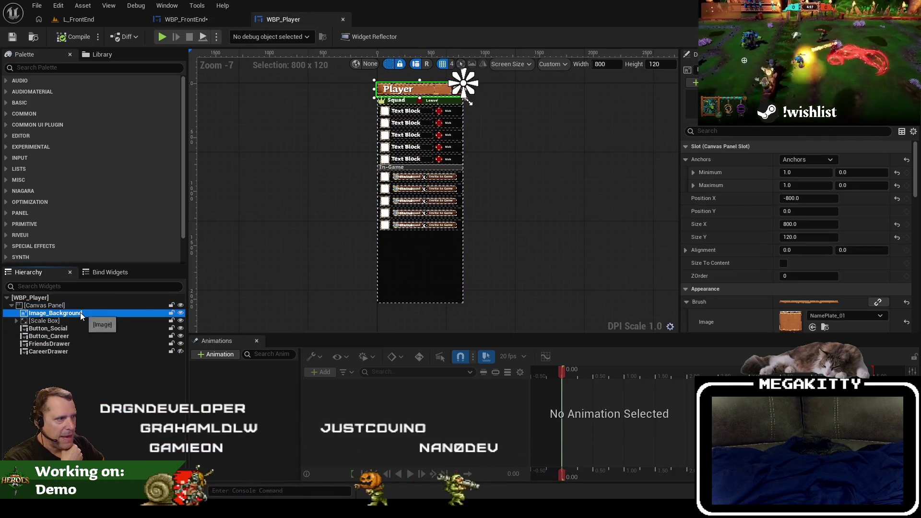
pyautogui.click(807, 159)
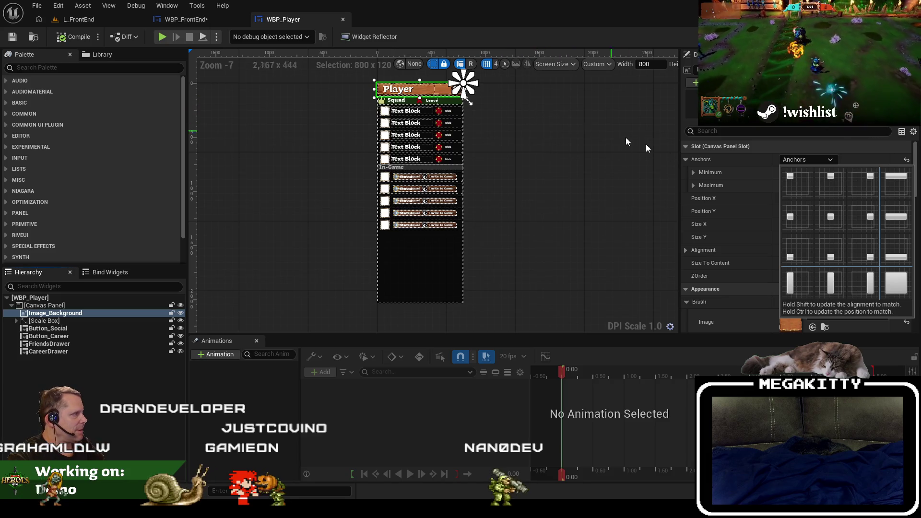
pyautogui.click(866, 283)
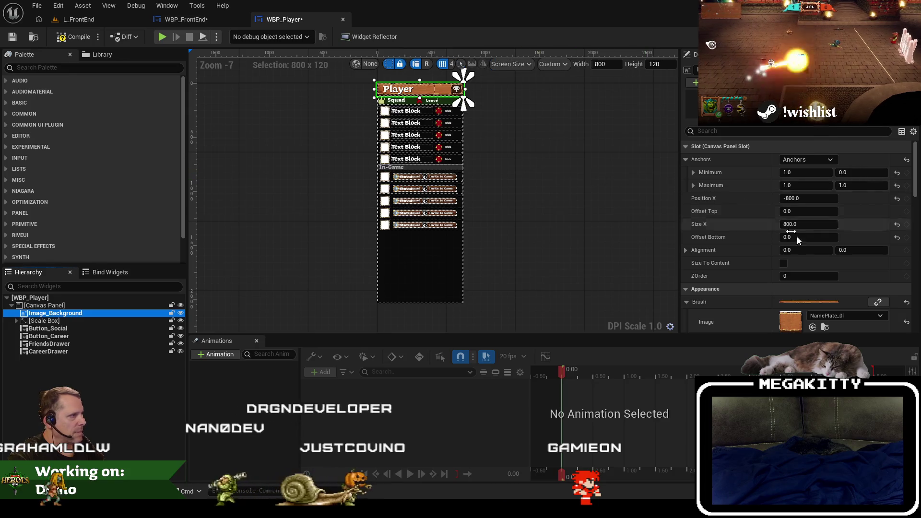
pyautogui.click(897, 237)
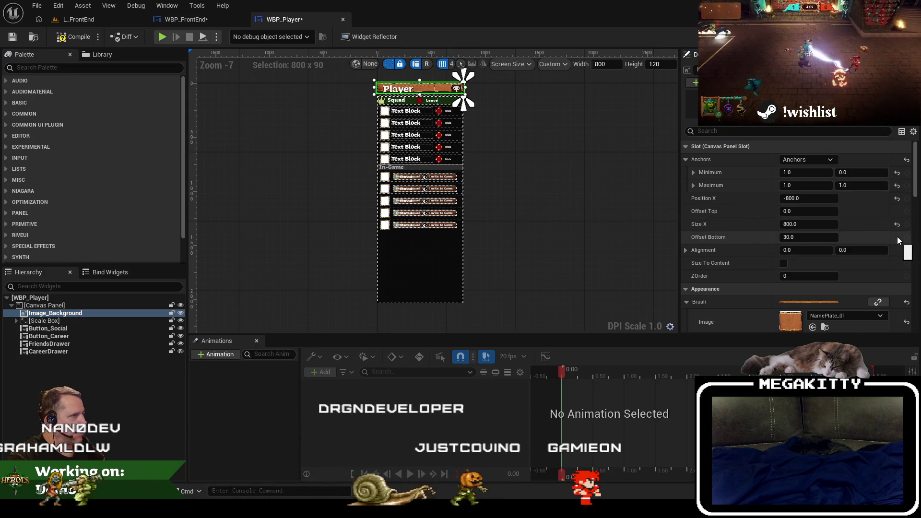
pyautogui.hotkey('ctrl', 'z')
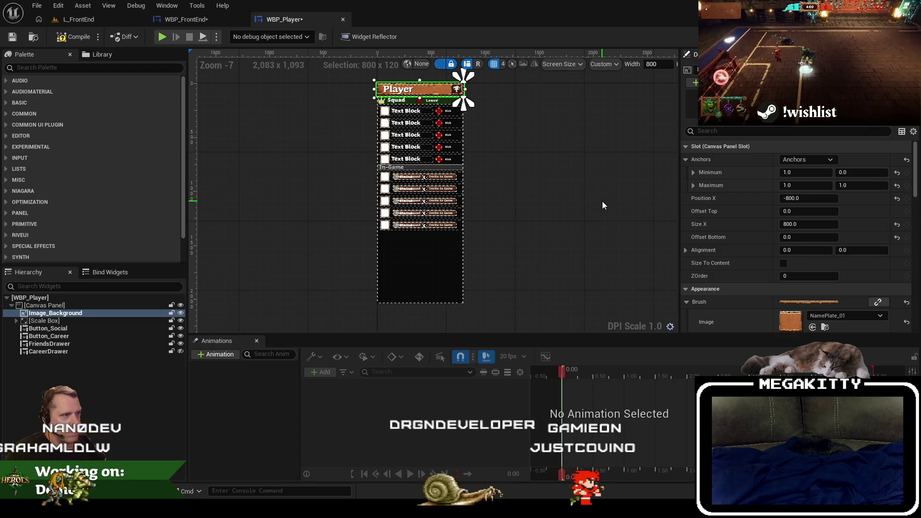
pyautogui.hotkey('ctrl', 'z')
pyautogui.hotkey('ctrl', 'shift', 's')
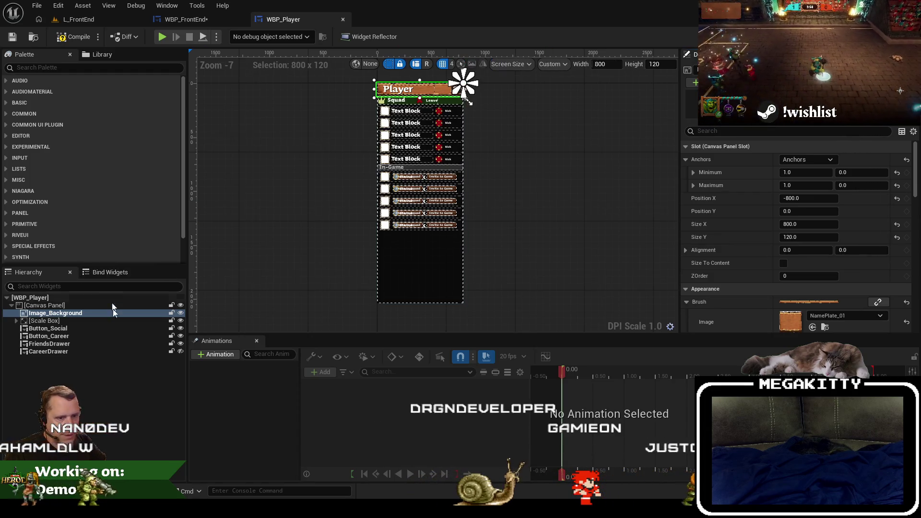
# Step: Inspect the Scale Box, toggle the orange header background's visibility, and select FriendsDrawer
pyautogui.click(81, 321)
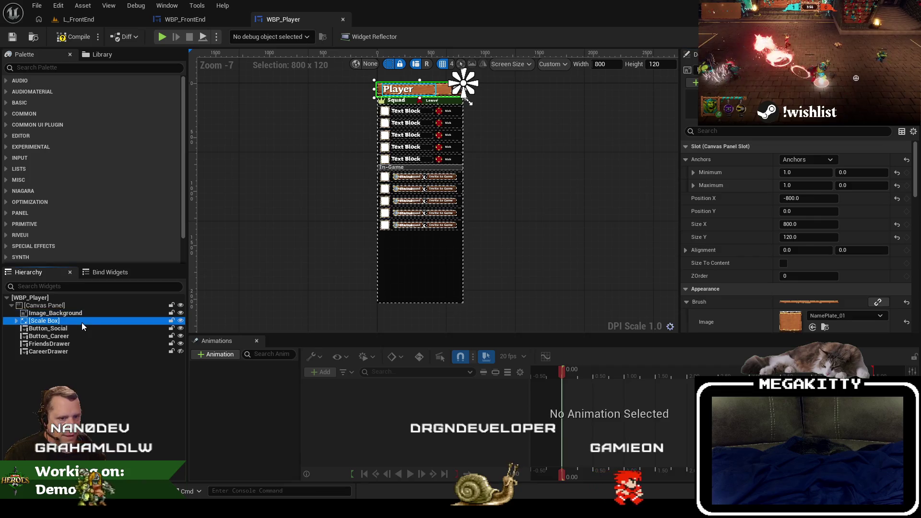
pyautogui.click(55, 313)
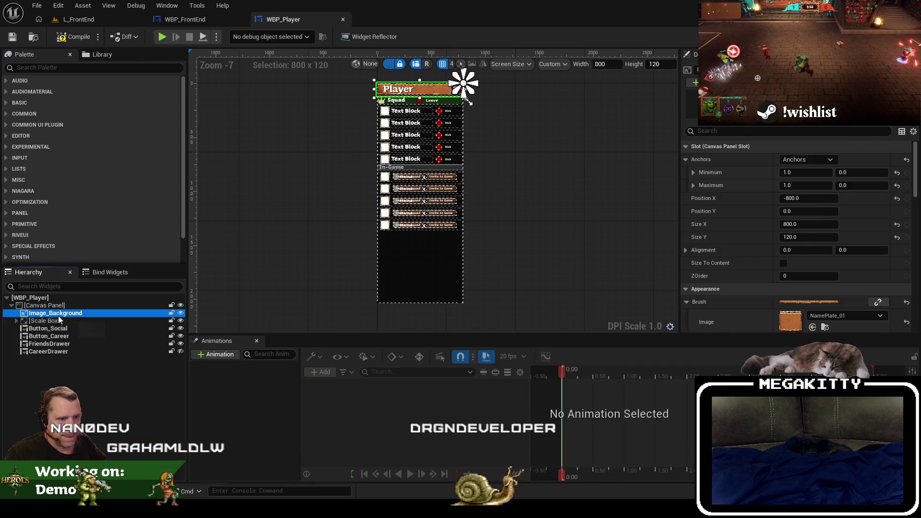
pyautogui.click(181, 313)
pyautogui.click(180, 313)
pyautogui.click(430, 270)
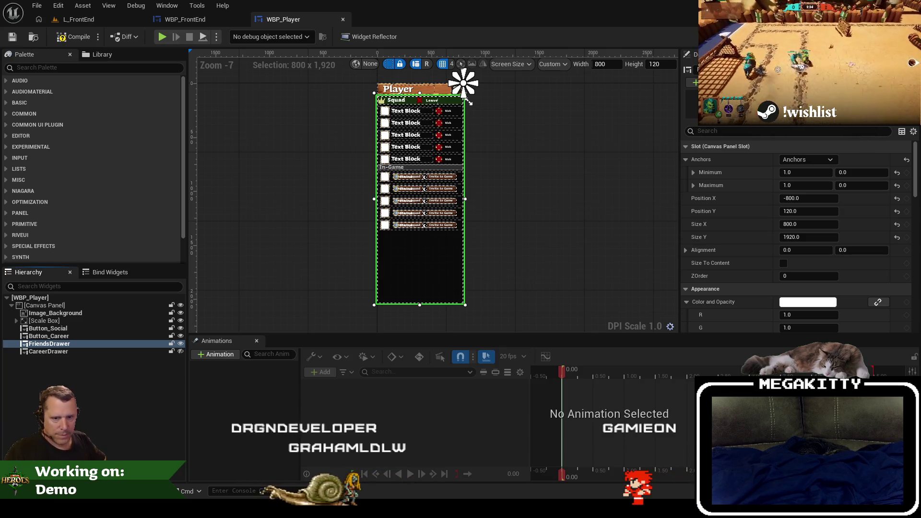
# Step: Anchor FriendsDrawer to right vertical stretch with Bottom offset 0, then view WBP_FrontEnd
pyautogui.click(819, 156)
pyautogui.click(820, 159)
pyautogui.click(821, 159)
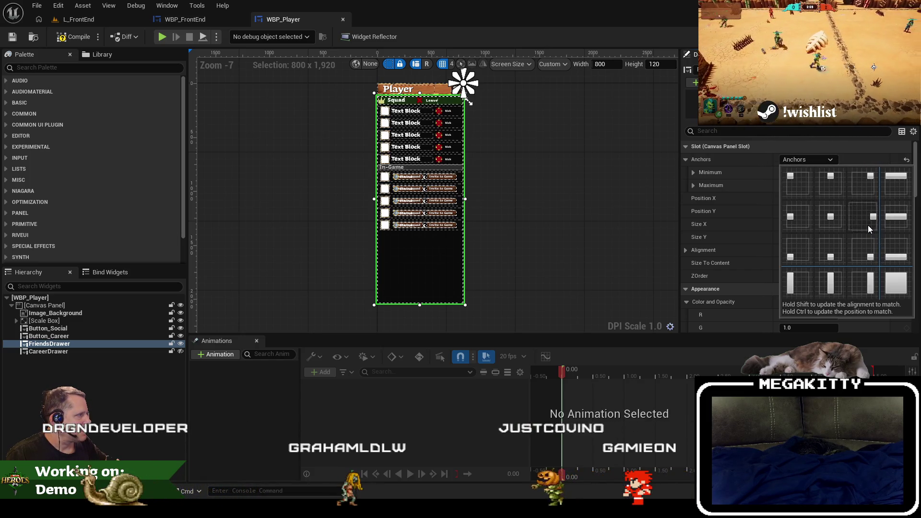
pyautogui.click(869, 284)
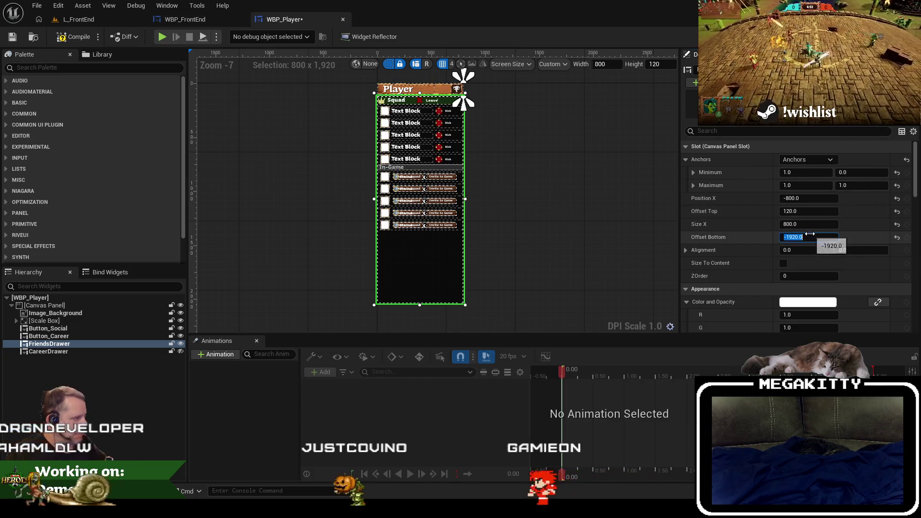
pyautogui.write('0')
pyautogui.press('Return')
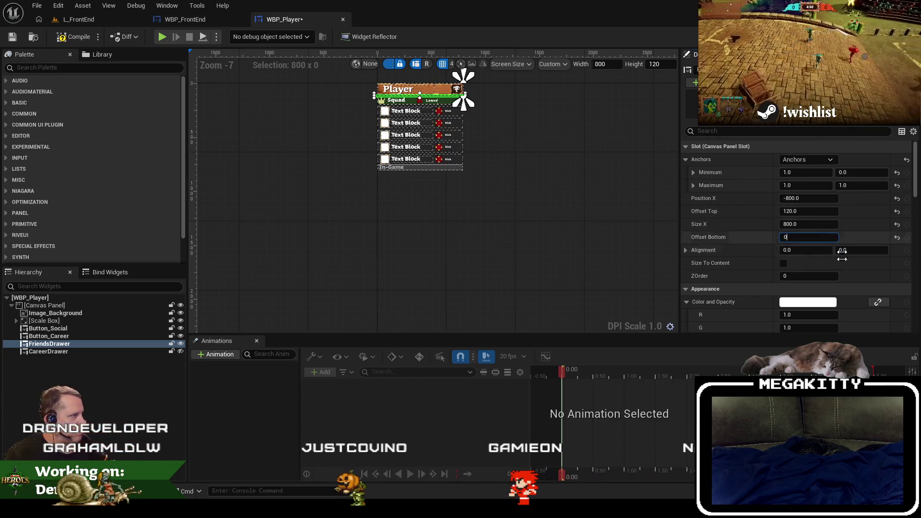
pyautogui.click(553, 265)
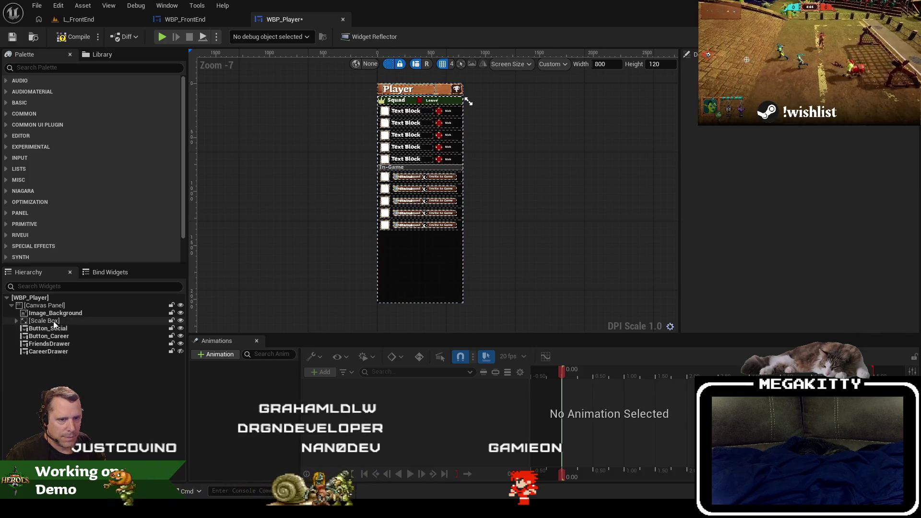
pyautogui.click(44, 320)
pyautogui.click(185, 19)
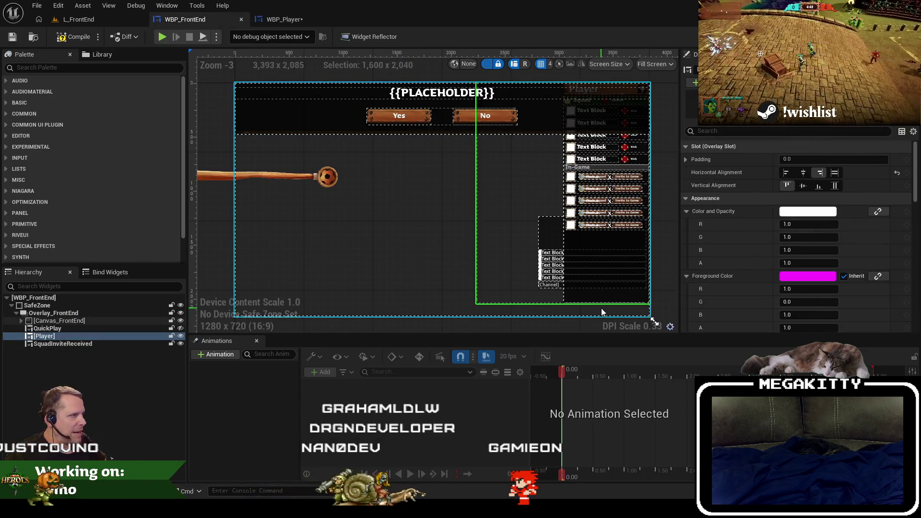
# Step: Set the Player widget in WBP_FrontEnd to fill vertically and save it
pyautogui.click(88, 330)
pyautogui.click(88, 335)
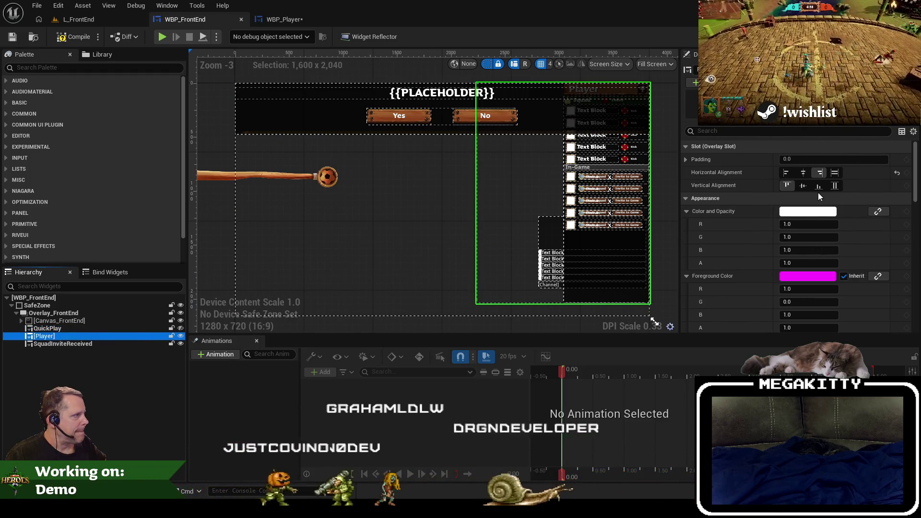
pyautogui.click(834, 186)
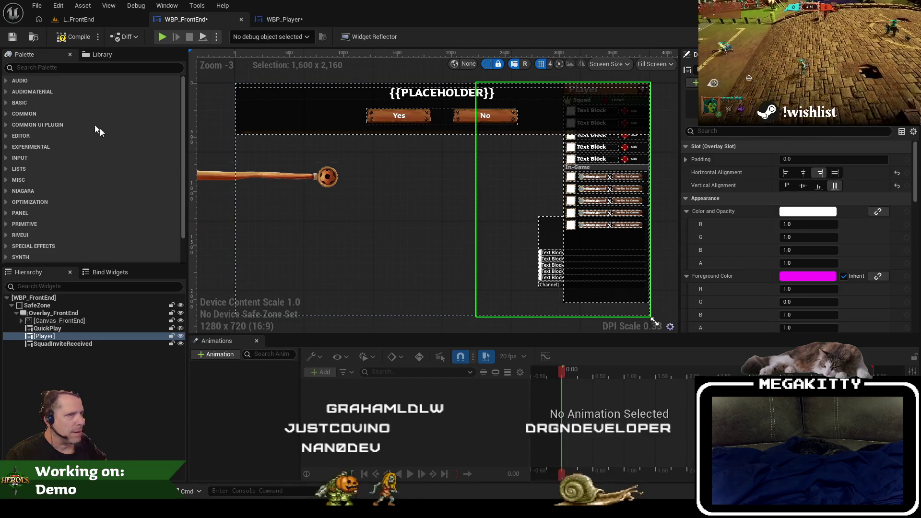
pyautogui.click(12, 38)
pyautogui.scroll(-4, 473, 182)
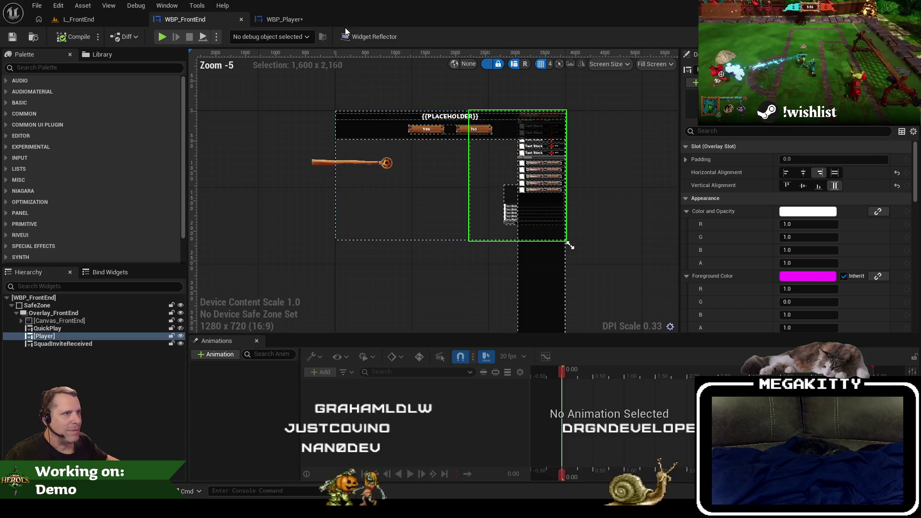
# Step: Re-anchor FriendsDrawer in WBP_Player to the top-right corner
pyautogui.click(282, 19)
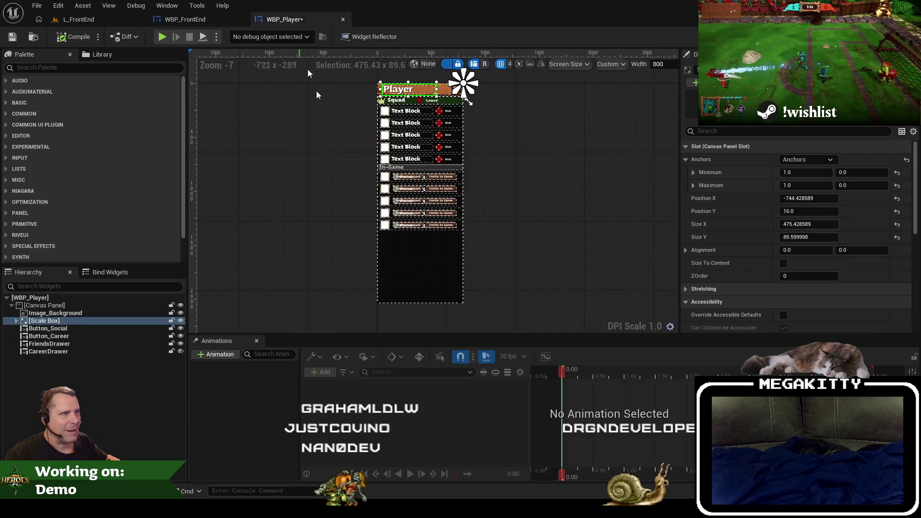
pyautogui.click(102, 344)
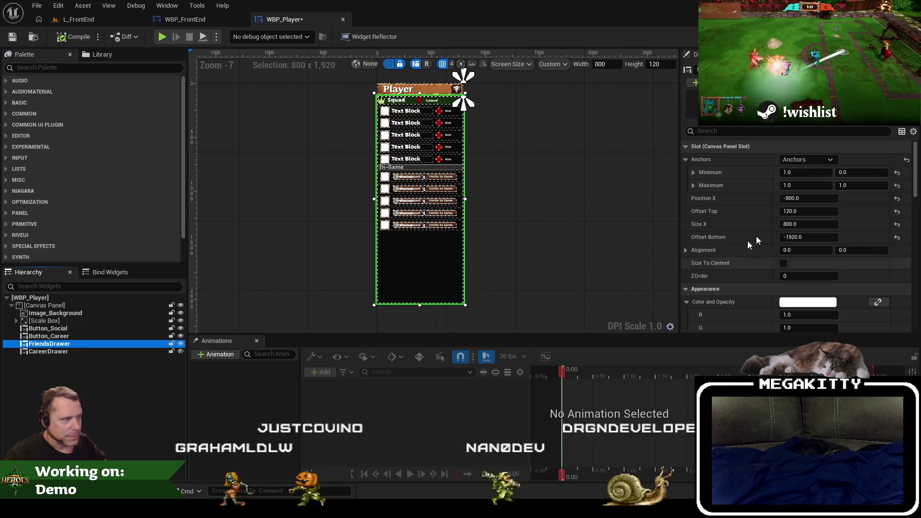
pyautogui.click(810, 166)
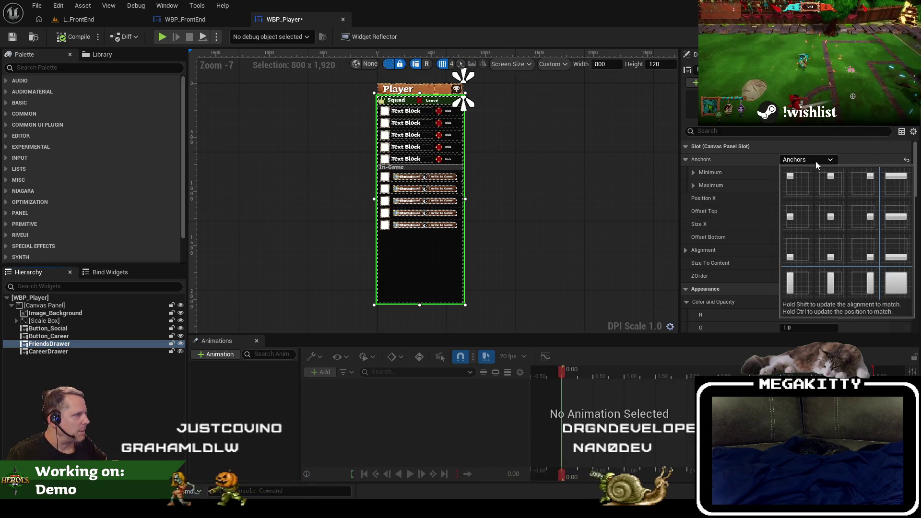
pyautogui.click(860, 178)
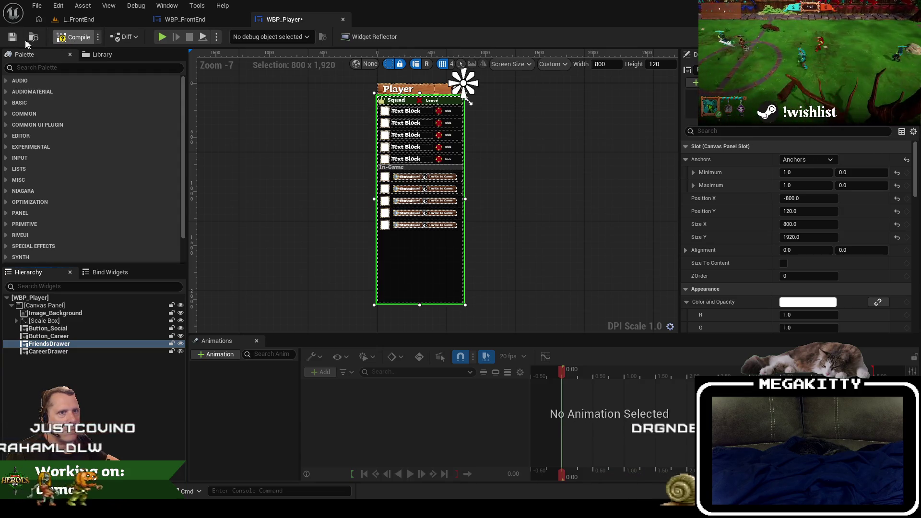
pyautogui.click(184, 19)
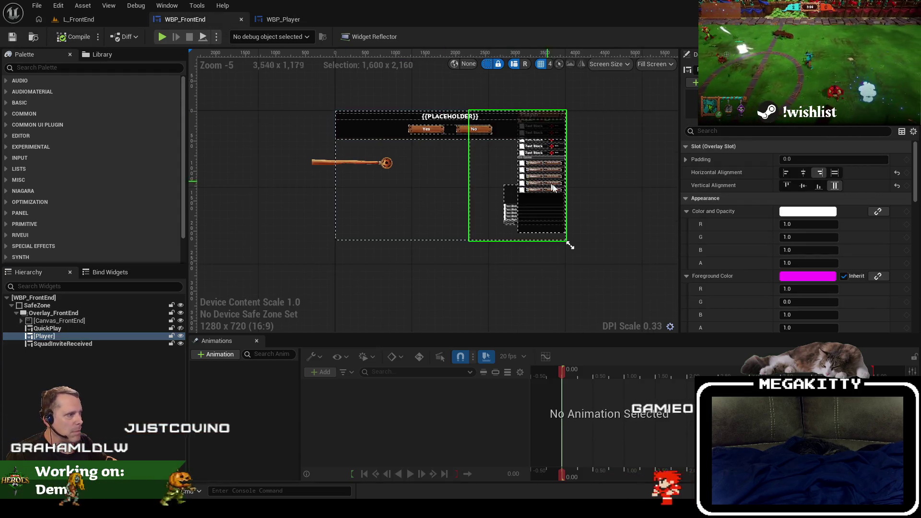
# Step: Resize the WBP_FrontEnd preview to 3840x2160 and fit the frame in view
pyautogui.scroll(-1, 302, 128)
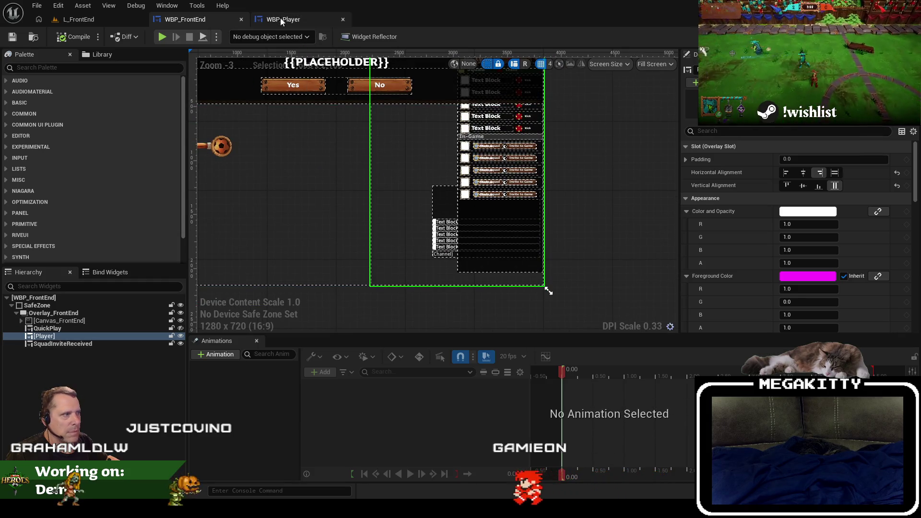
pyautogui.scroll(-4, 325, 125)
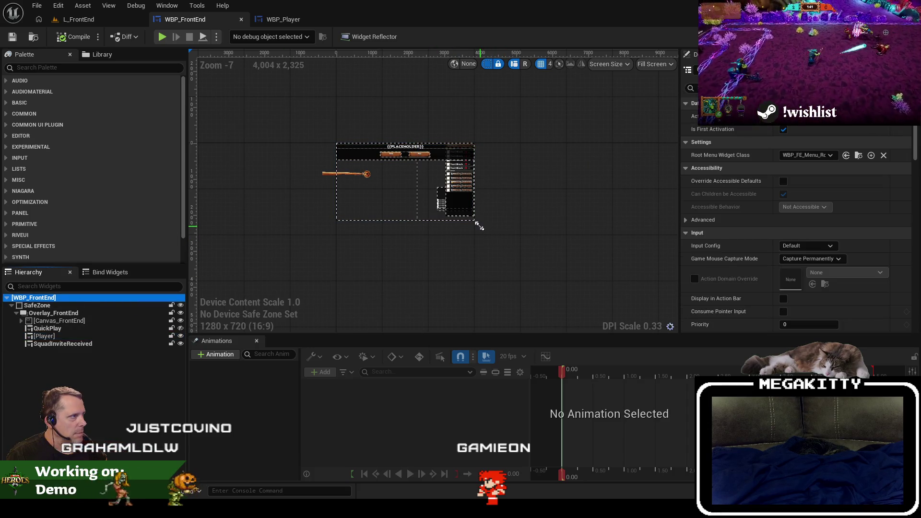
pyautogui.moveTo(480, 226)
pyautogui.mouseDown()
pyautogui.moveTo(461, 226)
pyautogui.moveTo(468, 223)
pyautogui.mouseUp()
pyautogui.scroll(-3, 343, 134)
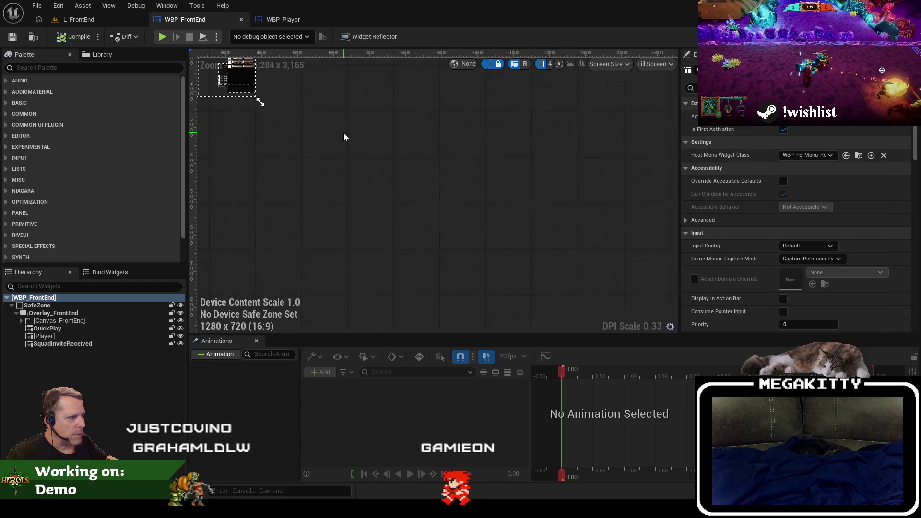
pyautogui.moveTo(293, 118); pyautogui.dragTo(501, 239)
pyautogui.scroll(1, 530, 204)
pyautogui.click(532, 201)
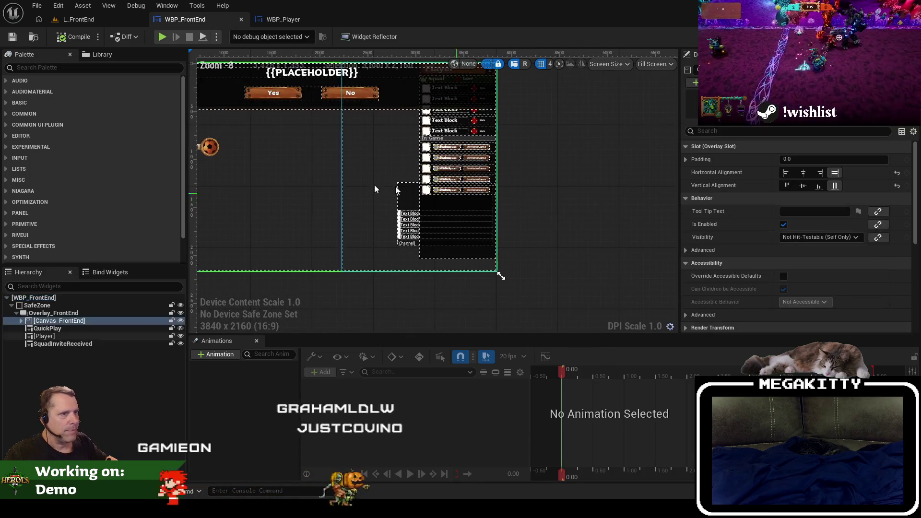
pyautogui.scroll(1, 488, 224)
pyautogui.press('Home')
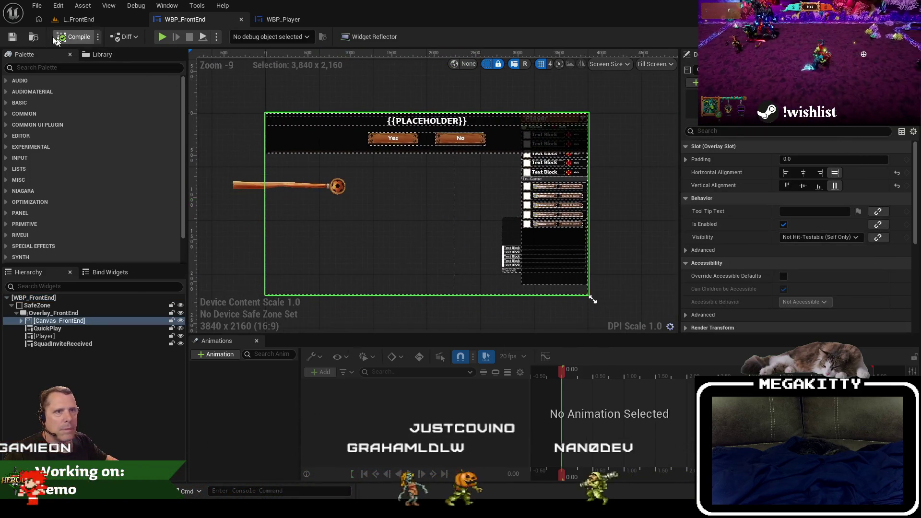
# Step: Play-test L_FrontEnd fullscreen, stop it, and return to the WBP_FrontEnd designer
pyautogui.click(77, 20)
pyautogui.press('F11')
pyautogui.hotkey('alt', 'p')
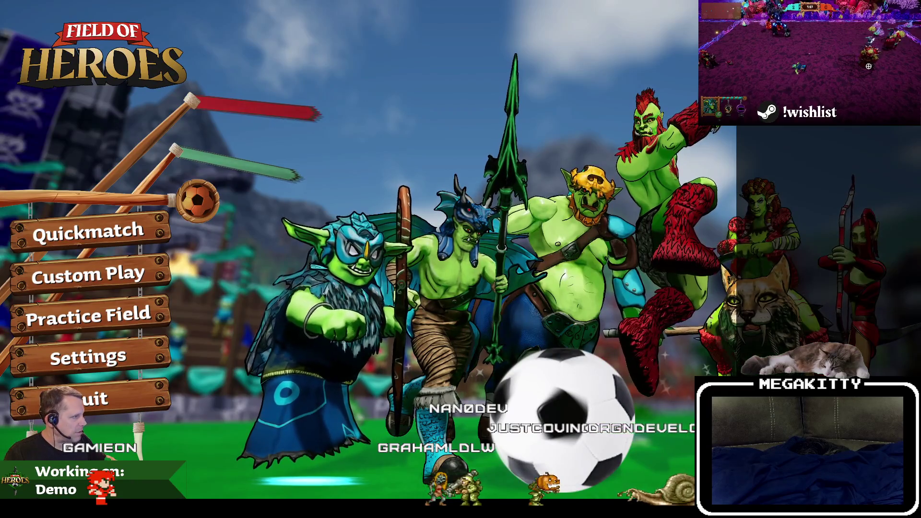
pyautogui.press('Escape')
pyautogui.press('F11')
pyautogui.click(203, 20)
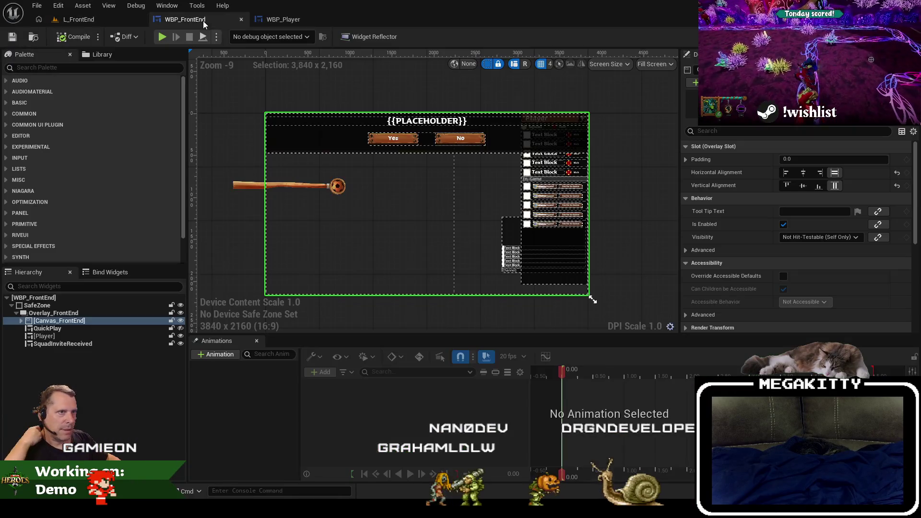
# Step: Set FriendsDrawer's Size Y to 2000 in WBP_Player and preview it in WBP_FrontEnd
pyautogui.click(291, 21)
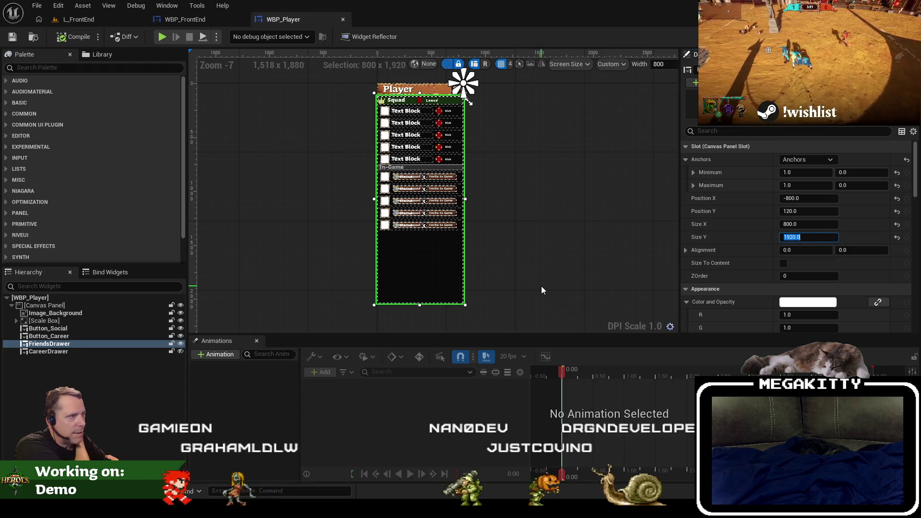
pyautogui.scroll(-2, 541, 291)
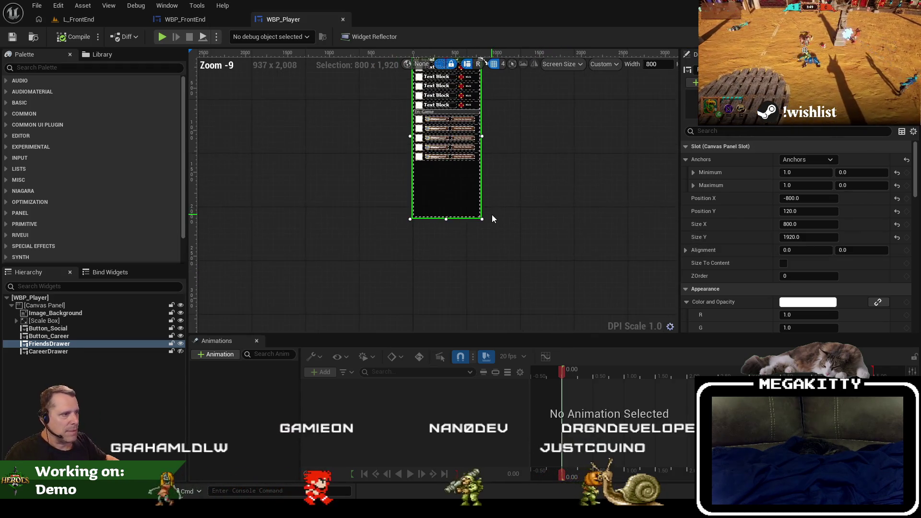
pyautogui.click(821, 237)
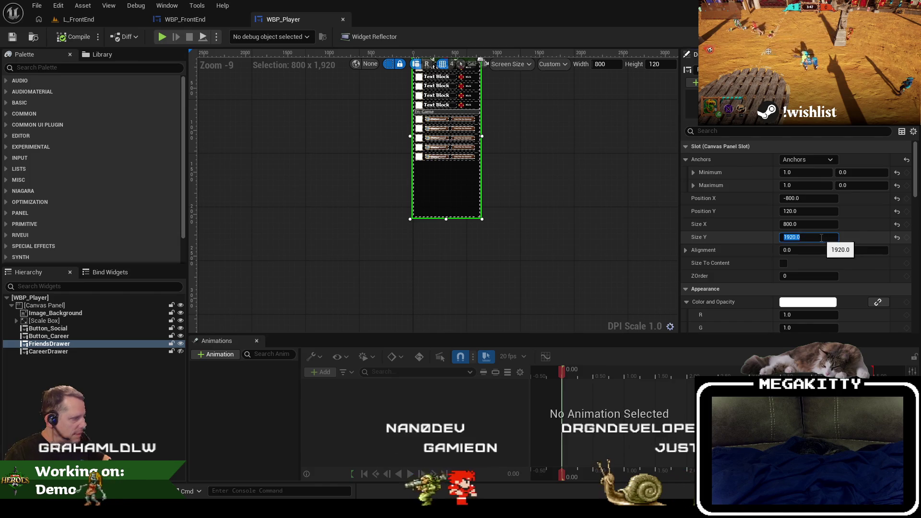
pyautogui.write('00')
pyautogui.press('Return')
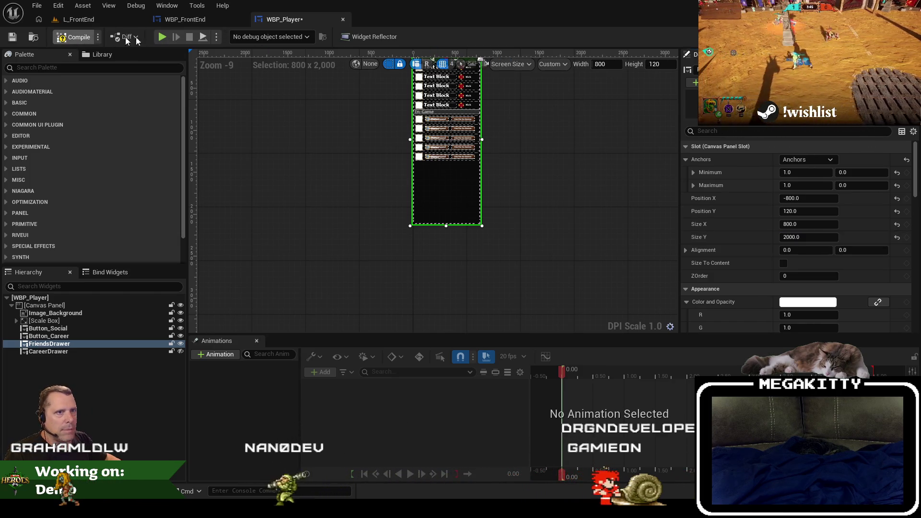
pyautogui.click(188, 21)
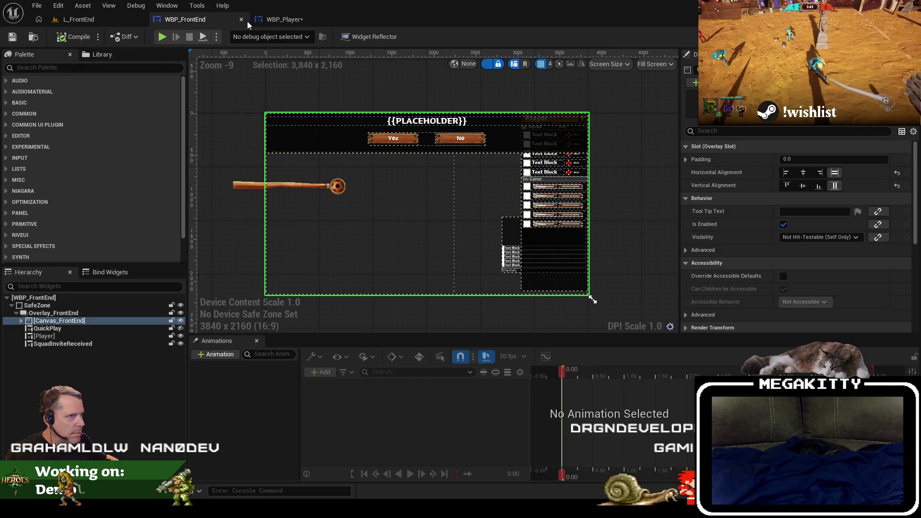
# Step: Try a 2200 drawer height, preview it in WBP_FrontEnd, then save WBP_Player at 2100
pyautogui.click(278, 20)
pyautogui.click(809, 237)
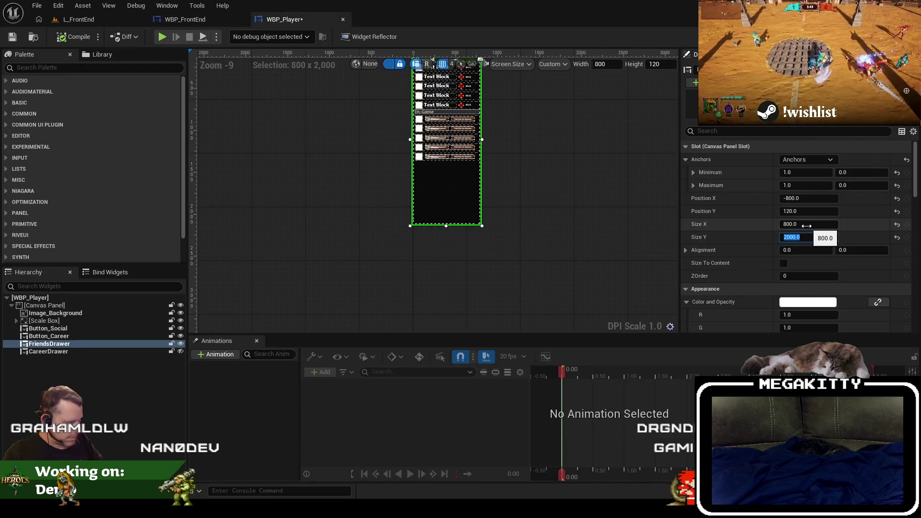
pyautogui.write('2200')
pyautogui.press('Return')
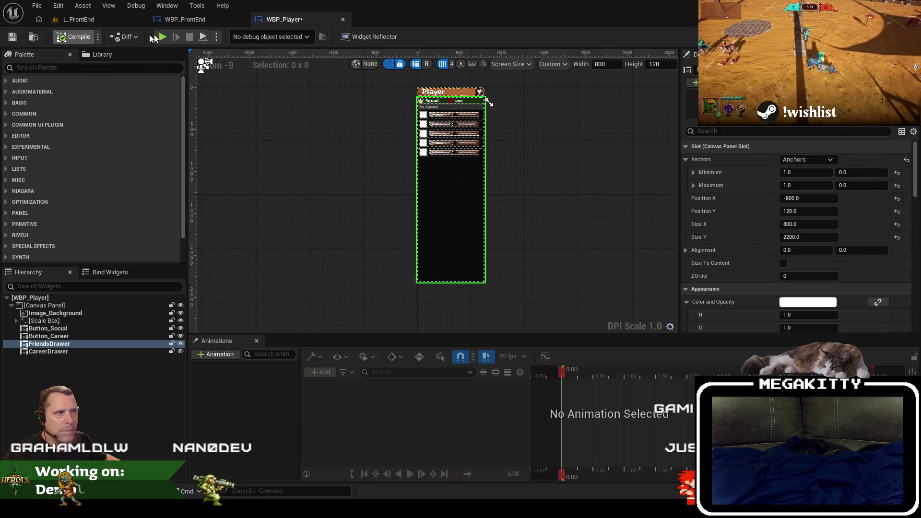
pyautogui.click(184, 19)
pyautogui.click(283, 19)
pyautogui.write('2100')
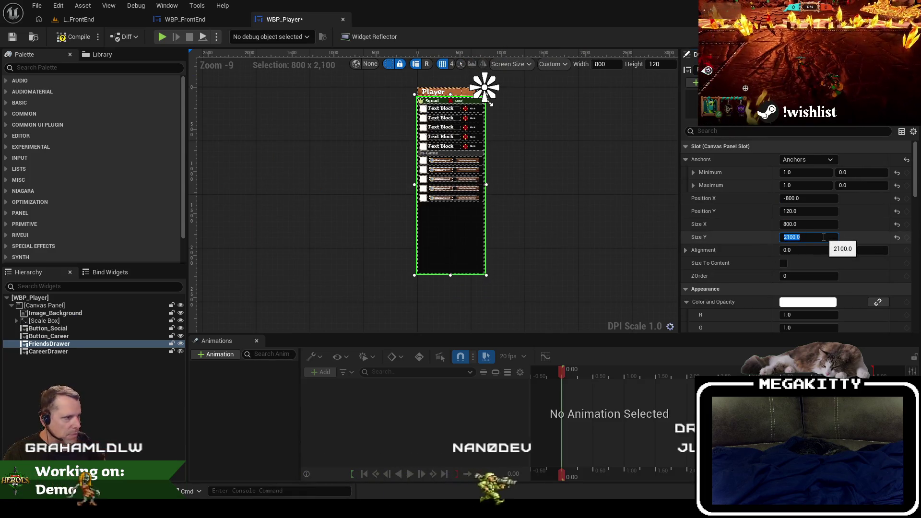
pyautogui.click(12, 38)
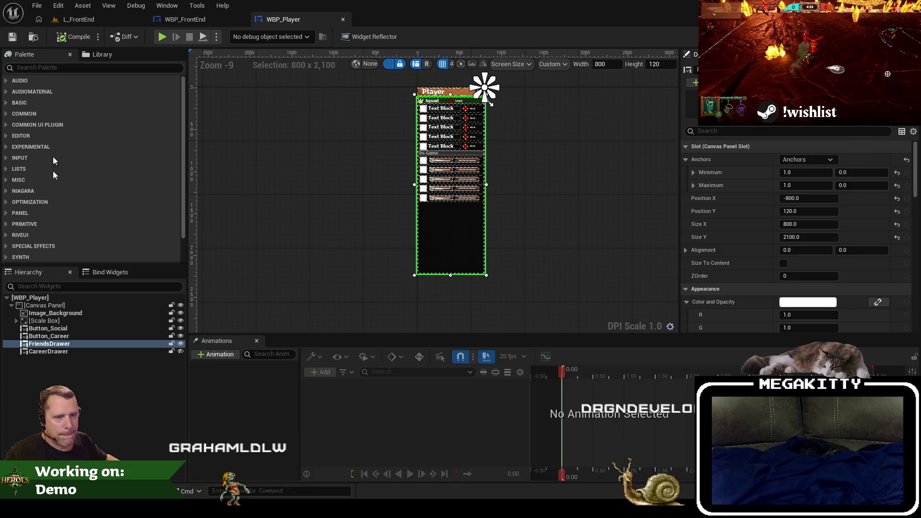
# Step: Select the root Canvas Panel and collapse its children in the hierarchy
pyautogui.click(47, 306)
pyautogui.click(11, 306)
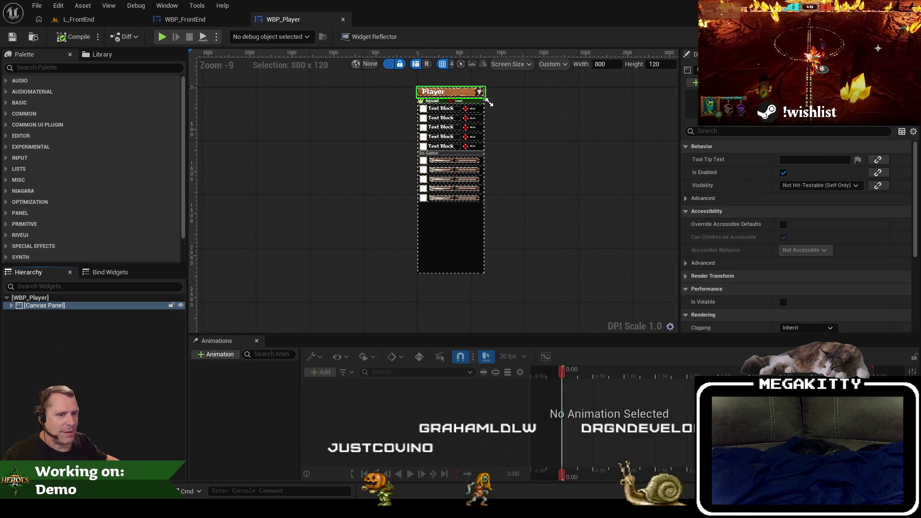
pyautogui.click(904, 37)
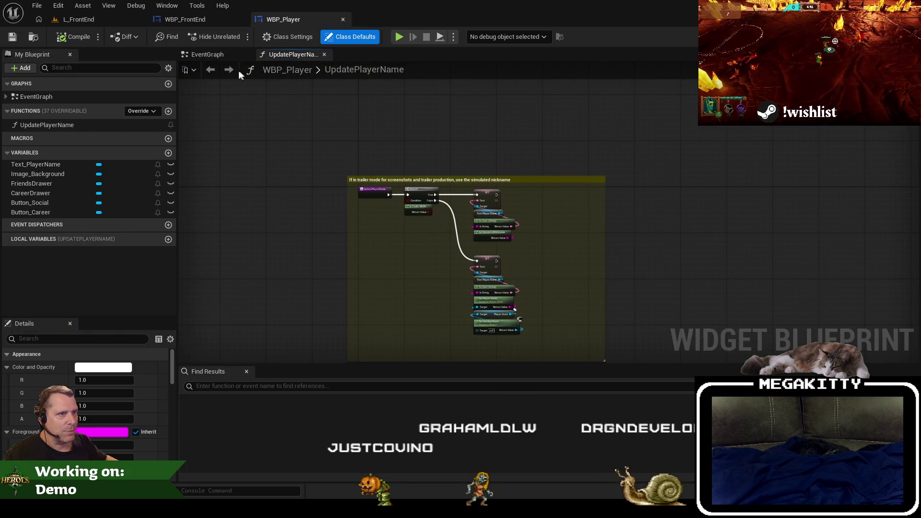
# Step: Look over the EventGraph, return to the Designer and reselect the Canvas Panel
pyautogui.click(210, 54)
pyautogui.scroll(-4, 479, 220)
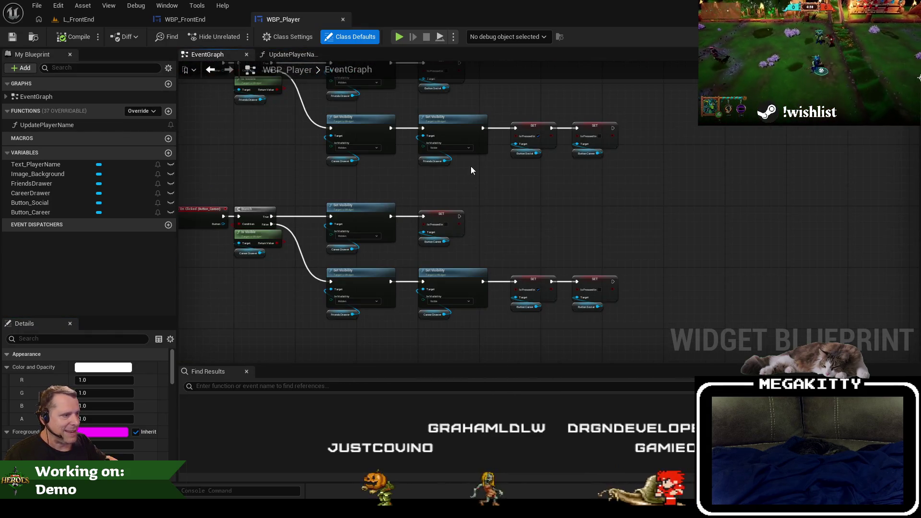
pyautogui.click(903, 37)
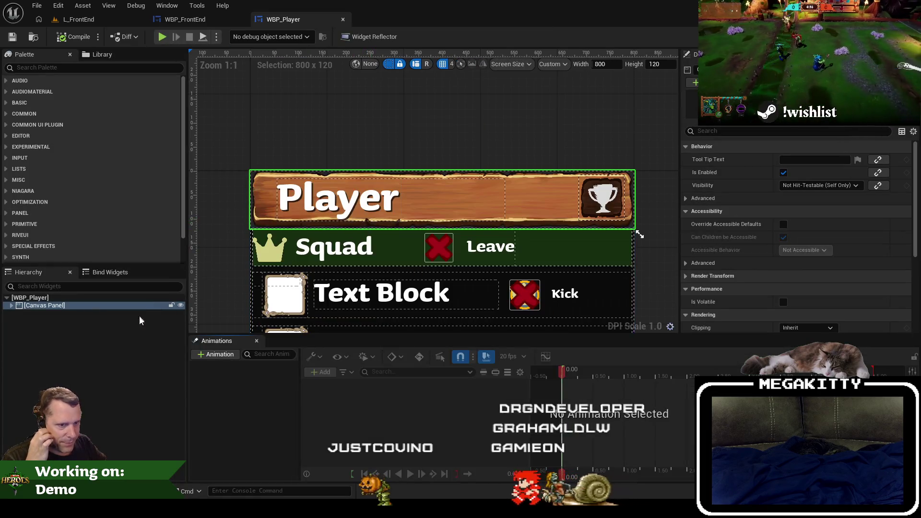
pyautogui.click(11, 305)
pyautogui.click(47, 299)
pyautogui.click(44, 306)
# Step: Search the Palette for 'overlay' and try dropping an Overlay into the hierarchy
pyautogui.click(35, 69)
pyautogui.write('ay')
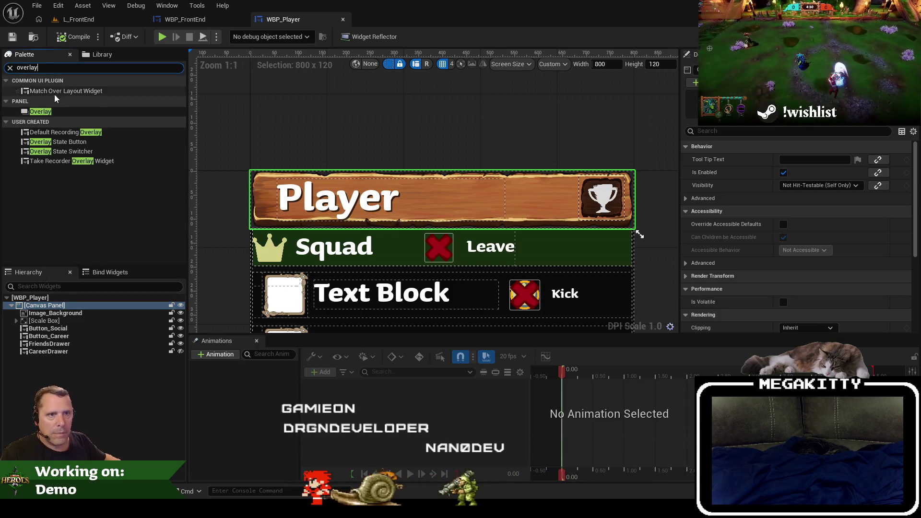
pyautogui.moveTo(39, 309); pyautogui.dragTo(57, 312)
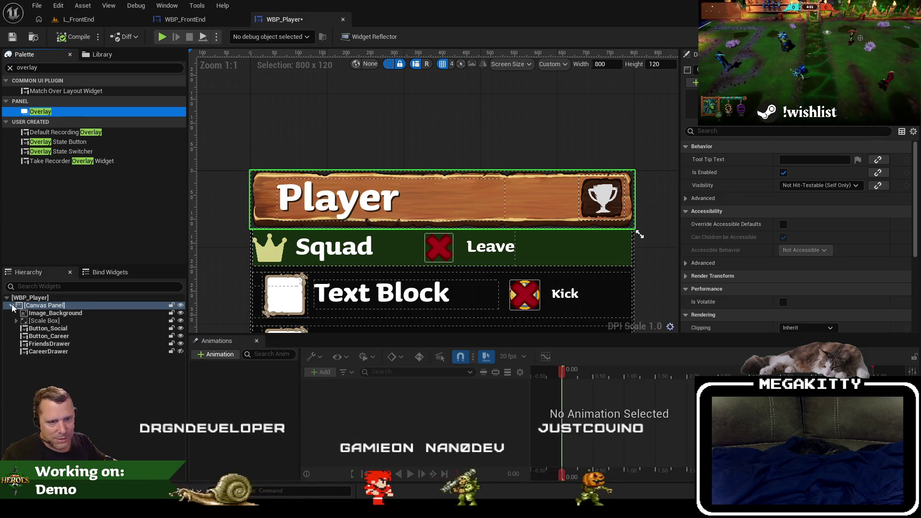
# Step: Leave the Canvas Panel name unchanged and try deleting the root Canvas Panel
pyautogui.doubleClick(44, 306)
pyautogui.press('BackSpace')
pyautogui.press('Escape')
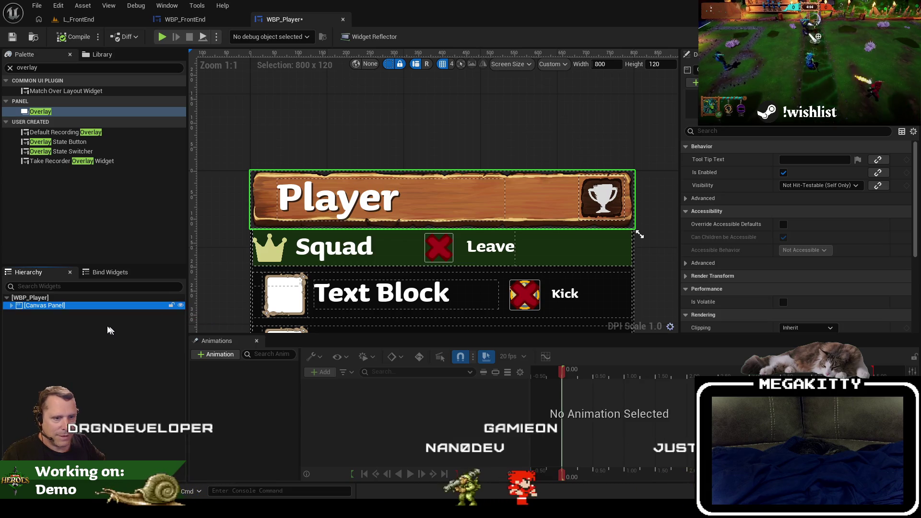
pyautogui.press('Delete')
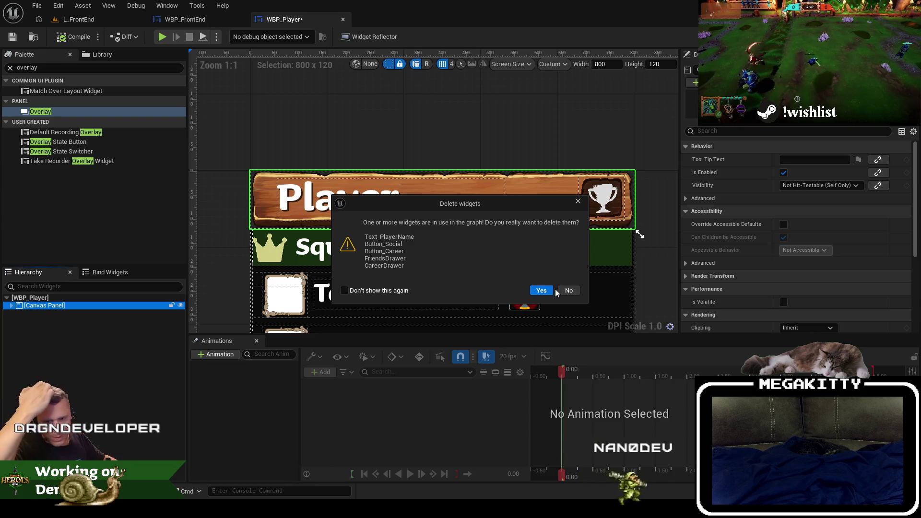
# Step: Decline deleting the in-use widgets and expand the Canvas Panel's children
pyautogui.click(568, 290)
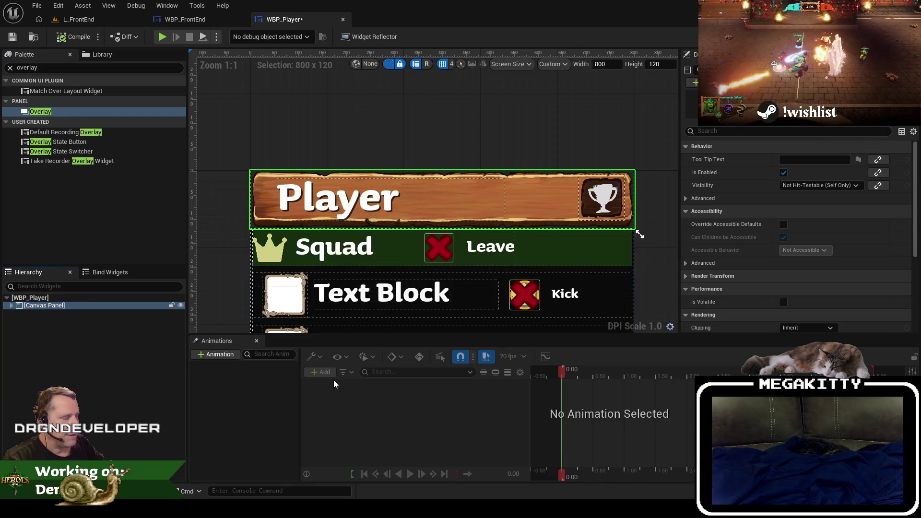
pyautogui.scroll(-4, 368, 206)
pyautogui.click(11, 306)
pyautogui.rightClick(59, 307)
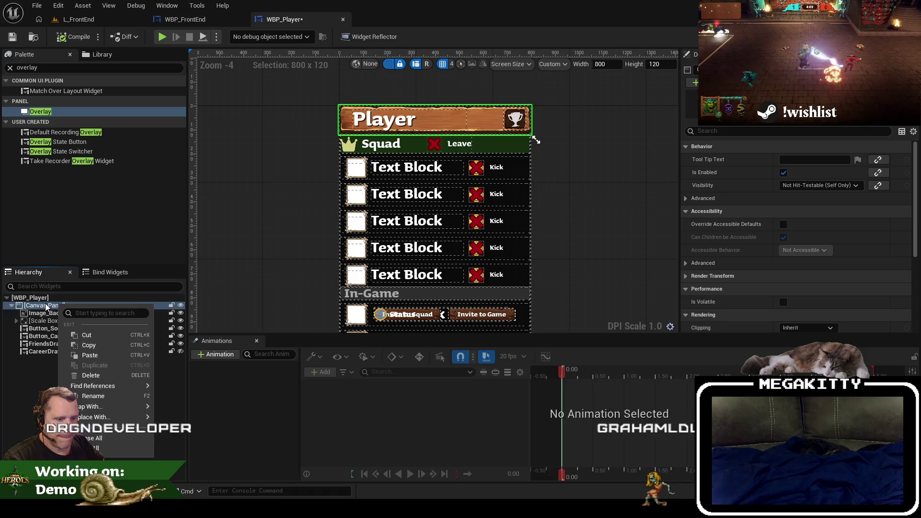
# Step: Select FriendsDrawer and jump to where it is used in the EventGraph
pyautogui.click(536, 140)
pyautogui.scroll(-2, 527, 154)
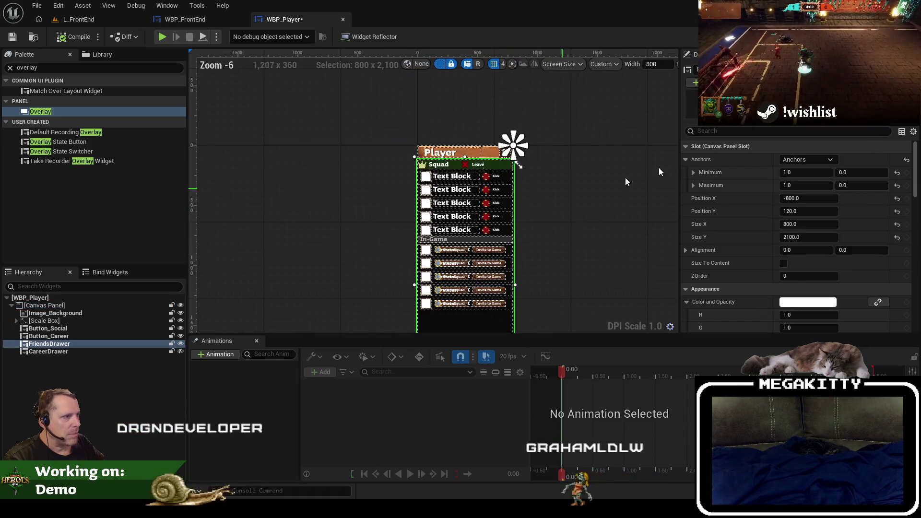
pyautogui.doubleClick(518, 166)
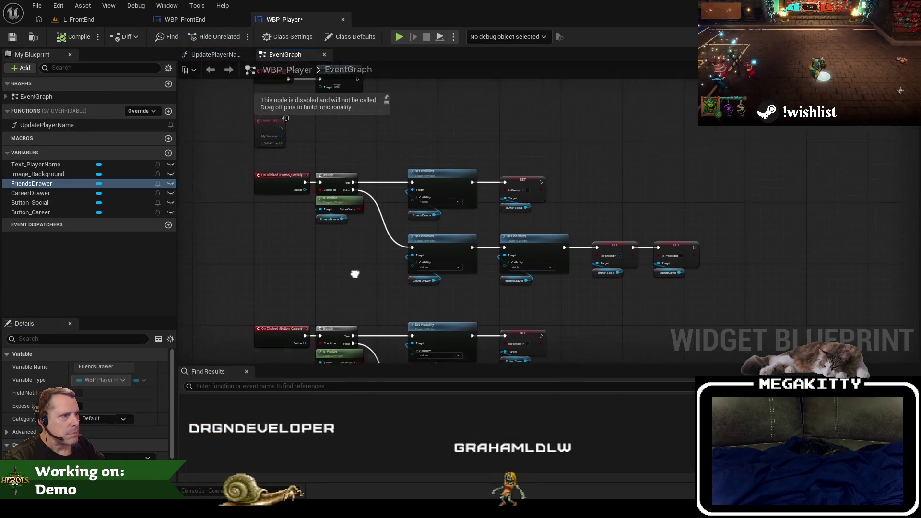
# Step: Review the On Clicked (Button_Career) event, check the UpdatePlayerName function, then return to the Designer
pyautogui.moveTo(344, 333); pyautogui.dragTo(357, 291)
pyautogui.click(5, 97)
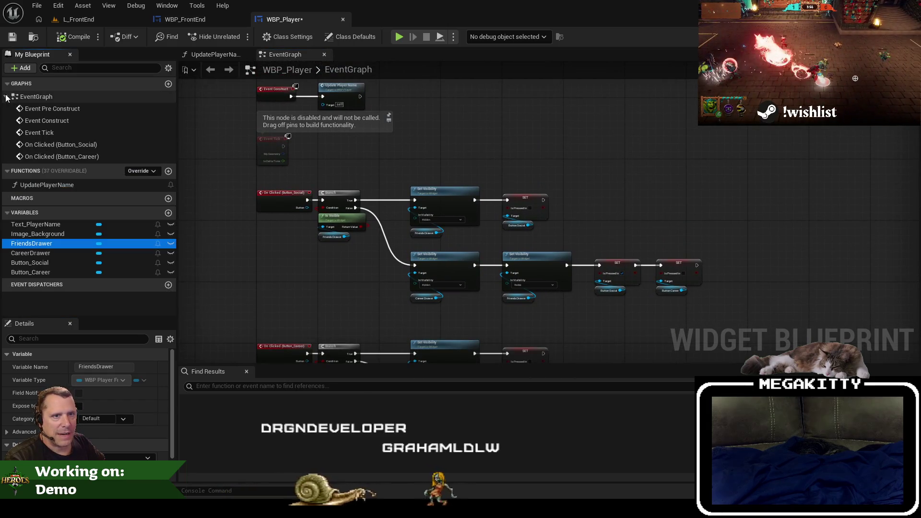
pyautogui.doubleClick(67, 157)
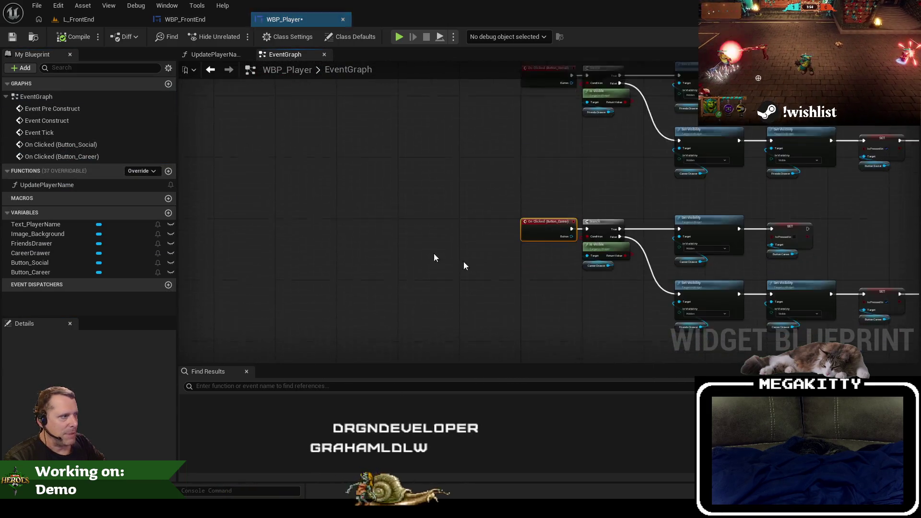
pyautogui.doubleClick(85, 186)
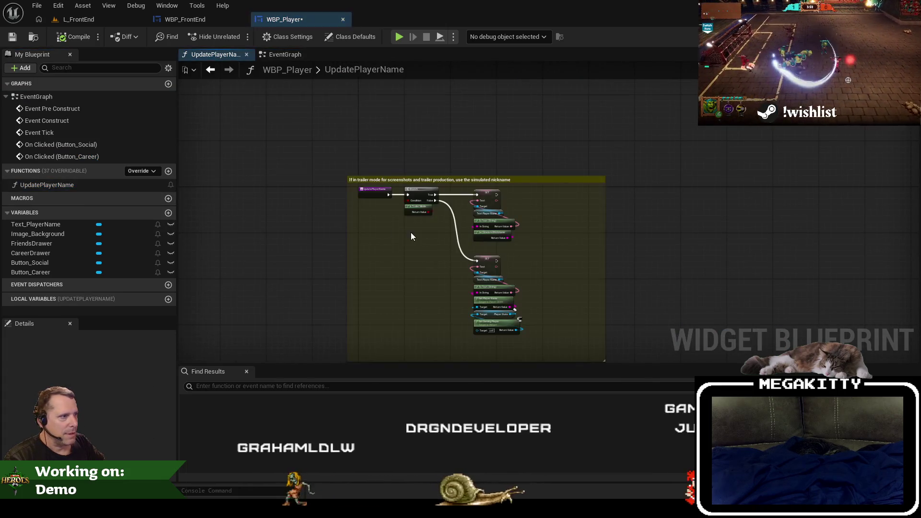
pyautogui.scroll(2, 393, 240)
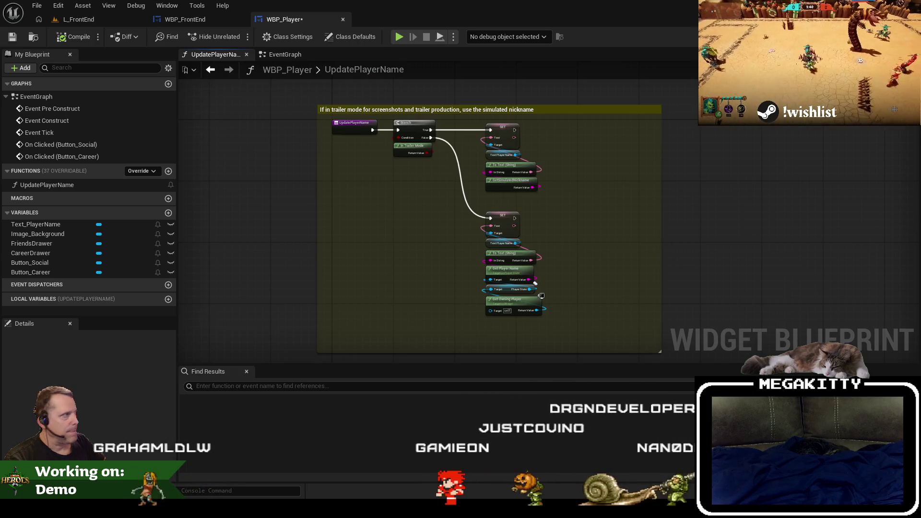
pyautogui.click(899, 37)
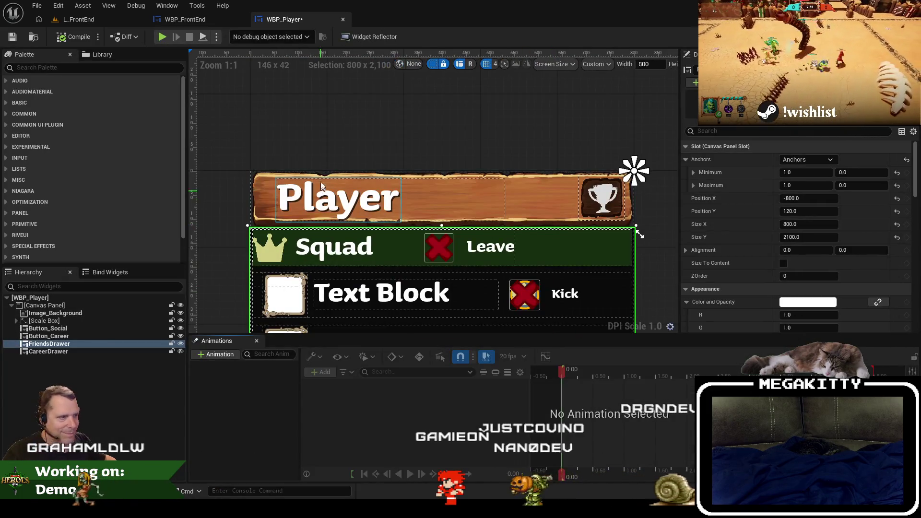
# Step: Copy the Canvas Panel with its children, then delete it and confirm
pyautogui.click(78, 312)
pyautogui.press('Up')
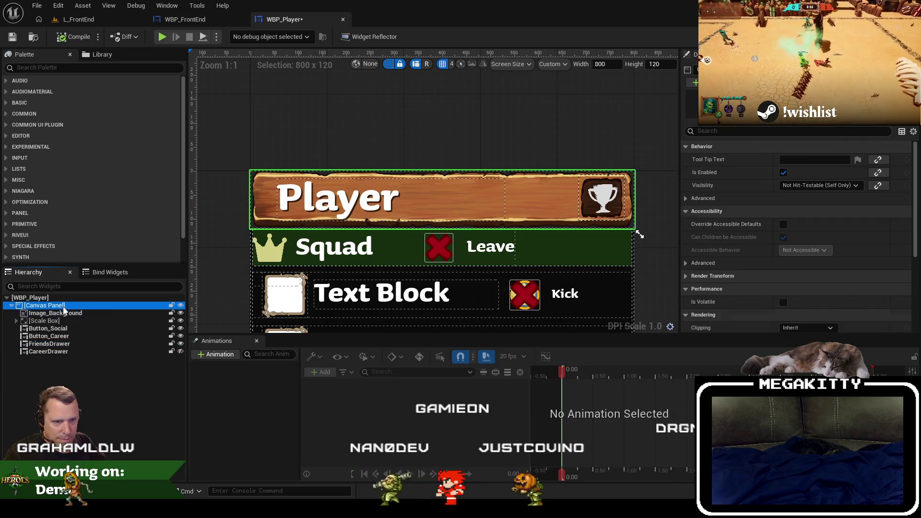
pyautogui.press('Delete')
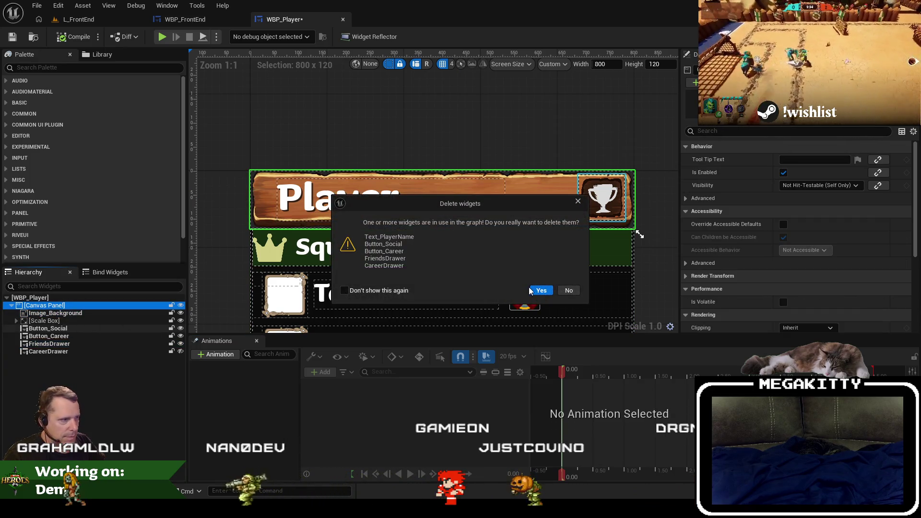
pyautogui.click(541, 290)
# Step: Add an Overlay as the new root and paste the Canvas Panel inside it
pyautogui.click(65, 68)
pyautogui.write('overlay')
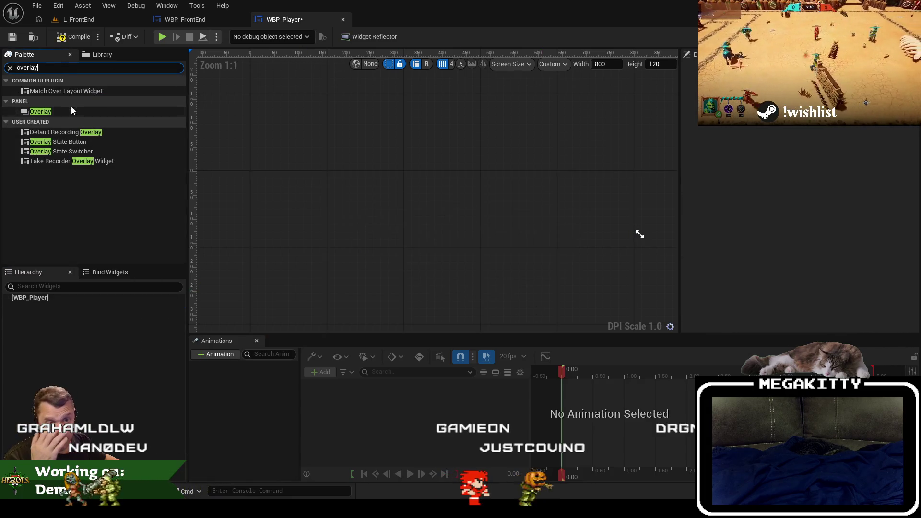
pyautogui.moveTo(95, 297); pyautogui.dragTo(94, 298)
pyautogui.click(82, 307)
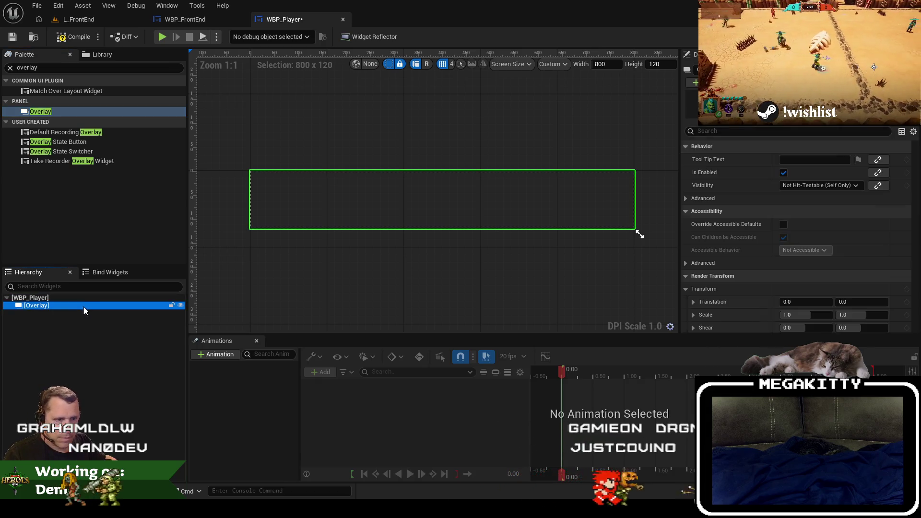
pyautogui.hotkey('ctrl', 'v')
# Step: Switch to the blueprint graph showing the UpdatePlayerName function
pyautogui.scroll(-4, 342, 95)
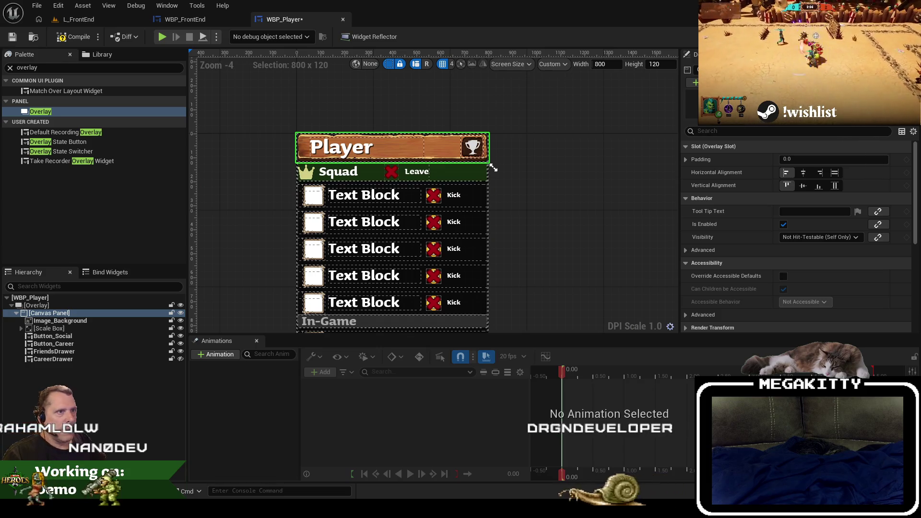
pyautogui.hotkey('ctrl', 'shift', 'g')
pyautogui.scroll(4, 449, 229)
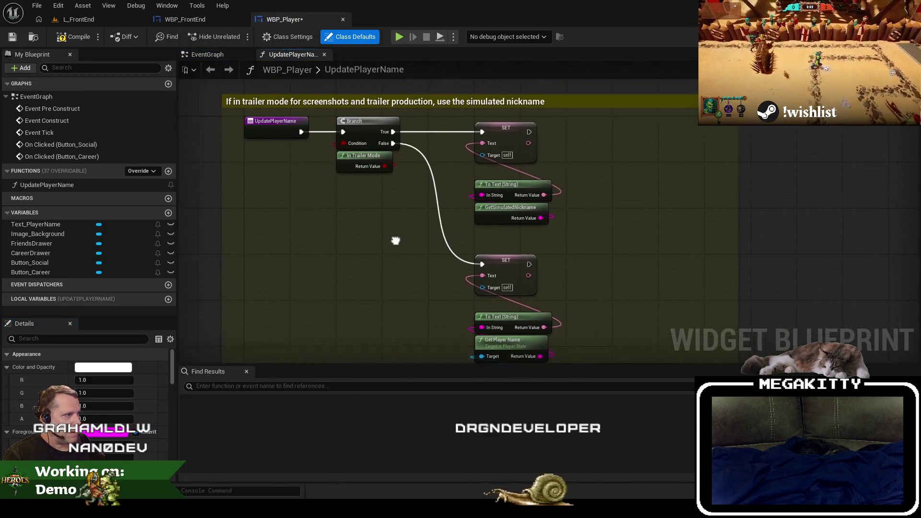
# Step: Add Text_PlayerName getters and wire them into the SET Text nodes' Target pins
pyautogui.moveTo(44, 225)
pyautogui.mouseDown()
pyautogui.moveTo(458, 201)
pyautogui.moveTo(475, 173)
pyautogui.mouseUp()
pyautogui.moveTo(416, 191); pyautogui.dragTo(471, 191)
pyautogui.scroll(-3, 554, 169)
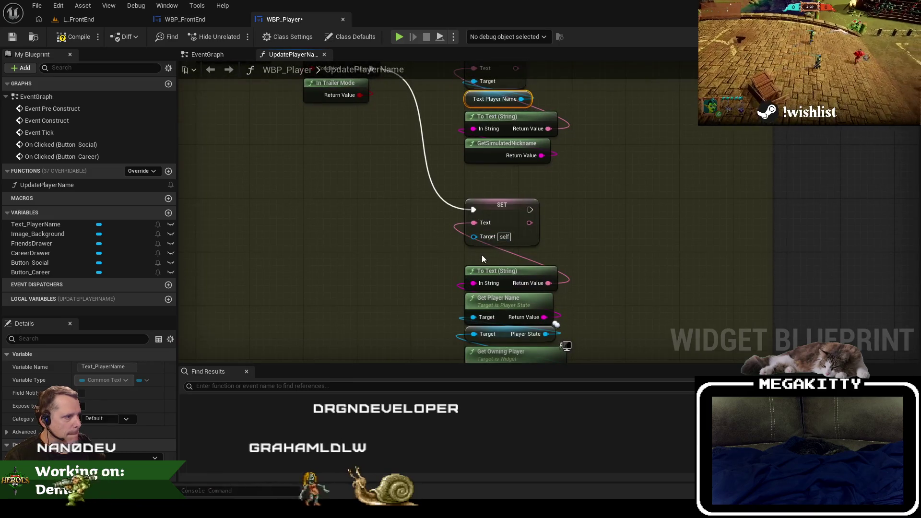
pyautogui.moveTo(489, 255); pyautogui.dragTo(474, 253)
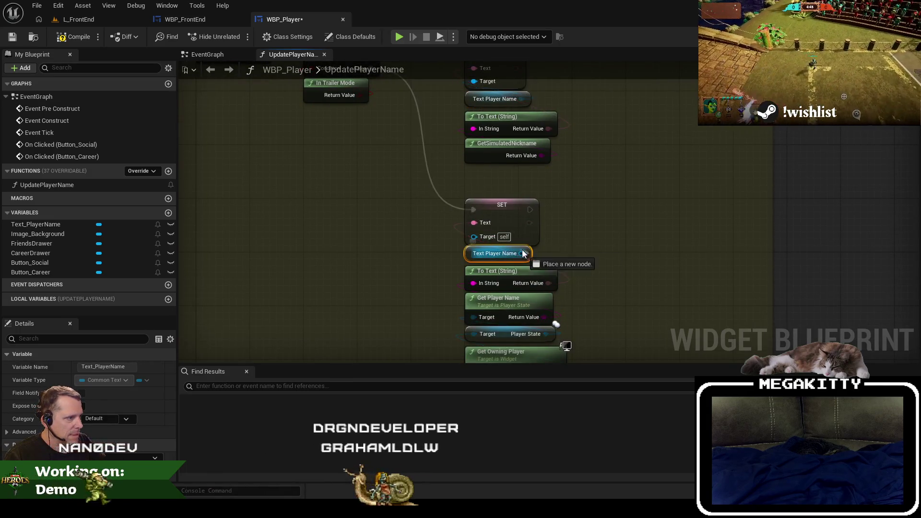
pyautogui.scroll(-5, 527, 254)
pyautogui.scroll(3, 450, 180)
# Step: Open the EventGraph and bring the Button_Career click chain into view
pyautogui.click(311, 69)
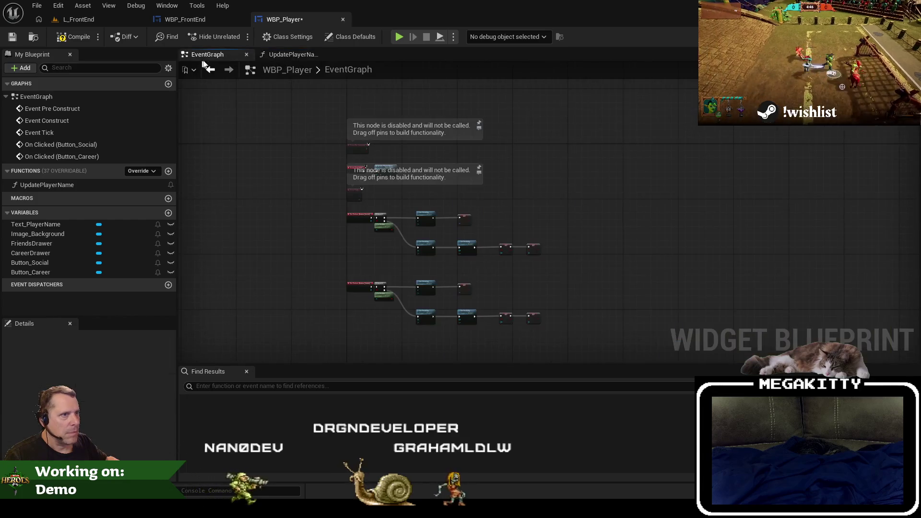
pyautogui.scroll(5, 436, 206)
pyautogui.moveTo(525, 247)
pyautogui.mouseDown()
pyautogui.moveTo(420, 219)
pyautogui.moveTo(416, 228)
pyautogui.moveTo(445, 229)
pyautogui.moveTo(469, 147)
pyautogui.moveTo(455, 49)
pyautogui.moveTo(451, 81)
pyautogui.mouseUp()
pyautogui.scroll(1, 469, 147)
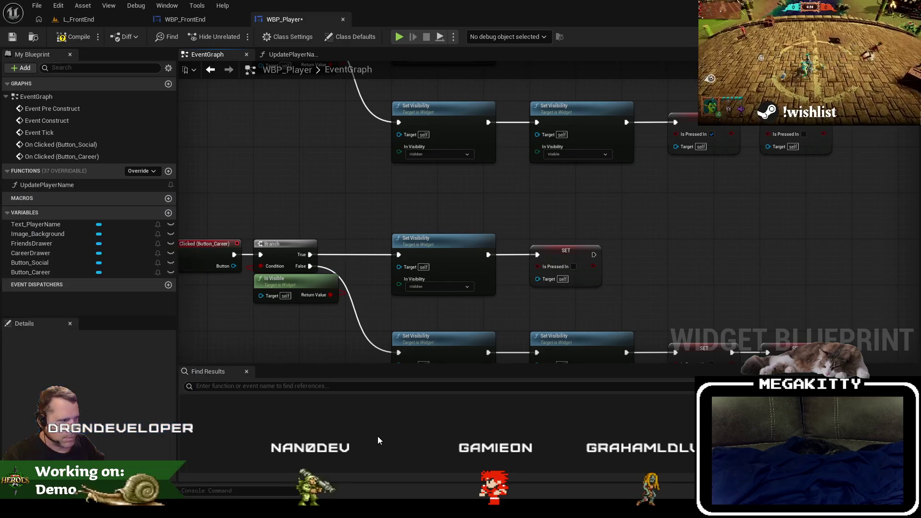
# Step: Make CareerDrawer the Target of the first Set Visibility in the Button_Career chain
pyautogui.moveTo(359, 291)
pyautogui.mouseDown()
pyautogui.moveTo(415, 292)
pyautogui.moveTo(372, 289)
pyautogui.moveTo(376, 244)
pyautogui.moveTo(377, 271)
pyautogui.mouseUp()
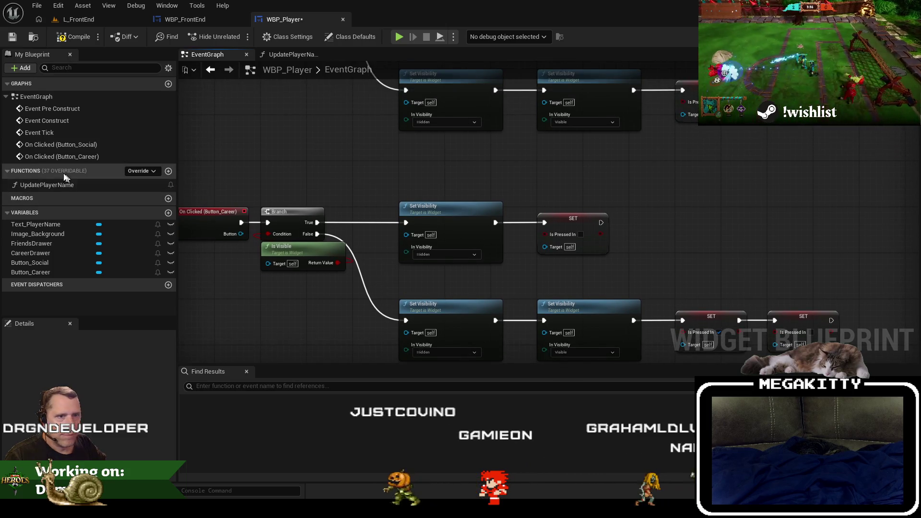
pyautogui.moveTo(50, 253); pyautogui.dragTo(316, 280)
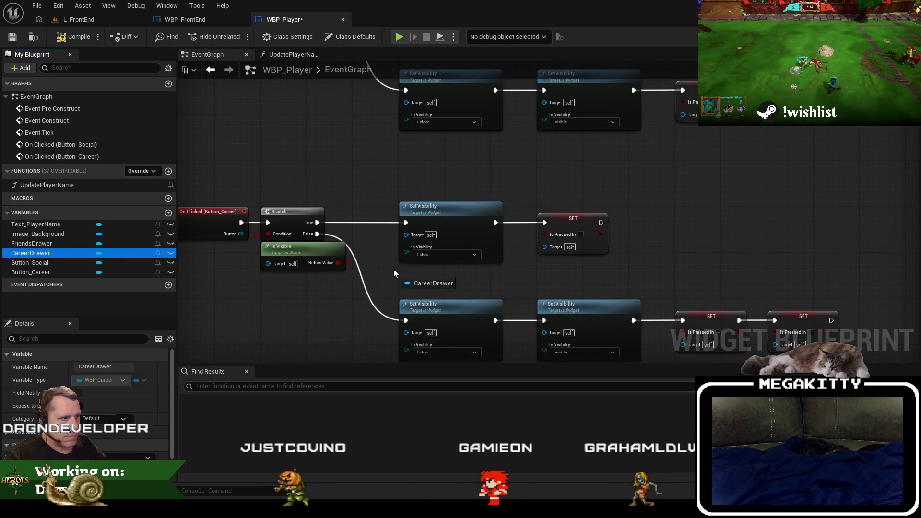
pyautogui.moveTo(432, 271); pyautogui.dragTo(412, 234)
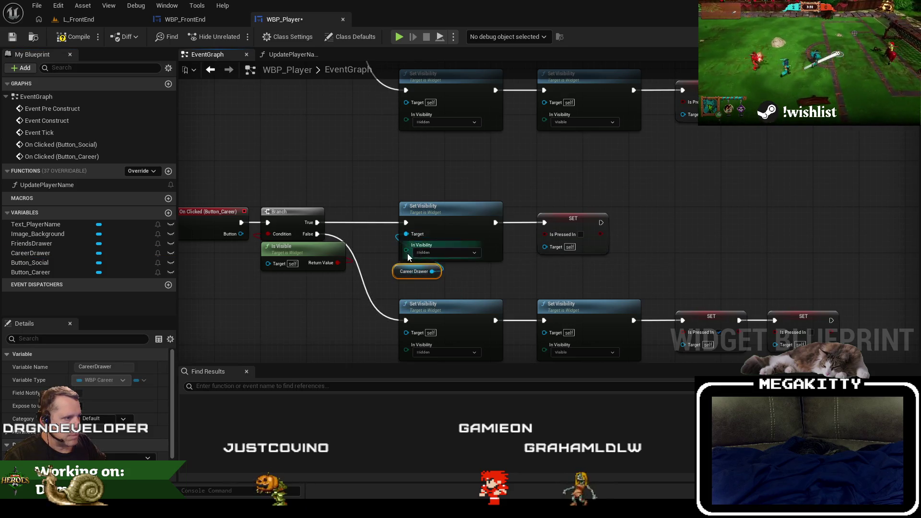
pyautogui.moveTo(410, 280)
pyautogui.mouseDown()
pyautogui.moveTo(422, 201)
pyautogui.moveTo(430, 194)
pyautogui.moveTo(438, 201)
pyautogui.mouseUp()
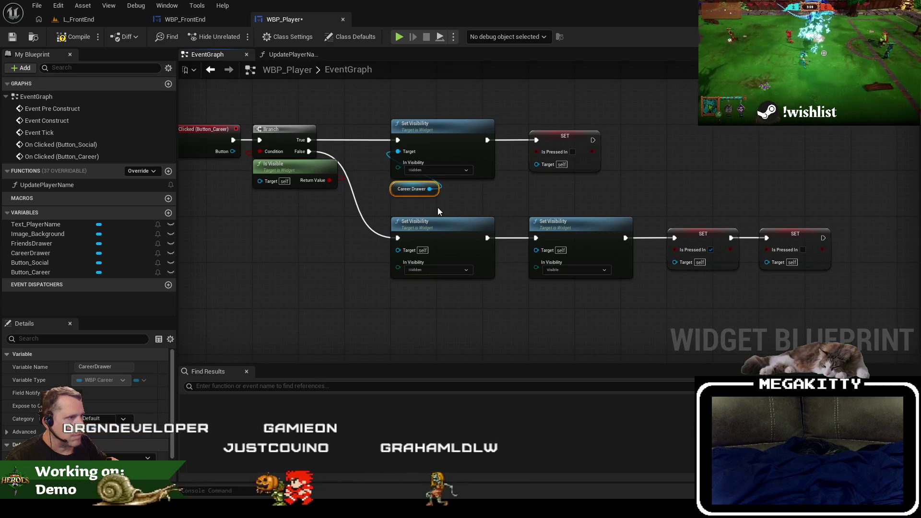
pyautogui.click(367, 199)
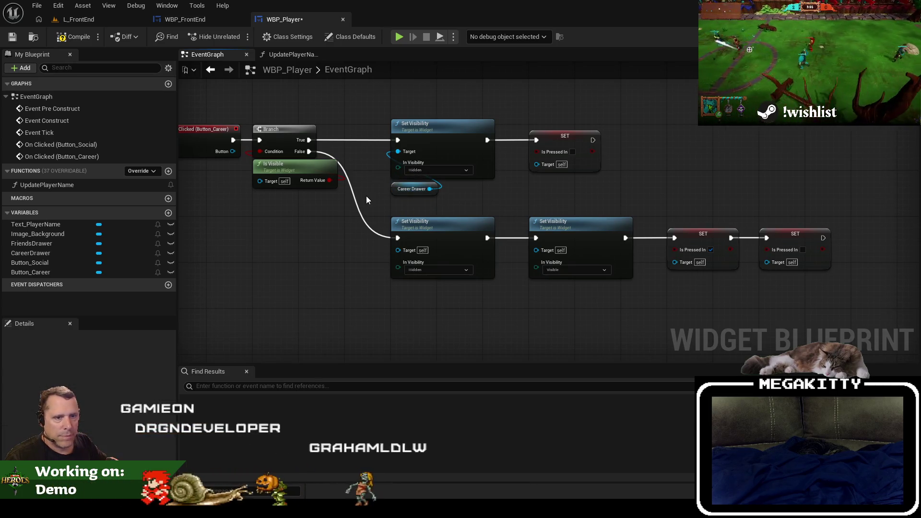
# Step: Wire a pasted Career Drawer getter and a Friends Drawer getter into the lower Set Visibility targets
pyautogui.hotkey('ctrl', 'v')
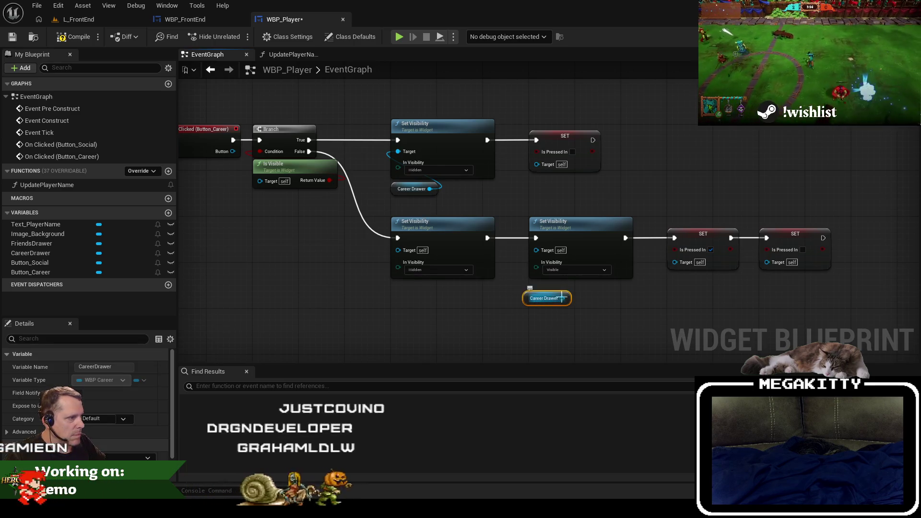
pyautogui.click(561, 294)
pyautogui.moveTo(561, 294)
pyautogui.mouseDown()
pyautogui.moveTo(568, 283)
pyautogui.moveTo(544, 254)
pyautogui.mouseUp()
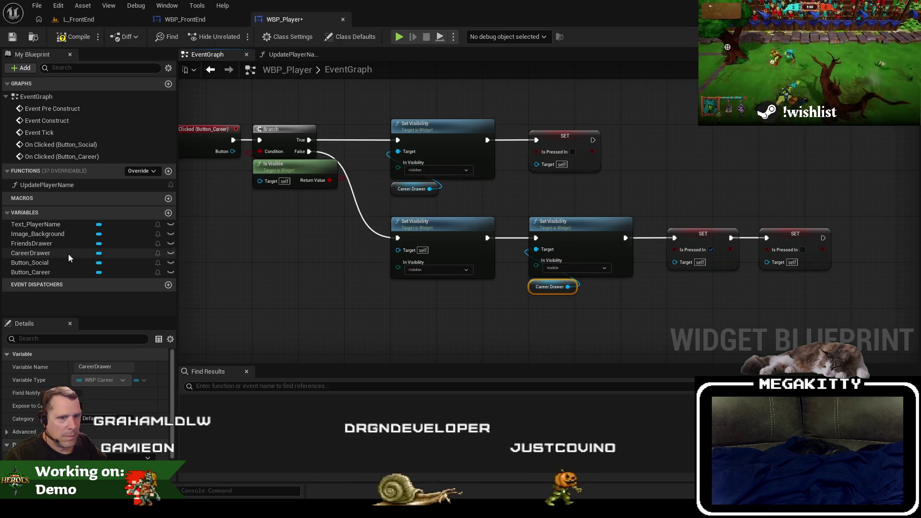
pyautogui.moveTo(389, 287); pyautogui.dragTo(401, 254)
pyautogui.moveTo(384, 171); pyautogui.dragTo(393, 289)
pyautogui.scroll(-4, 393, 289)
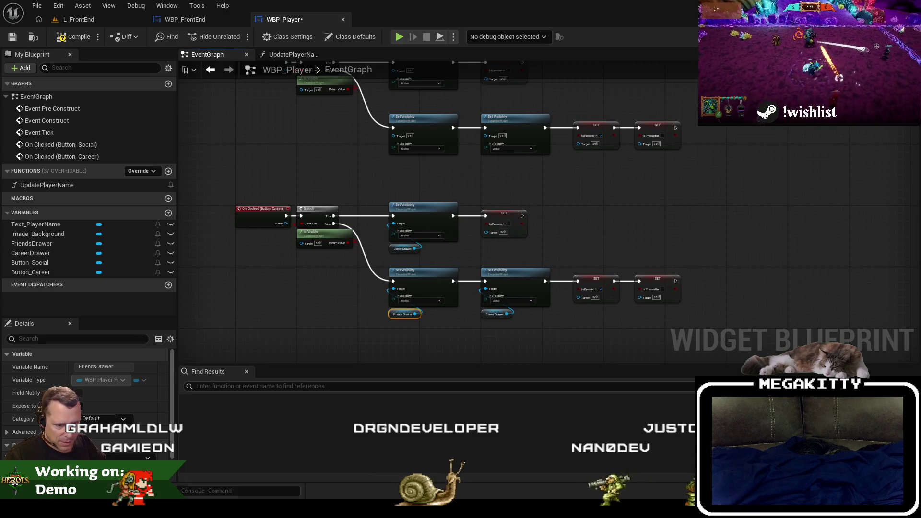
# Step: Launch Remote Desktop Connection via 'mst' and move its window aside
pyautogui.press('super')
pyautogui.write('mst')
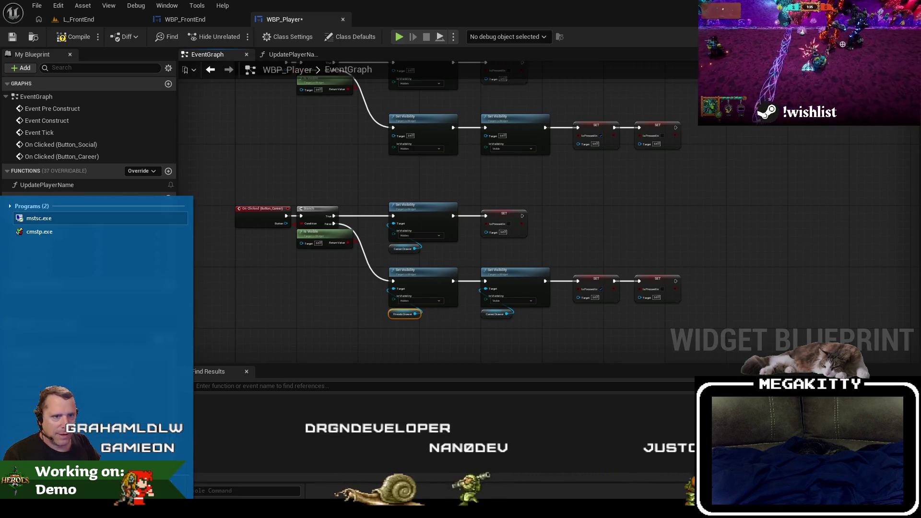
pyautogui.press('Return')
pyautogui.moveTo(470, 103); pyautogui.dragTo(920, 103)
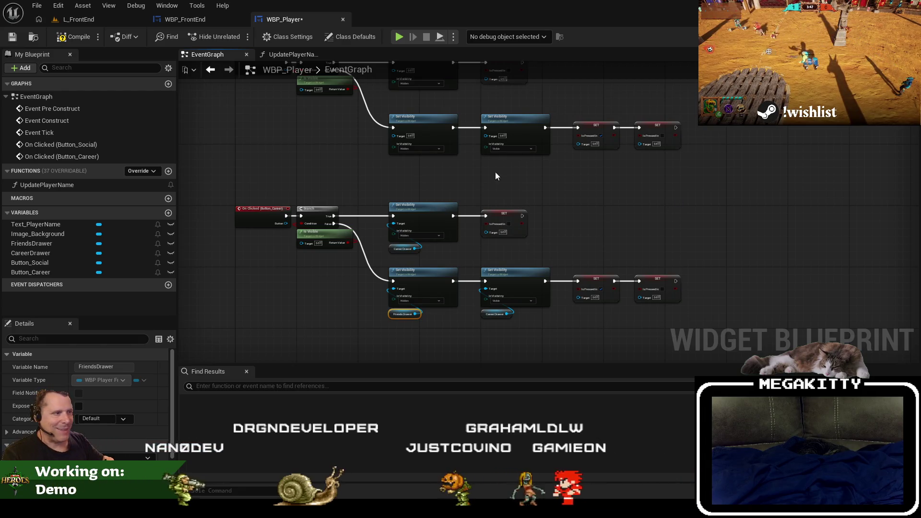
# Step: Delete the drawer getters trialled on the lower row of the chain
pyautogui.click(464, 178)
pyautogui.moveTo(464, 179); pyautogui.dragTo(502, 191)
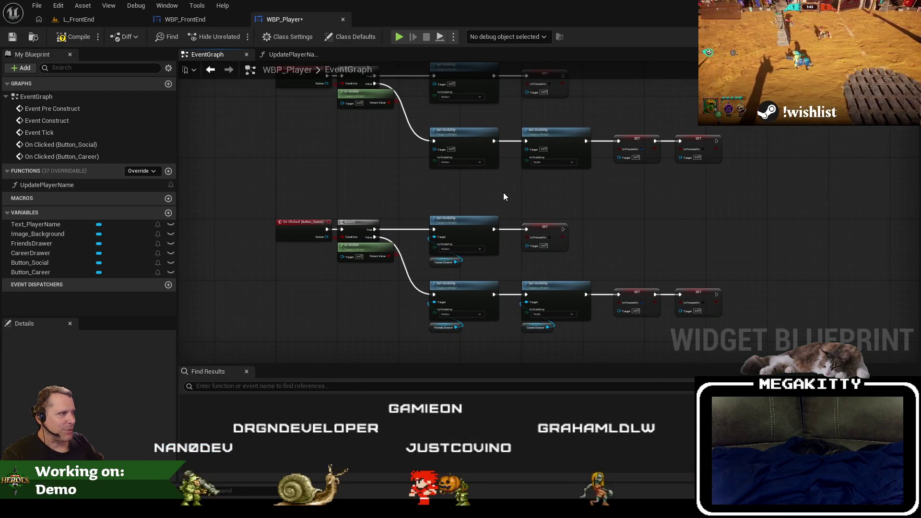
pyautogui.moveTo(569, 340); pyautogui.dragTo(447, 329)
pyautogui.press('Delete')
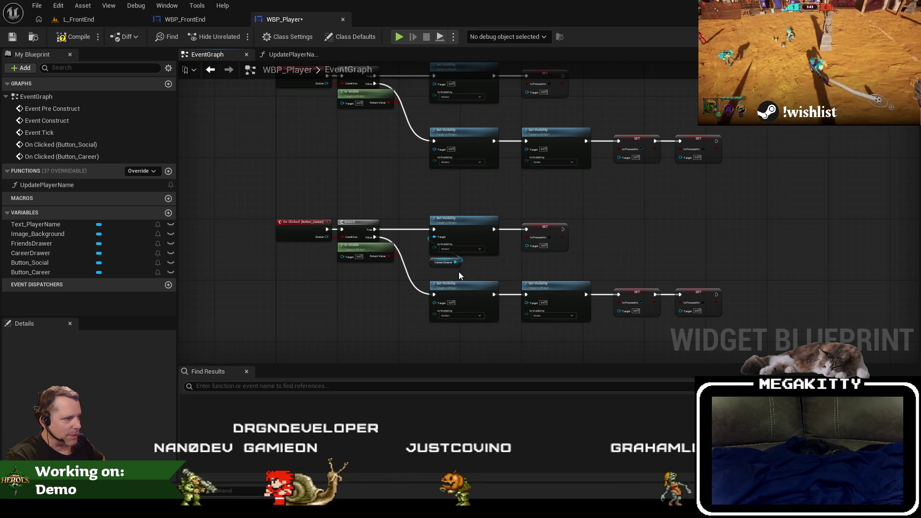
# Step: Review the UpdatePlayerName function graph, then go back to the EventGraph
pyautogui.click(290, 54)
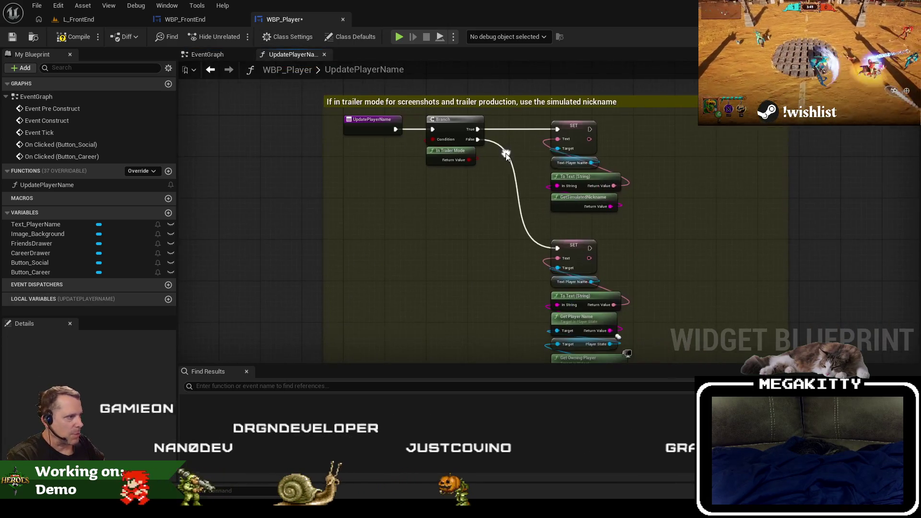
pyautogui.moveTo(384, 292); pyautogui.dragTo(396, 265)
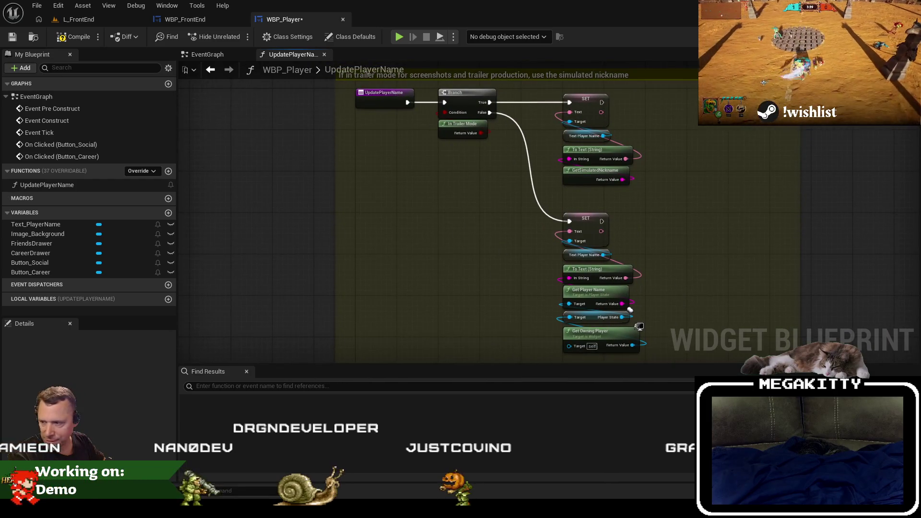
pyautogui.click(208, 54)
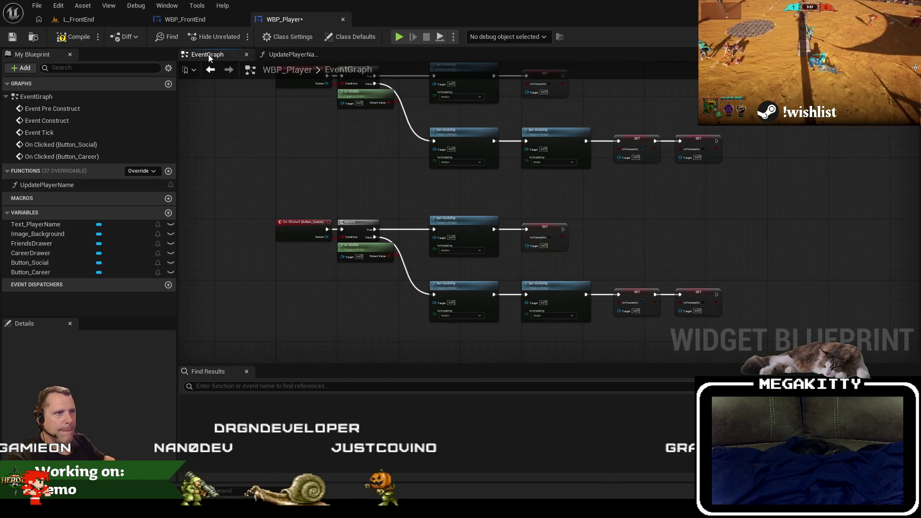
pyautogui.scroll(-1, 406, 250)
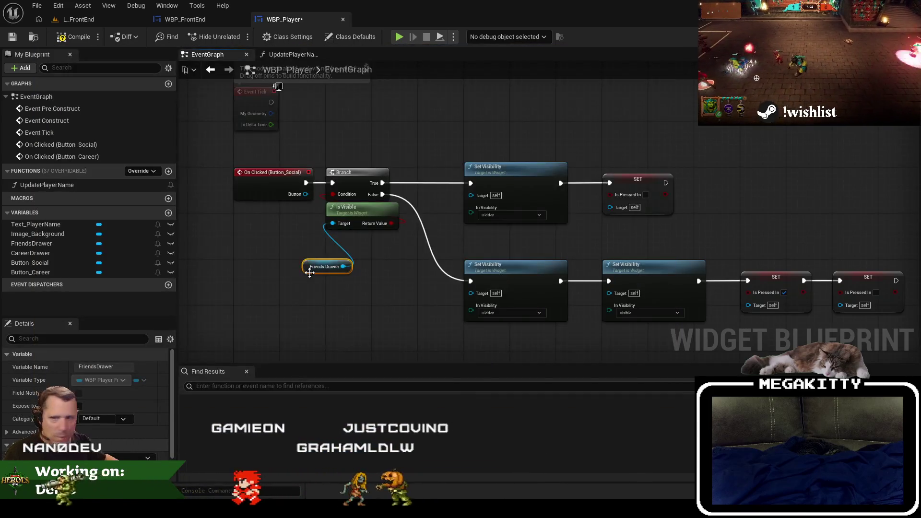
pyautogui.moveTo(313, 268); pyautogui.dragTo(337, 246)
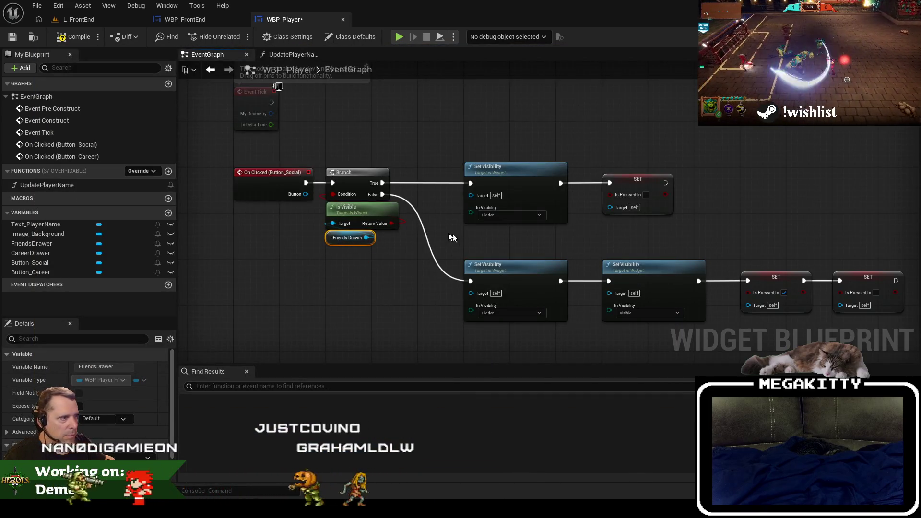
# Step: Target the upper Set Visibility at Friends Drawer and the SET node at Button_Social
pyautogui.moveTo(499, 231); pyautogui.dragTo(471, 195)
pyautogui.moveTo(30, 262)
pyautogui.mouseDown()
pyautogui.moveTo(600, 195)
pyautogui.moveTo(617, 231)
pyautogui.mouseUp()
pyautogui.click(624, 242)
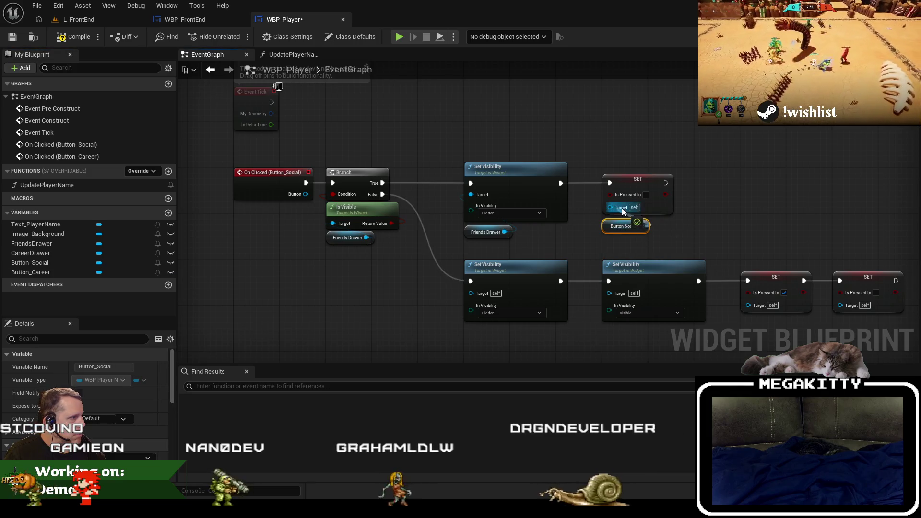
# Step: Add Career Drawer and Button Career getters and connect Career Drawer to the Set Visibility target
pyautogui.moveTo(599, 258); pyautogui.dragTo(543, 209)
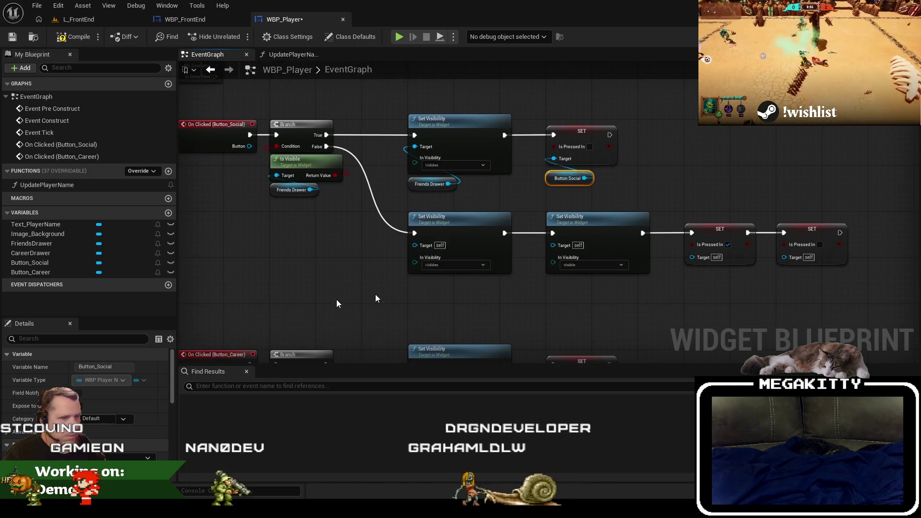
pyautogui.moveTo(84, 253)
pyautogui.mouseDown()
pyautogui.moveTo(455, 287)
pyautogui.moveTo(414, 245)
pyautogui.mouseUp()
pyautogui.click(467, 304)
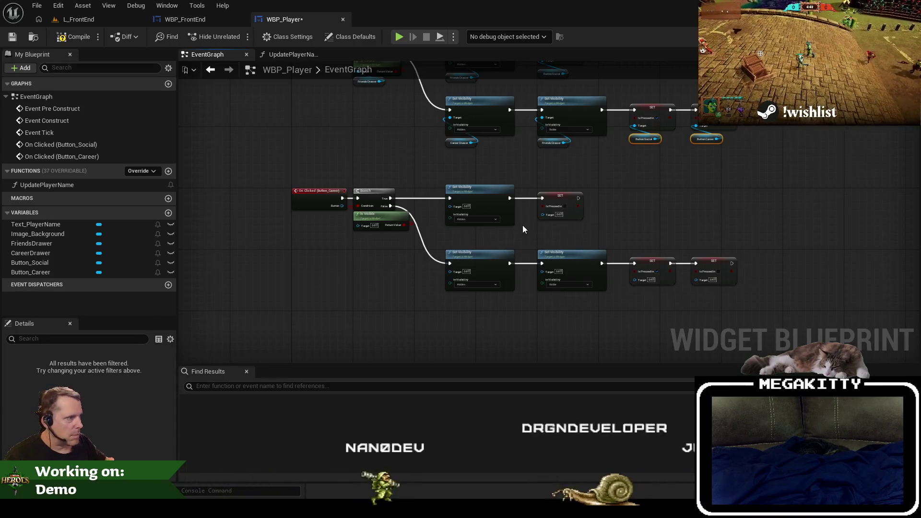
pyautogui.scroll(4, 542, 234)
pyautogui.hotkey('ctrl', 'v')
pyautogui.moveTo(594, 225)
pyautogui.mouseDown()
pyautogui.moveTo(538, 221)
pyautogui.moveTo(543, 199)
pyautogui.mouseUp()
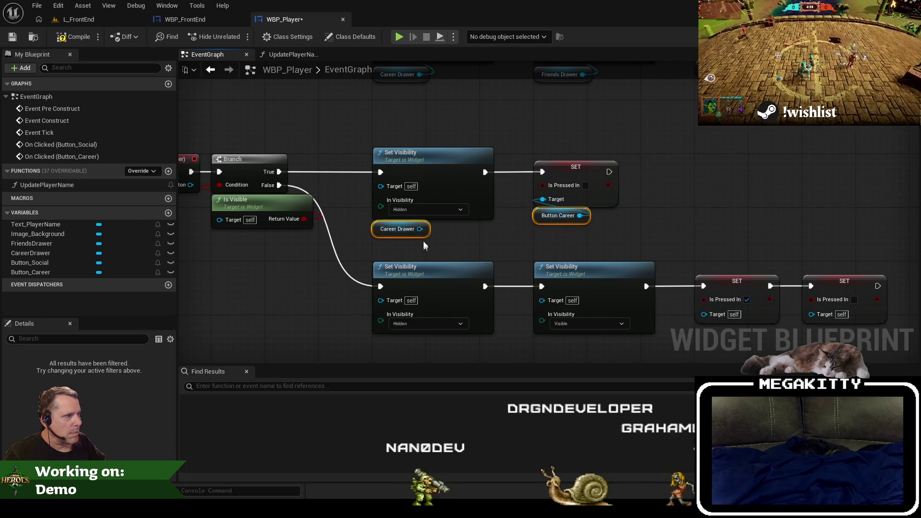
pyautogui.moveTo(392, 191); pyautogui.dragTo(390, 188)
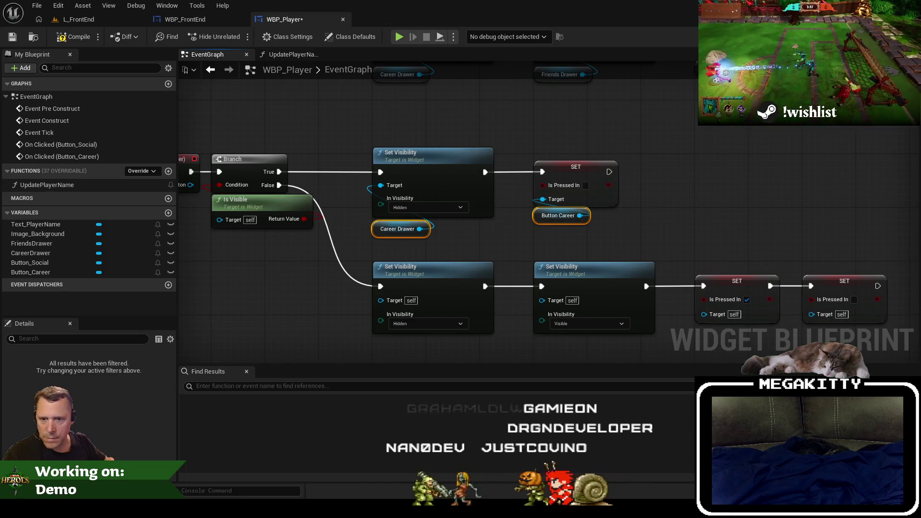
# Step: Wire Friends Drawer, Career Drawer, Button Career and Button Social into the lower branch's targets
pyautogui.moveTo(582, 255); pyautogui.dragTo(478, 222)
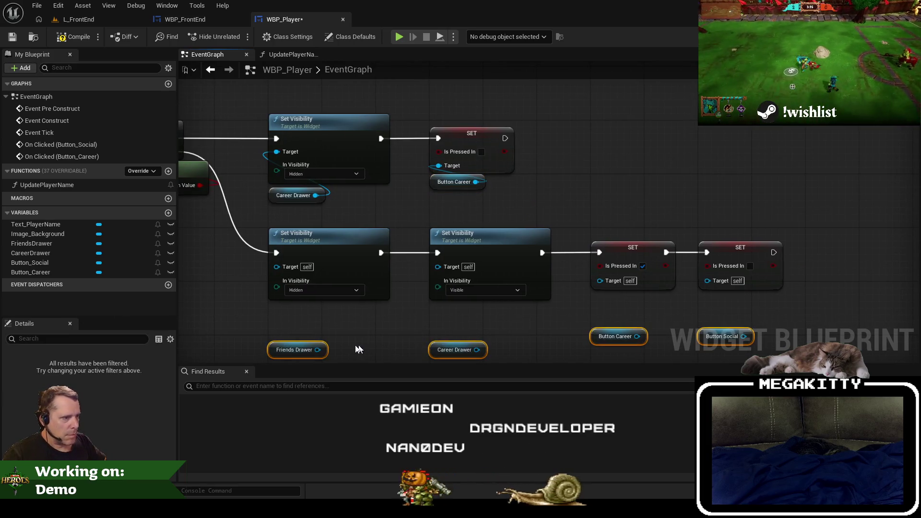
pyautogui.moveTo(283, 349)
pyautogui.mouseDown()
pyautogui.moveTo(294, 274)
pyautogui.moveTo(276, 267)
pyautogui.mouseUp()
pyautogui.moveTo(476, 309)
pyautogui.mouseDown()
pyautogui.moveTo(453, 268)
pyautogui.moveTo(438, 267)
pyautogui.mouseUp()
pyautogui.moveTo(600, 281); pyautogui.dragTo(637, 296)
pyautogui.moveTo(743, 296); pyautogui.dragTo(707, 279)
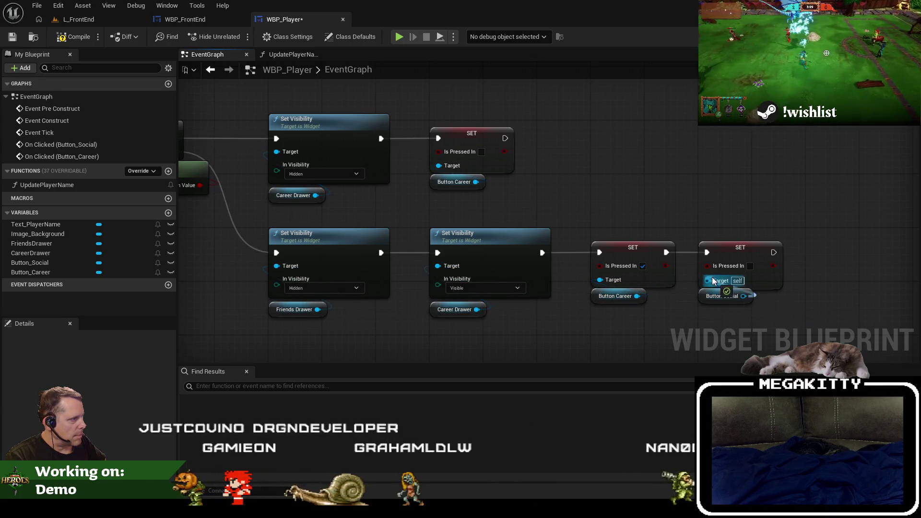
pyautogui.scroll(-5, 677, 319)
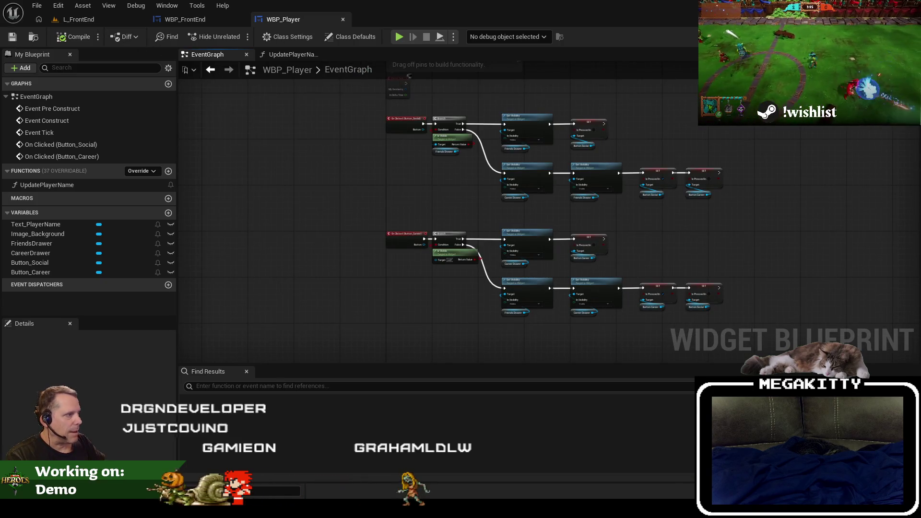
pyautogui.click(878, 37)
# Step: Select FriendsDrawer to inspect its 800 × 2100 canvas slot, then drag it into the Overlay
pyautogui.scroll(-3, 571, 114)
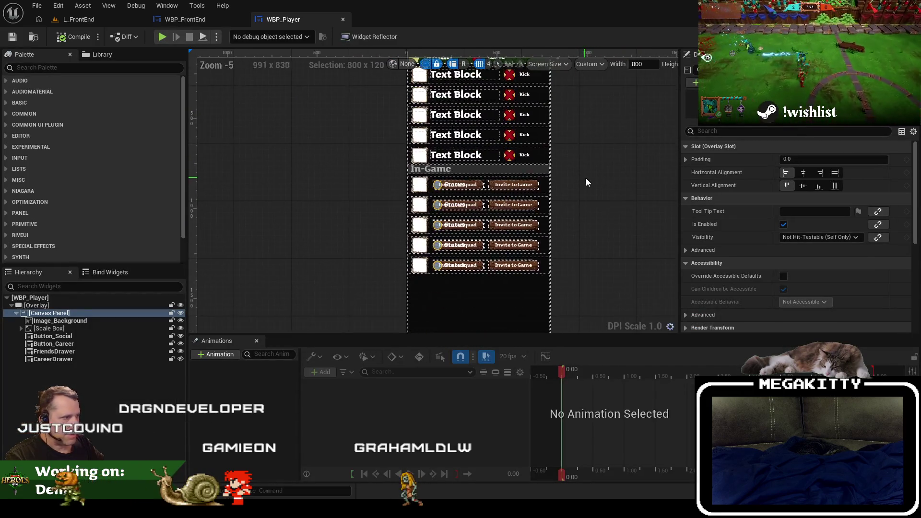
pyautogui.scroll(-2, 585, 178)
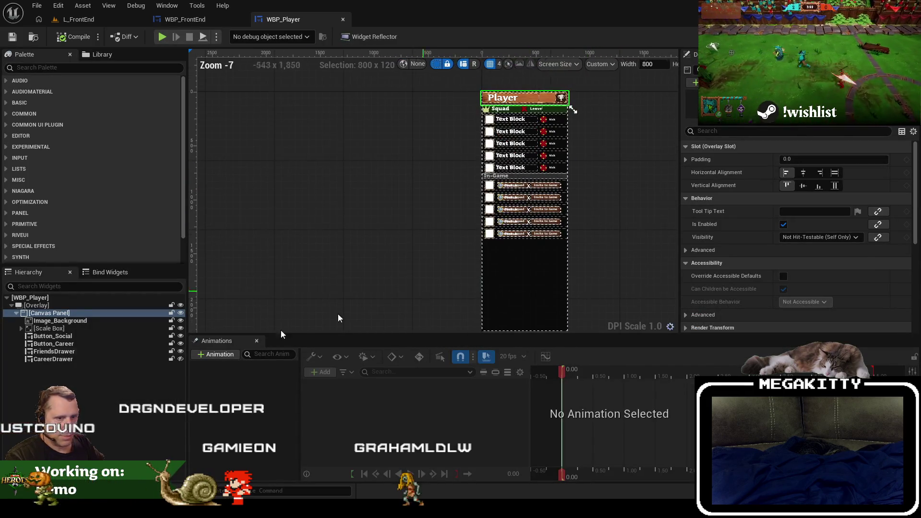
pyautogui.click(92, 352)
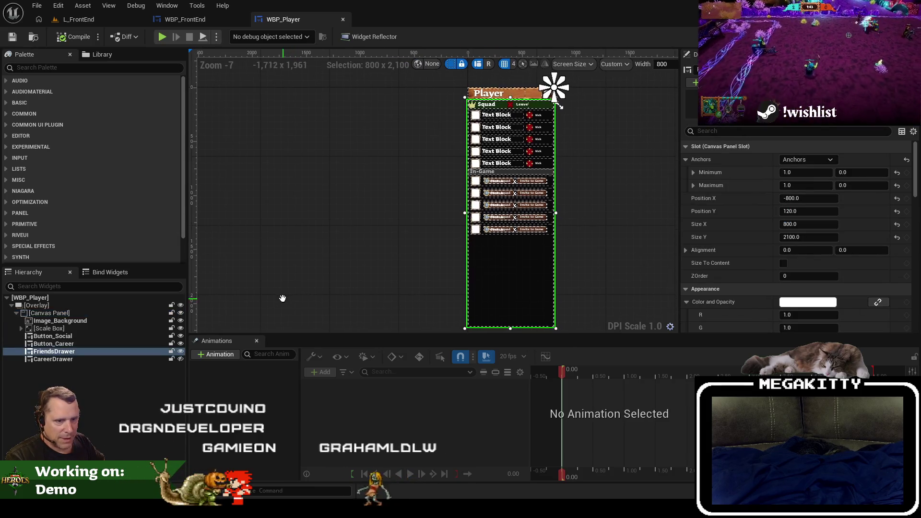
pyautogui.moveTo(418, 255); pyautogui.dragTo(360, 238)
pyautogui.scroll(-1, 361, 239)
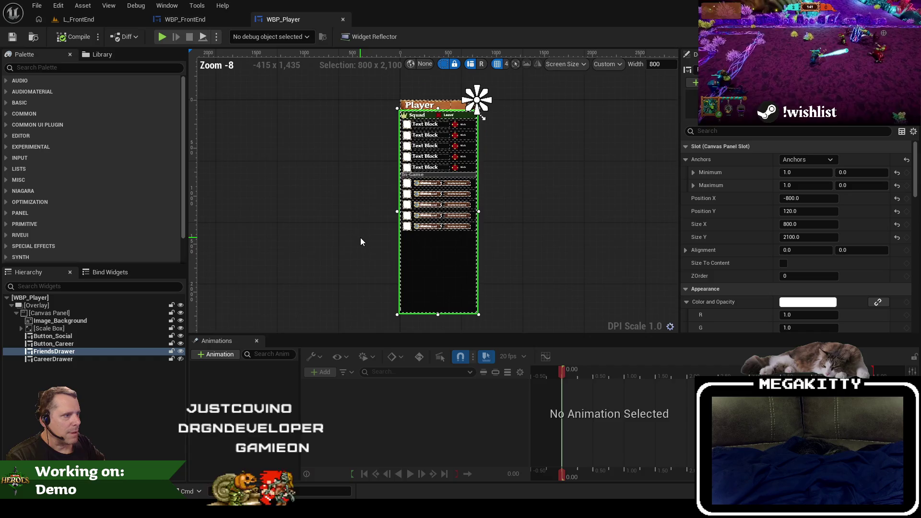
pyautogui.click(69, 353)
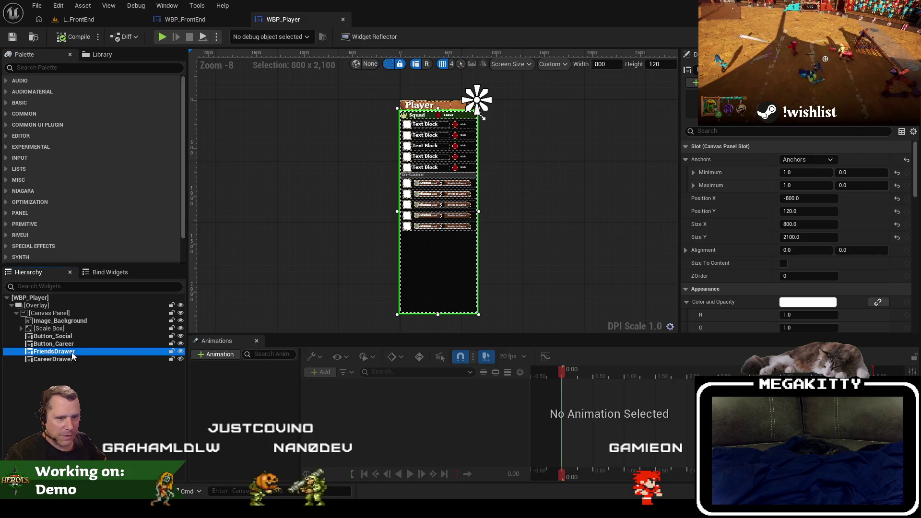
pyautogui.moveTo(68, 307); pyautogui.dragTo(68, 305)
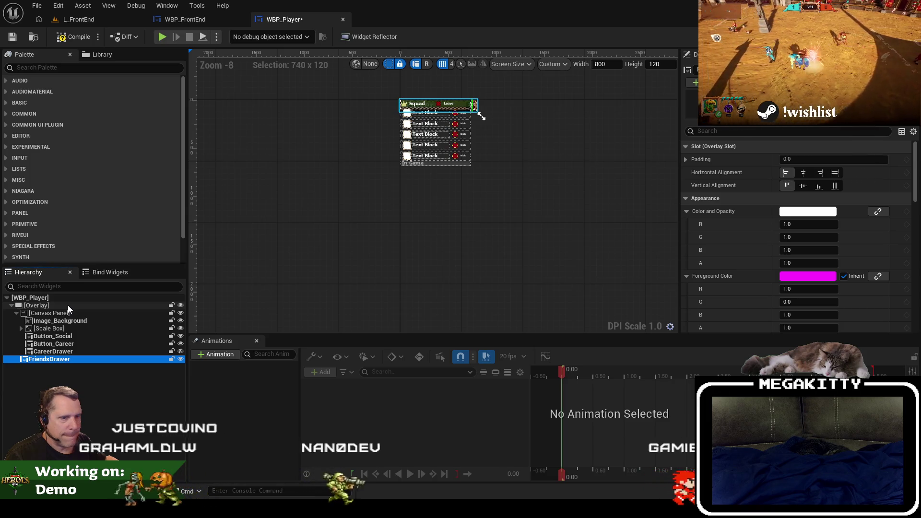
# Step: Collapse the Canvas Panel and set FriendsDrawer's Horizontal Alignment to Fill, then view WBP_FrontEnd
pyautogui.click(16, 314)
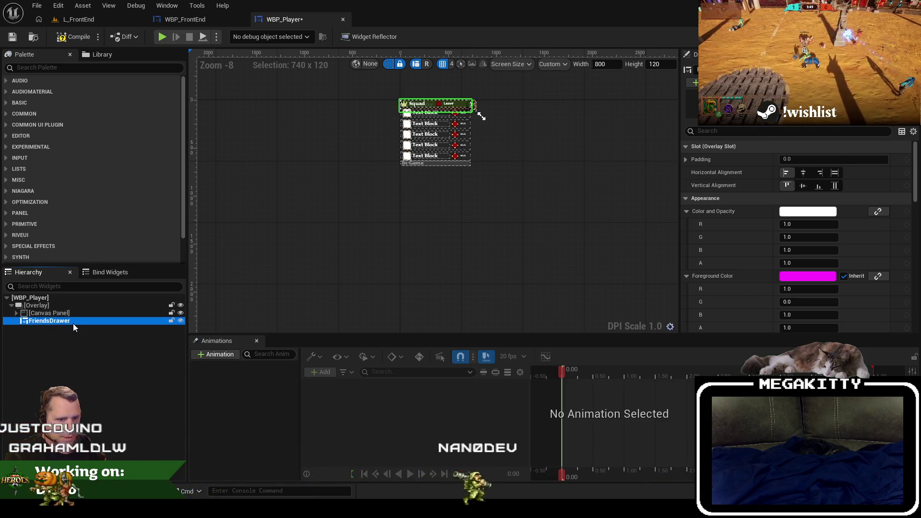
pyautogui.click(836, 177)
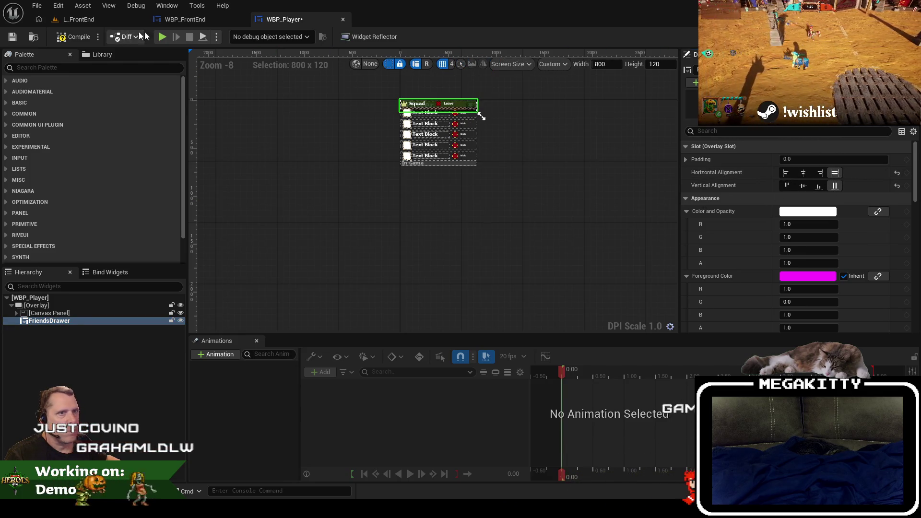
pyautogui.click(182, 20)
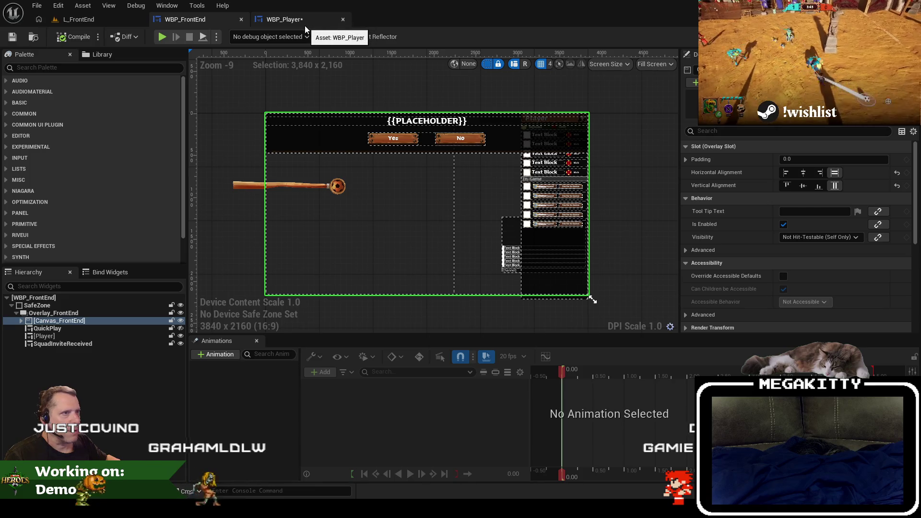
# Step: In WBP_FrontEnd, select the Player widget in the Hierarchy to see its placement
pyautogui.click(293, 23)
pyautogui.click(193, 22)
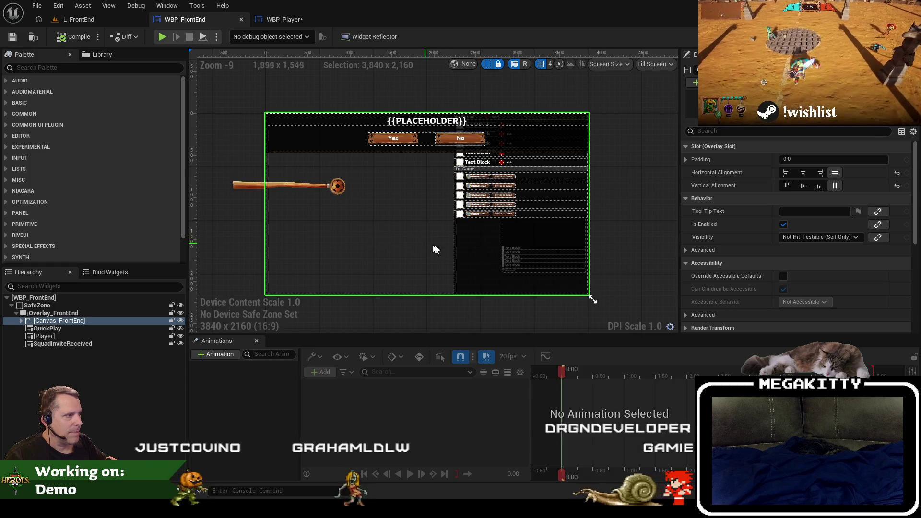
pyautogui.click(85, 344)
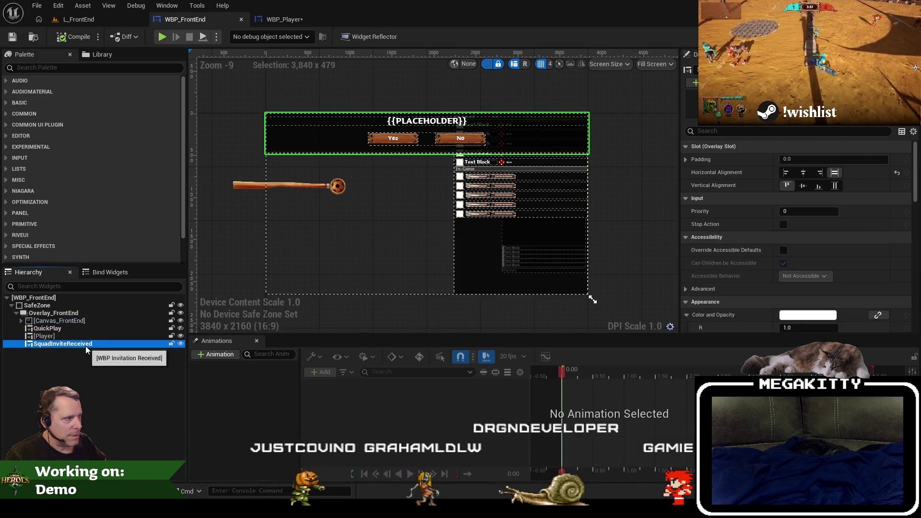
pyautogui.click(77, 330)
pyautogui.click(70, 336)
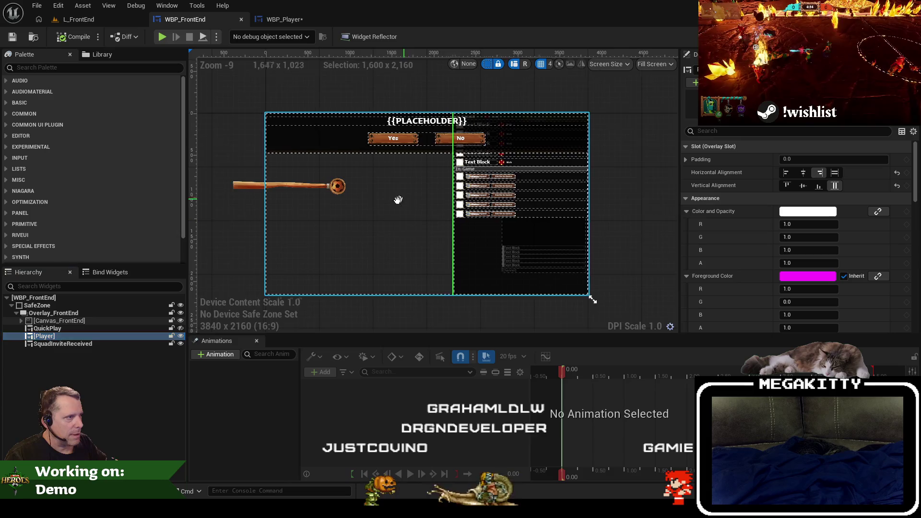
# Step: Pan the front-end preview slightly and bring up the WBP_Player_FriendsDrawer widget for editing
pyautogui.scroll(-1, 432, 240)
pyautogui.scroll(1, 477, 231)
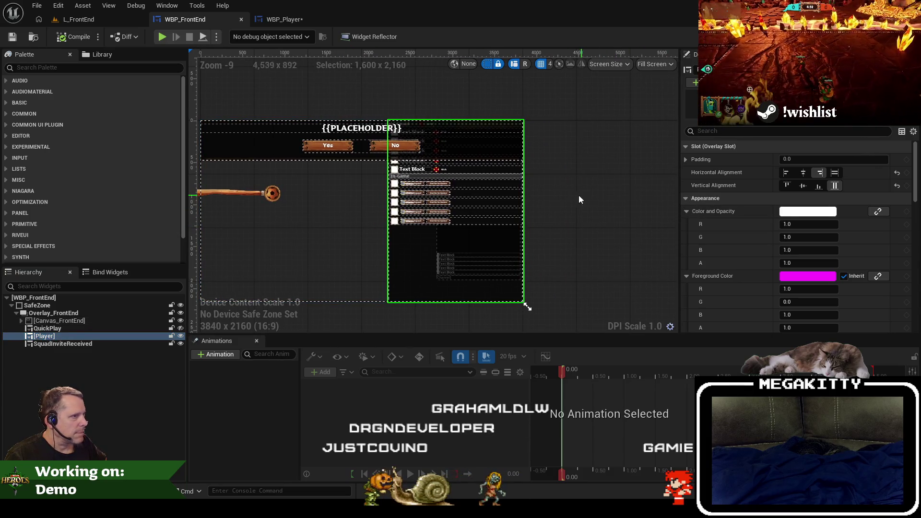
pyautogui.moveTo(567, 210); pyautogui.dragTo(584, 207)
pyautogui.click(285, 19)
pyautogui.scroll(4, 363, 146)
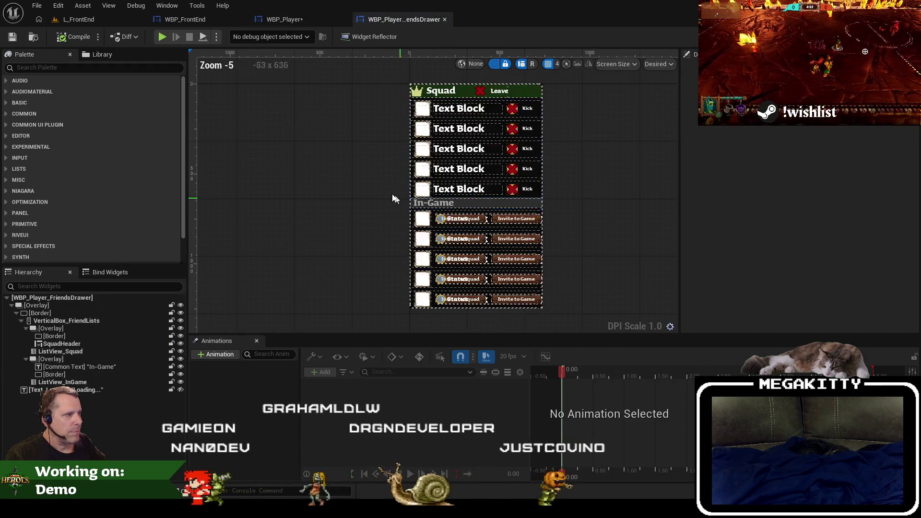
# Step: In WBP_Player, undo moving FriendsDrawer into the Overlay so it returns under the Canvas Panel
pyautogui.click(288, 19)
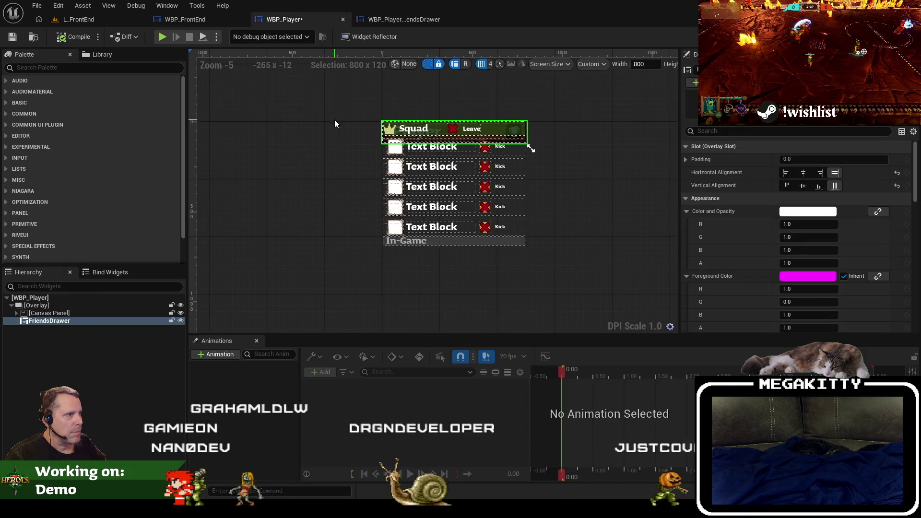
pyautogui.scroll(4, 353, 131)
pyautogui.moveTo(320, 147); pyautogui.dragTo(312, 154)
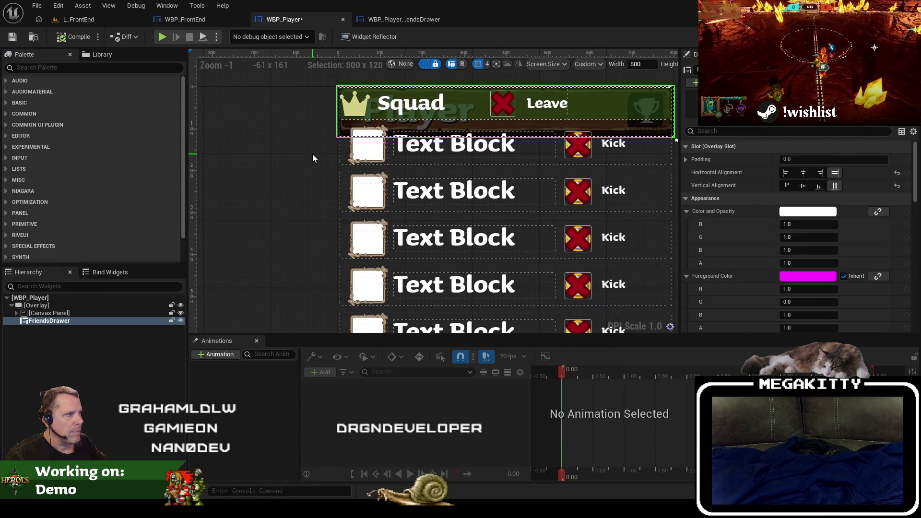
pyautogui.scroll(-1, 313, 154)
pyautogui.click(207, 16)
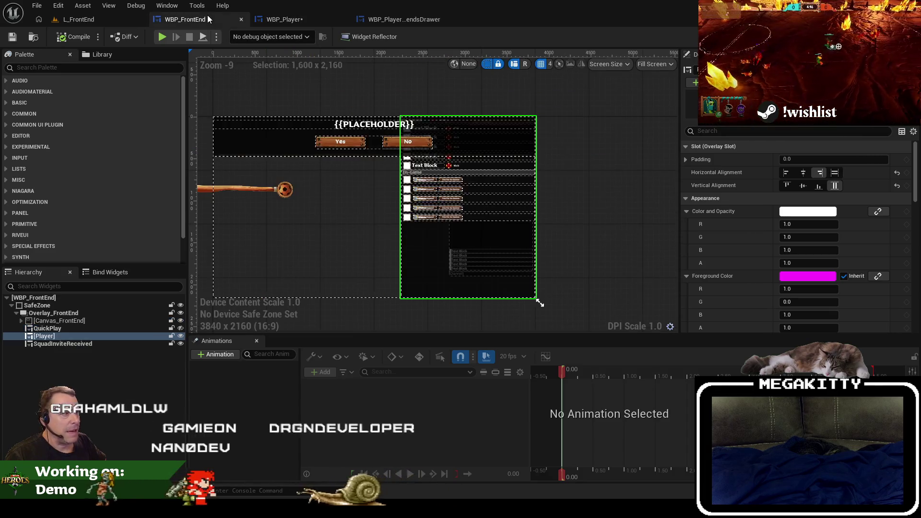
pyautogui.click(283, 19)
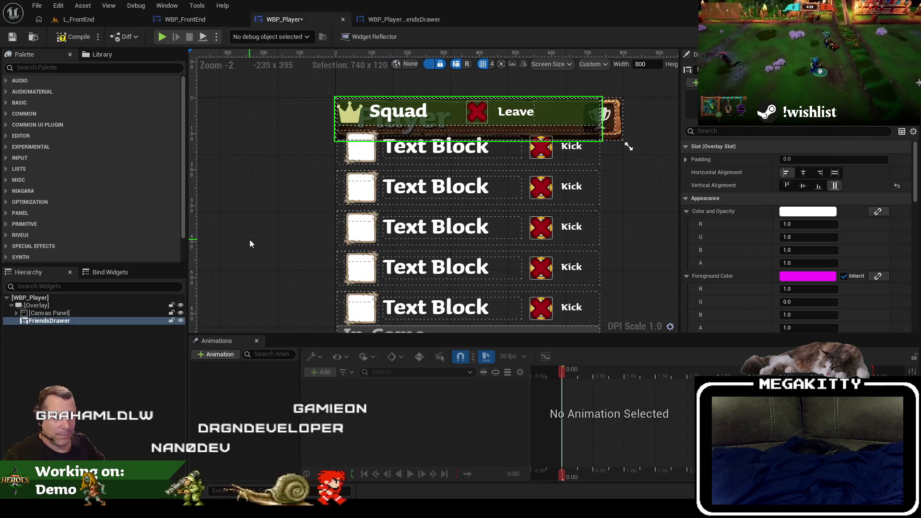
pyautogui.hotkey('ctrl', 'z')
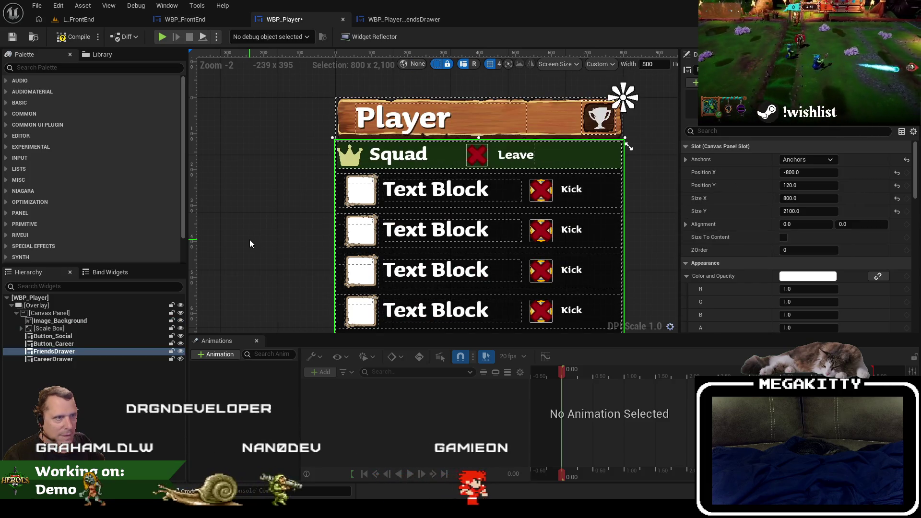
# Step: Decline to save WBP_Player's pending changes with Don't Save in the save prompt
pyautogui.moveTo(284, 271); pyautogui.dragTo(286, 221)
pyautogui.scroll(-2, 286, 220)
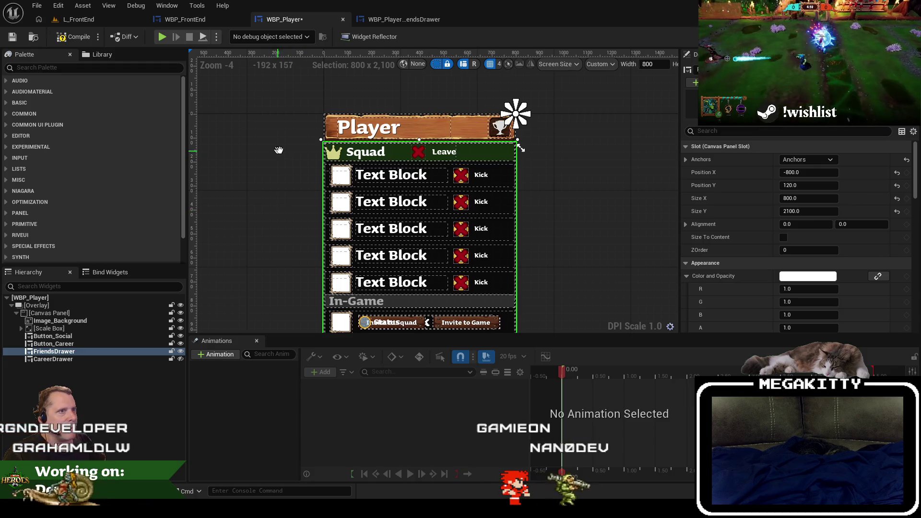
pyautogui.moveTo(278, 150); pyautogui.dragTo(322, 153)
pyautogui.hotkey('ctrl', 'shift', 's')
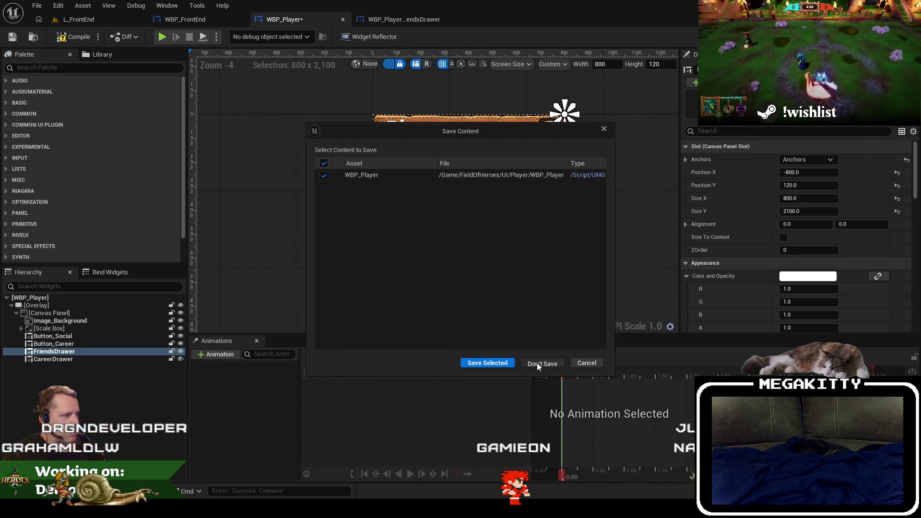
pyautogui.click(536, 363)
pyautogui.hotkey('alt', 'Tab')
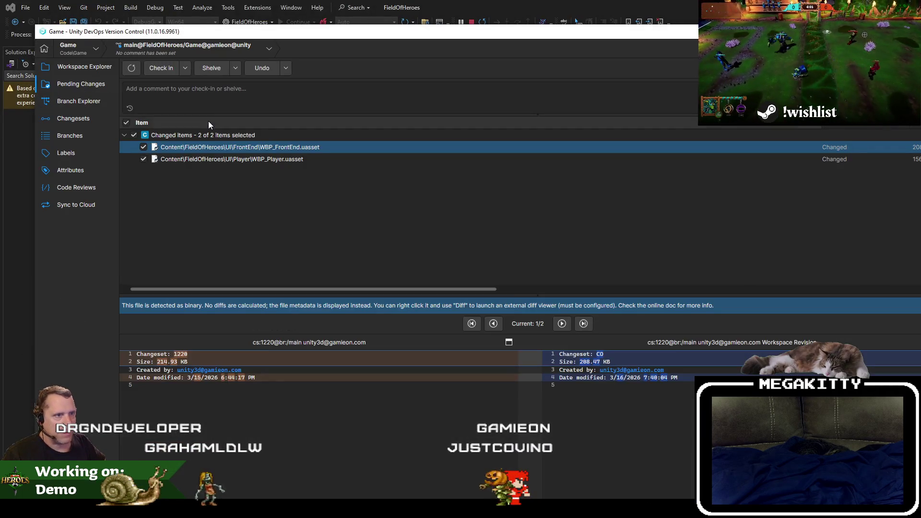
# Step: Select the WBP_FrontEnd and WBP_Player pending changes, undo both, and confirm discarding them
pyautogui.click(300, 158)
pyautogui.click(298, 147)
pyautogui.keyDown('shift'); pyautogui.click(299, 158); pyautogui.keyUp('shift')
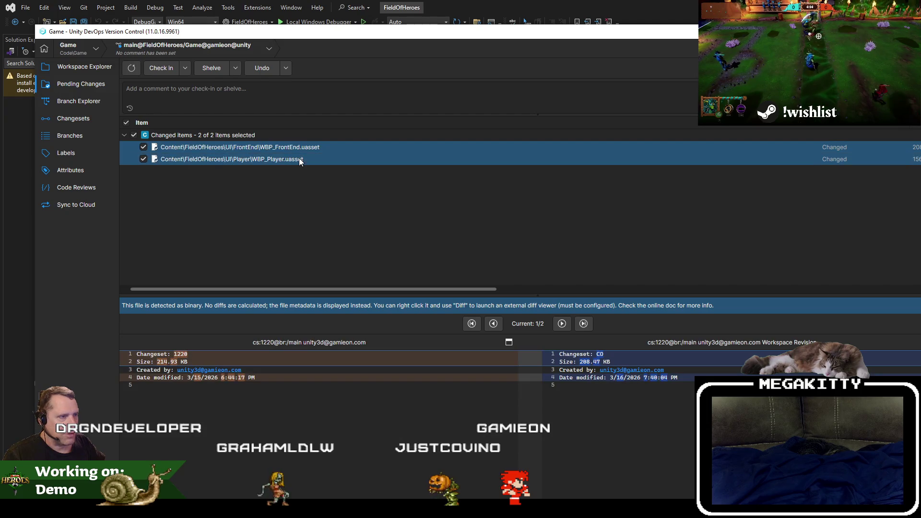
pyautogui.rightClick(299, 147)
pyautogui.click(332, 185)
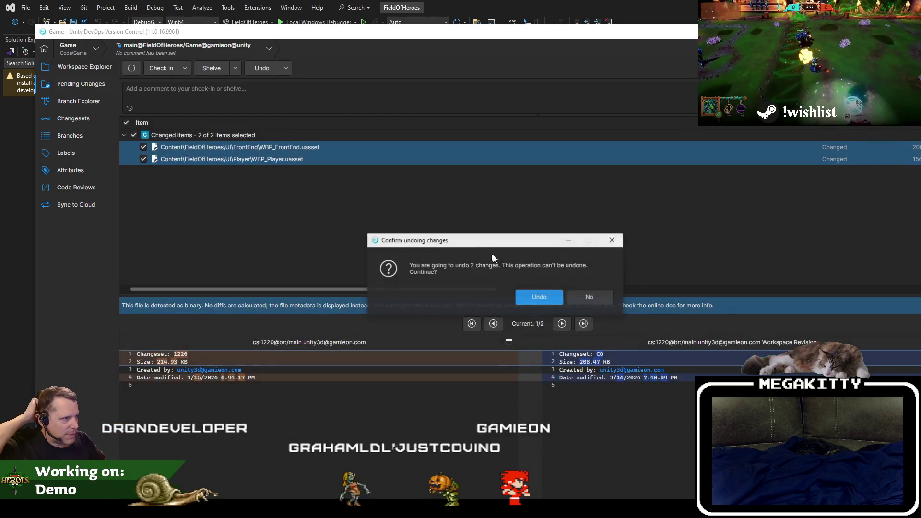
pyautogui.click(539, 298)
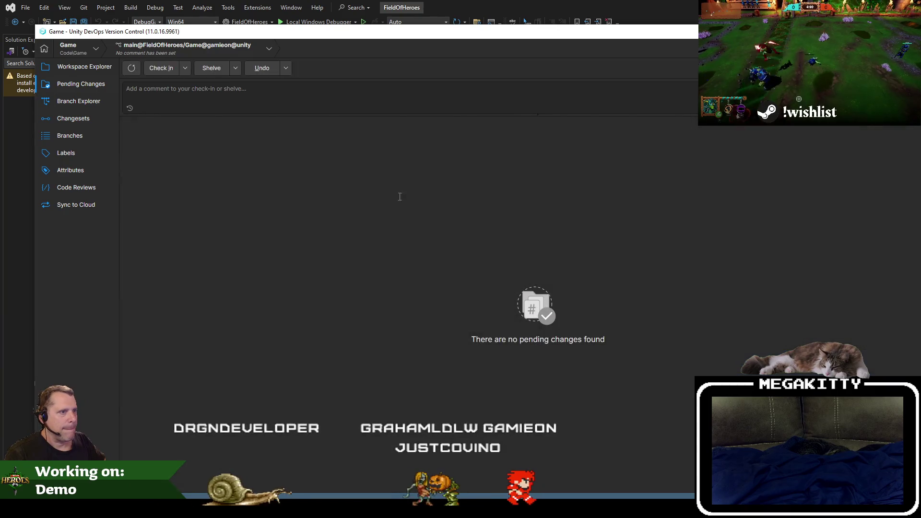
pyautogui.hotkey('alt', 'Tab')
pyautogui.press('F5')
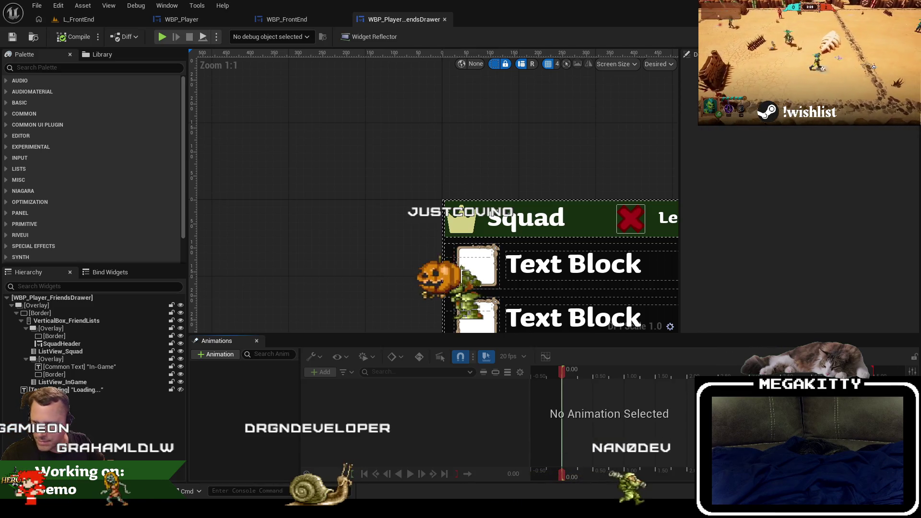
# Step: Close the WBP_Player_FriendsDrawer tab, move WBP_Player after WBP_FrontEnd, and zoom out its designer
pyautogui.moveTo(370, 275); pyautogui.dragTo(254, 196)
pyautogui.scroll(-1, 254, 195)
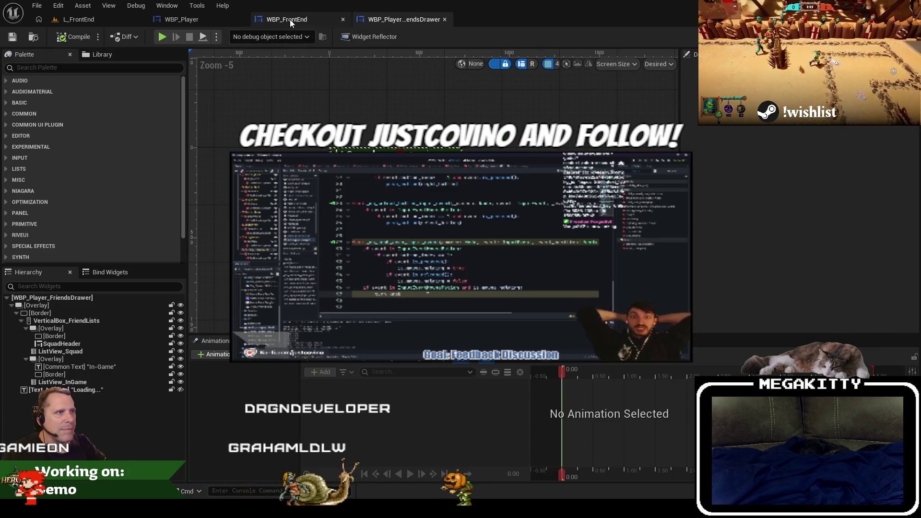
pyautogui.click(289, 19)
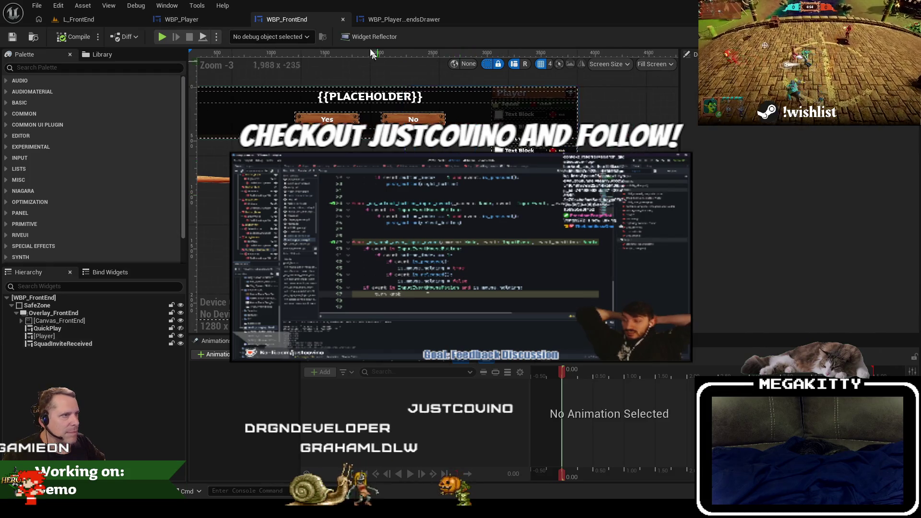
pyautogui.click(398, 14)
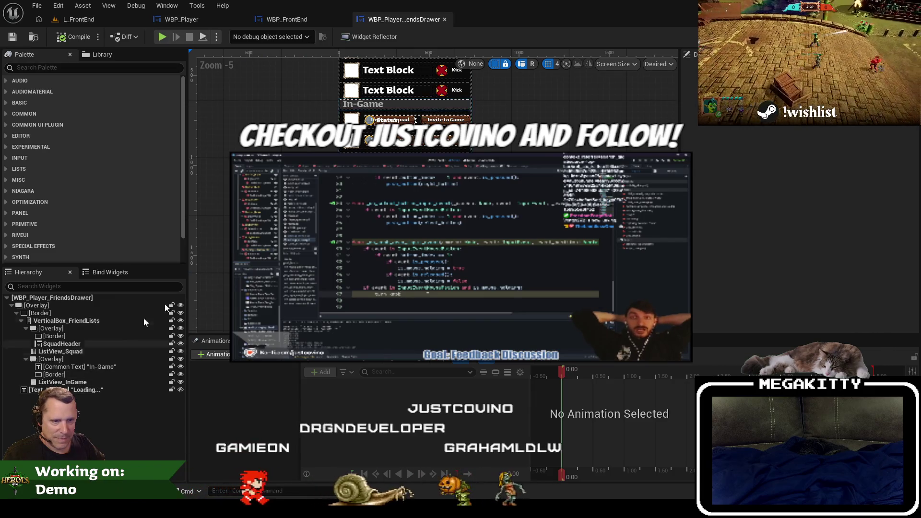
pyautogui.click(444, 20)
pyautogui.moveTo(182, 19); pyautogui.dragTo(286, 13)
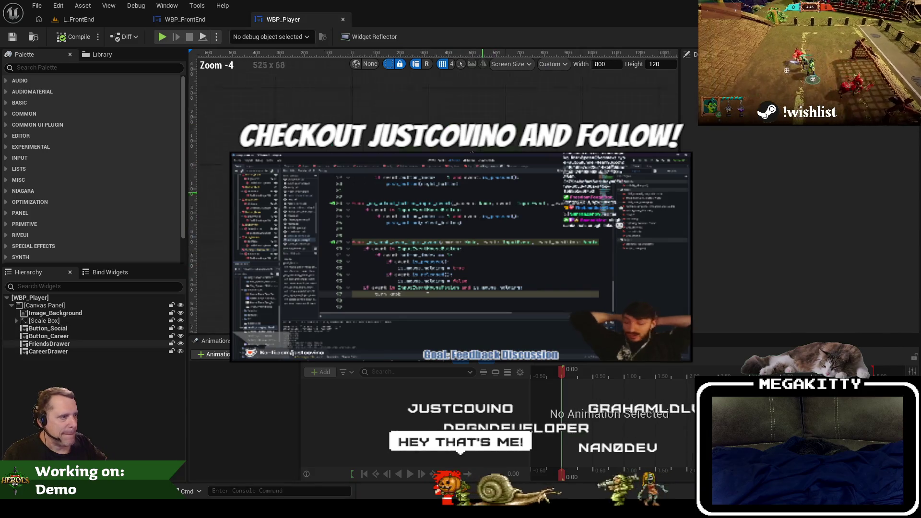
pyautogui.scroll(-2, 494, 78)
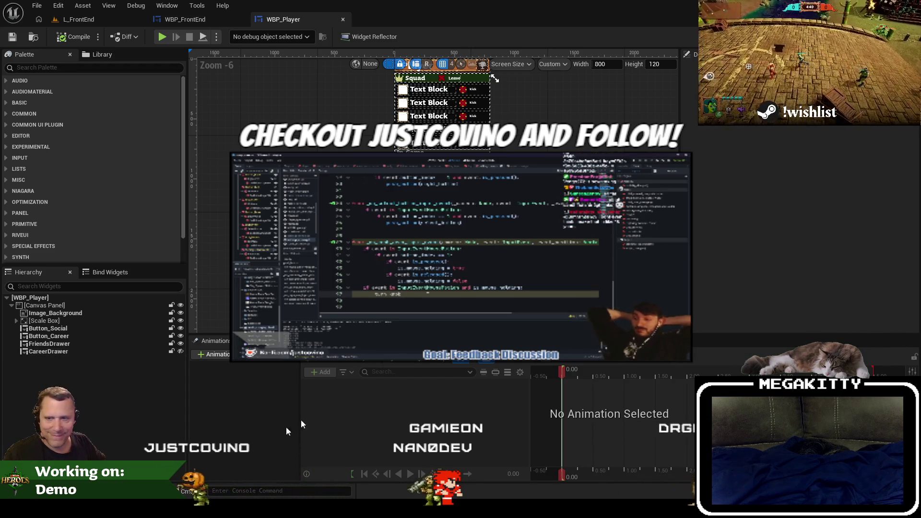
pyautogui.click(85, 327)
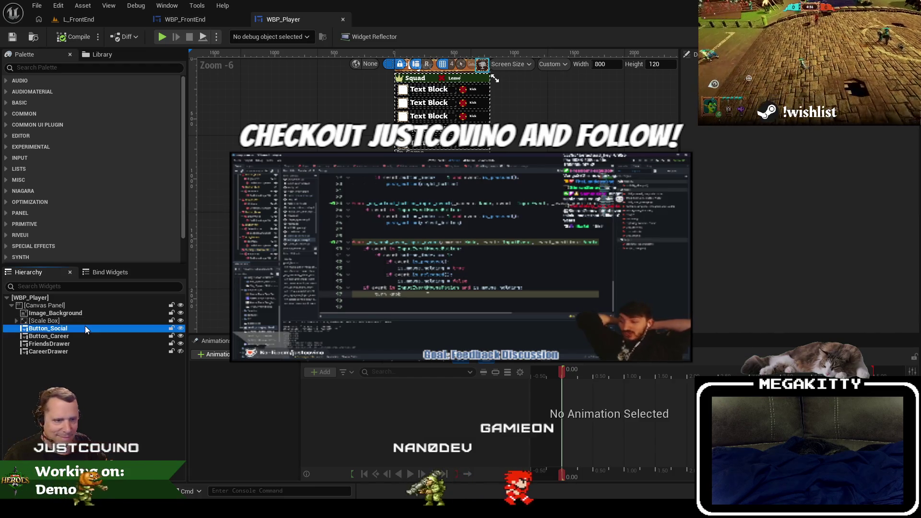
# Step: Set FriendsDrawer's Size Y to 2100 in WBP_Player, save, and preview it in WBP_FrontEnd
pyautogui.click(85, 336)
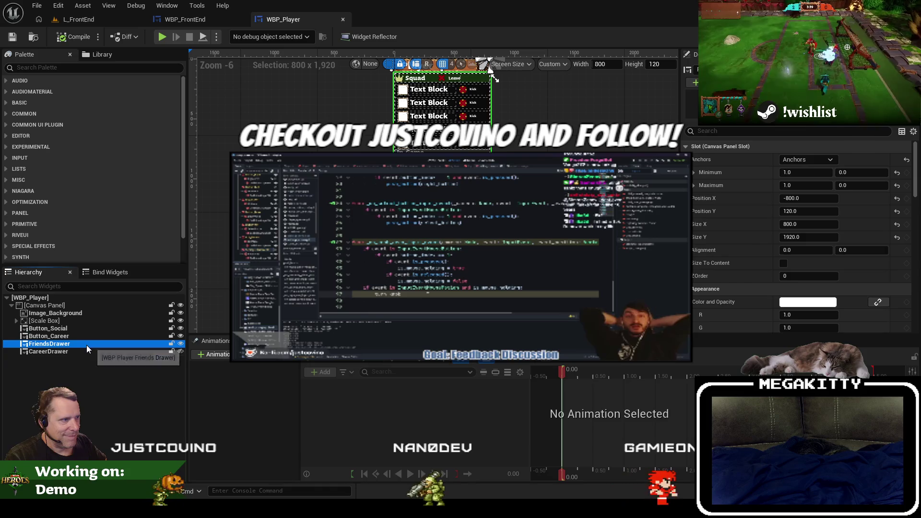
pyautogui.click(86, 344)
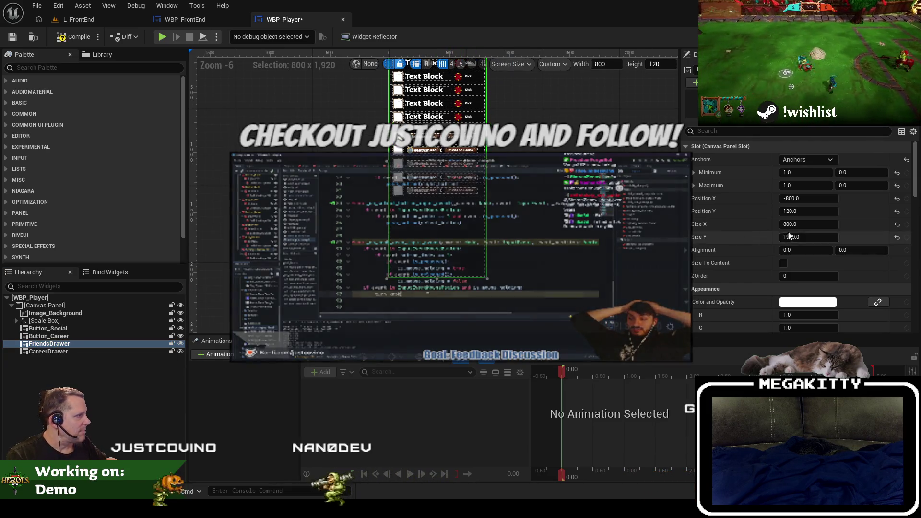
pyautogui.click(808, 238)
pyautogui.write('00')
pyautogui.press('Return')
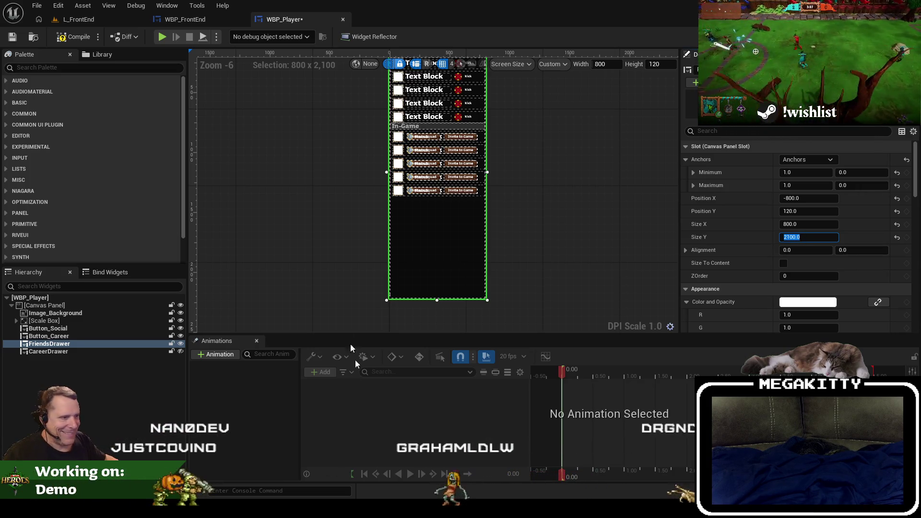
pyautogui.click(14, 37)
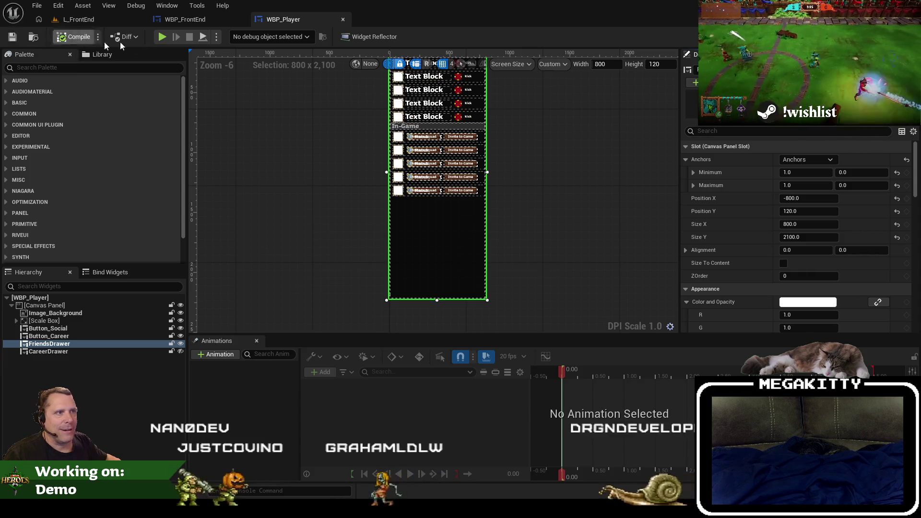
pyautogui.click(183, 19)
# Step: Change FriendsDrawer's Size Y to 2050, save WBP_Player, and preview it in WBP_FrontEnd
pyautogui.hotkey('ctrl', 'Tab')
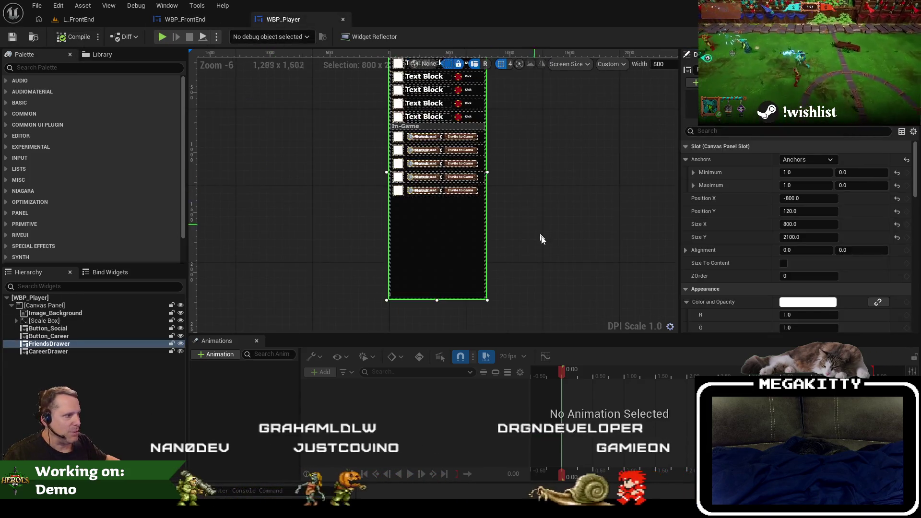
pyautogui.click(810, 237)
pyautogui.write('2050')
pyautogui.press('Return')
pyautogui.click(13, 36)
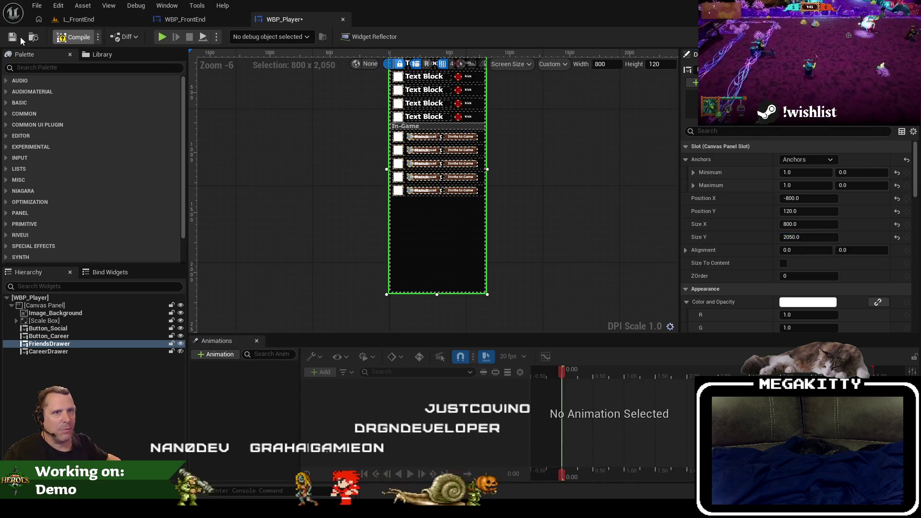
pyautogui.click(238, 21)
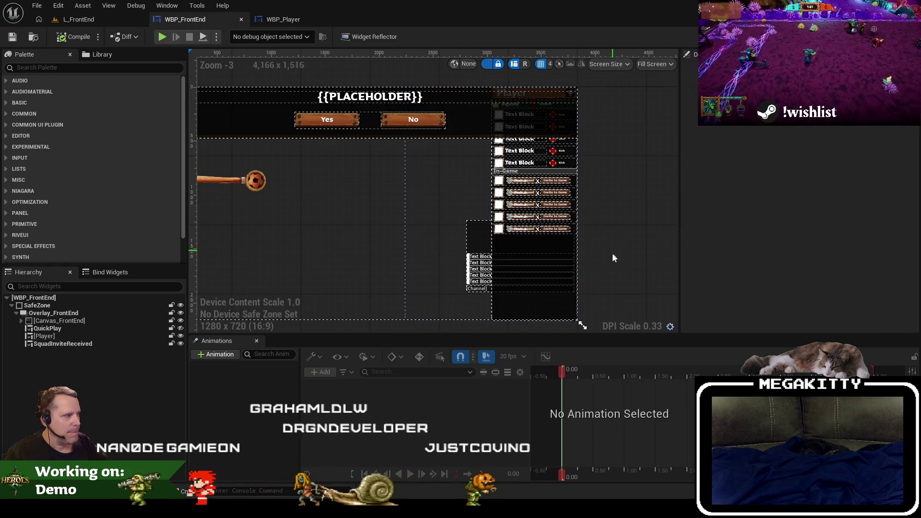
# Step: Select the WBP_FrontEnd root and resize the designer preview to 3840 x 2160, zoomed to fit
pyautogui.scroll(-1, 605, 232)
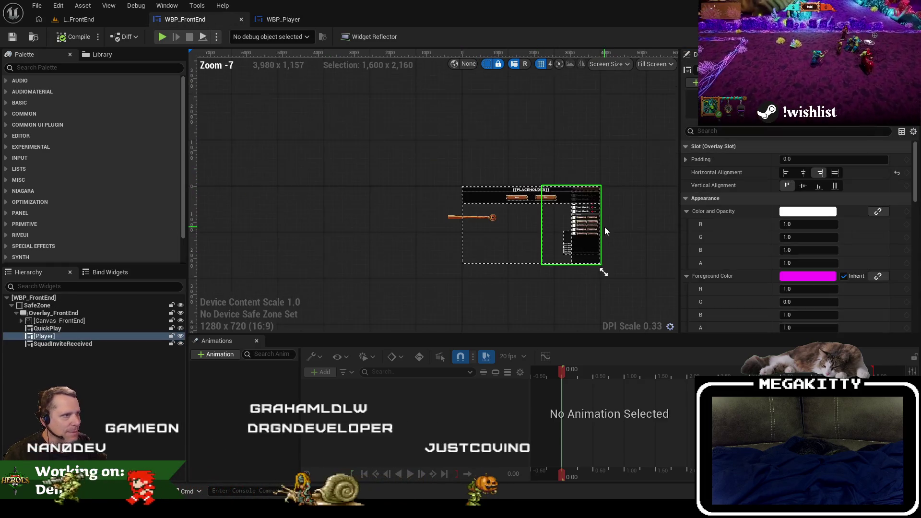
pyautogui.click(89, 298)
pyautogui.moveTo(381, 271)
pyautogui.mouseDown()
pyautogui.moveTo(259, 243)
pyautogui.moveTo(221, 221)
pyautogui.mouseUp()
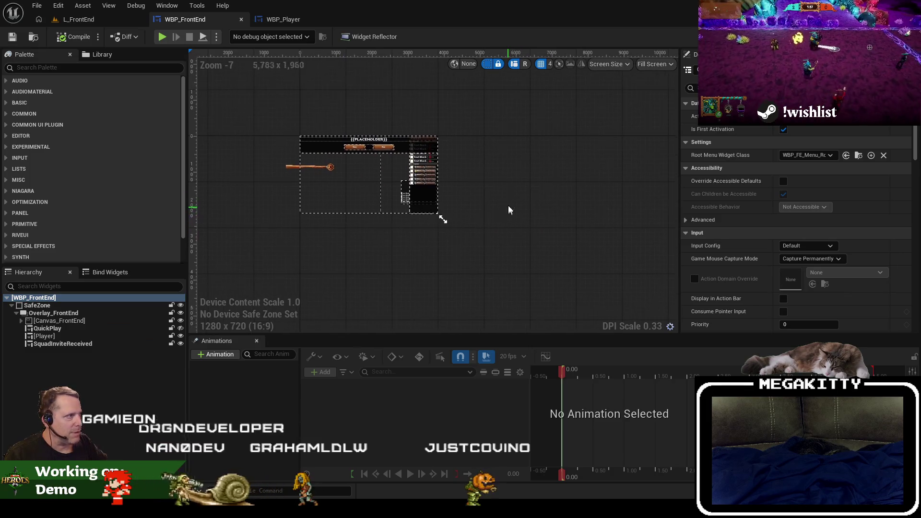
pyautogui.scroll(-2, 373, 169)
pyautogui.scroll(-1, 373, 169)
pyautogui.moveTo(336, 156); pyautogui.dragTo(524, 261)
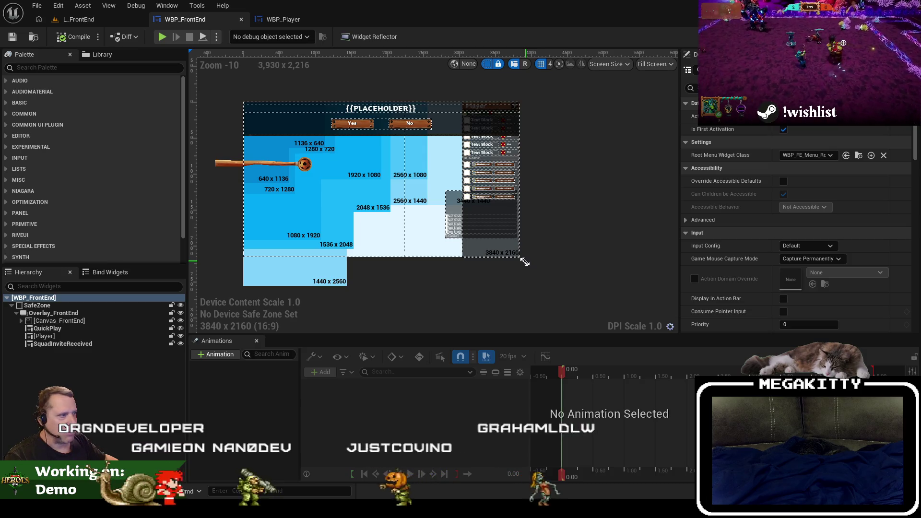
pyautogui.moveTo(524, 261); pyautogui.dragTo(523, 261)
pyautogui.scroll(2, 387, 172)
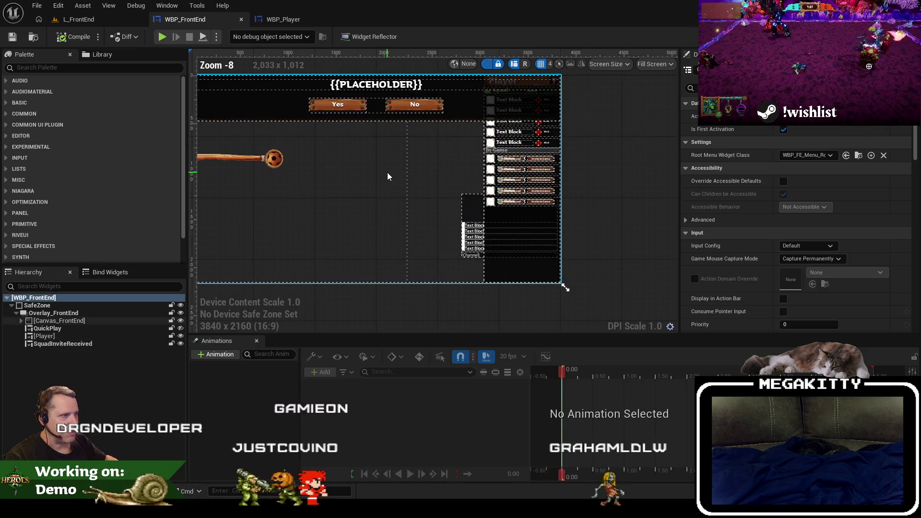
pyautogui.scroll(1, 365, 187)
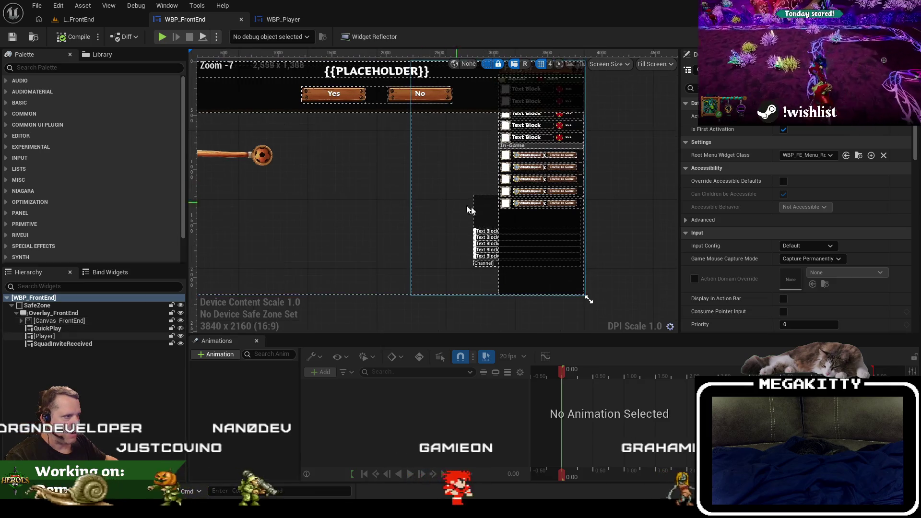
pyautogui.scroll(-3, 362, 244)
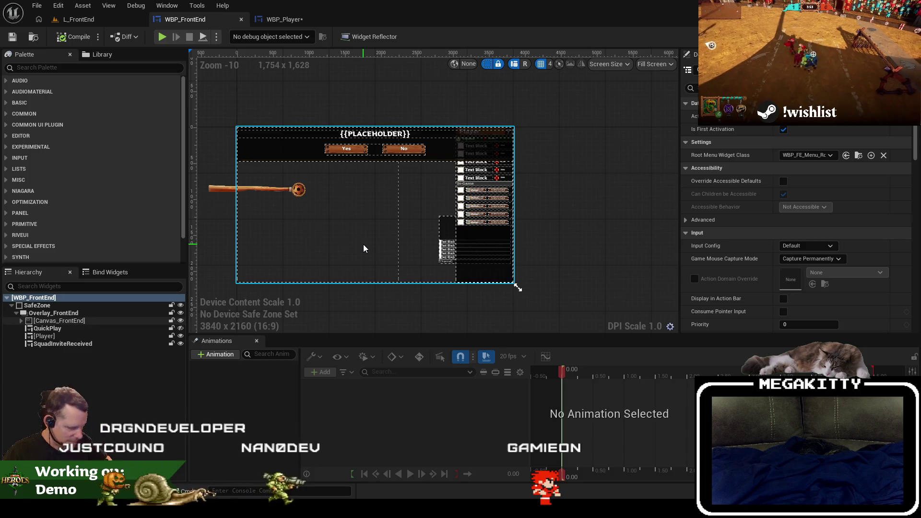
pyautogui.scroll(2, 364, 244)
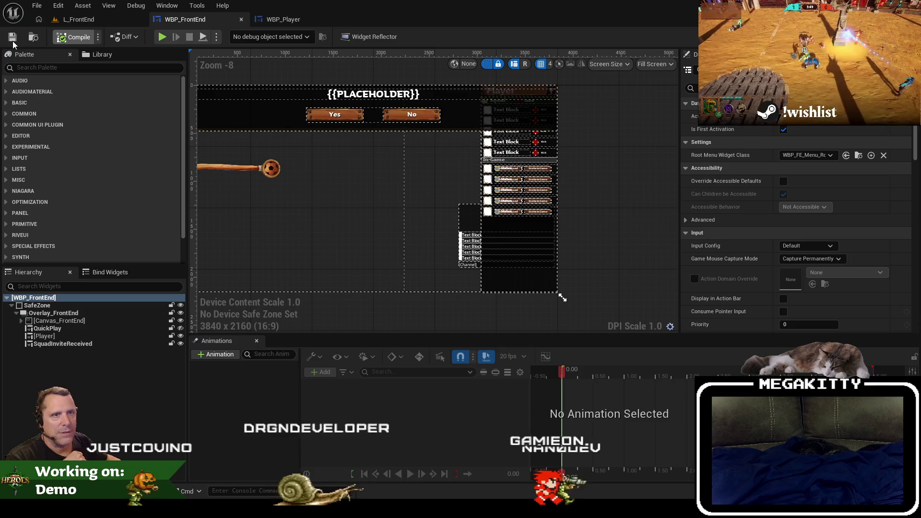
# Step: Switch to L_FrontEnd, start Play in Editor with Alt+P, and go fullscreen with F11
pyautogui.click(83, 22)
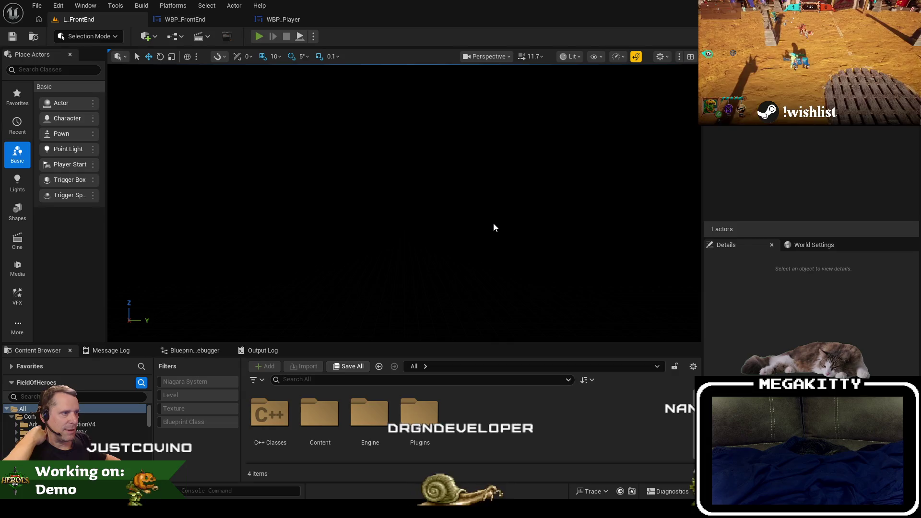
pyautogui.hotkey('alt', 'p')
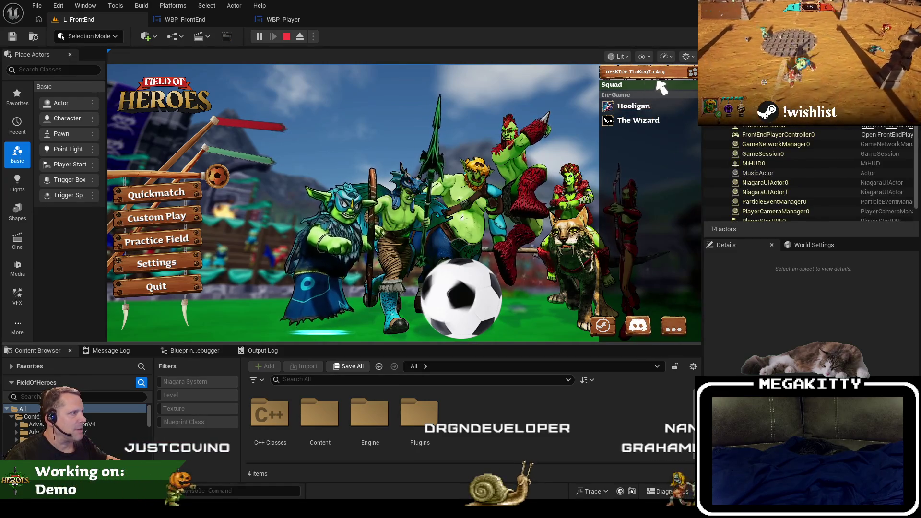
pyautogui.press('F11')
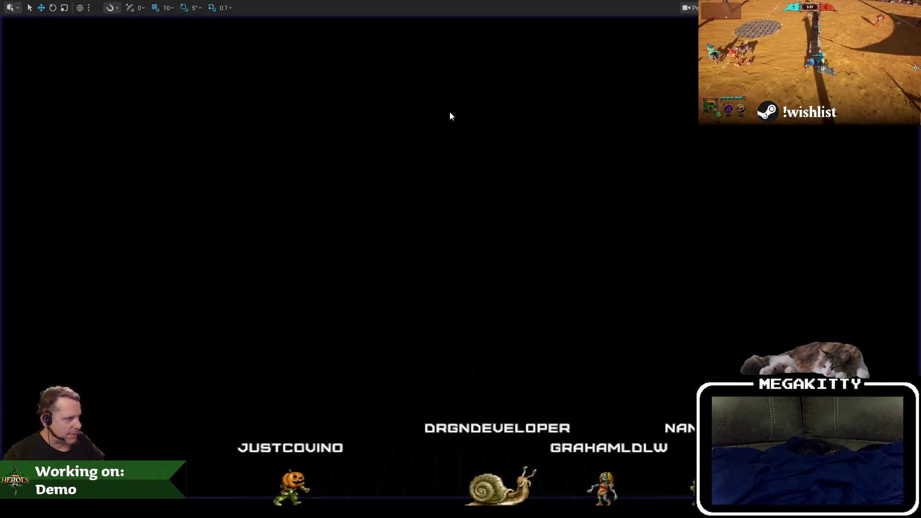
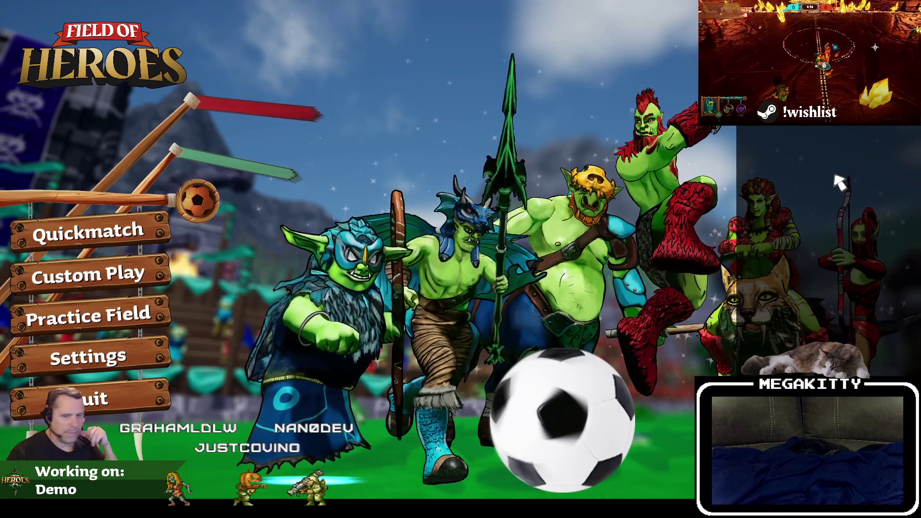
# Step: Stop the game and return to WBP_FrontEnd's designer after checking WBP_Player's Player header
pyautogui.press('Escape')
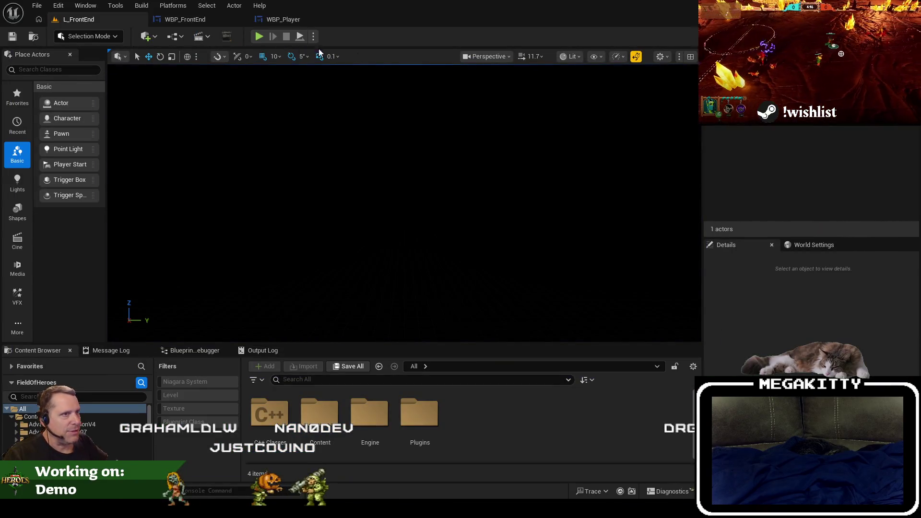
pyautogui.click(201, 20)
pyautogui.click(275, 21)
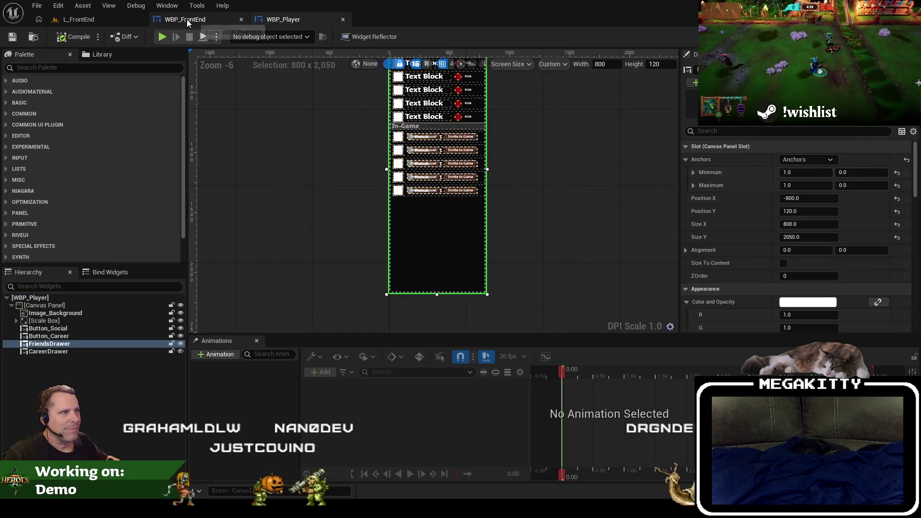
pyautogui.moveTo(340, 127); pyautogui.dragTo(350, 158)
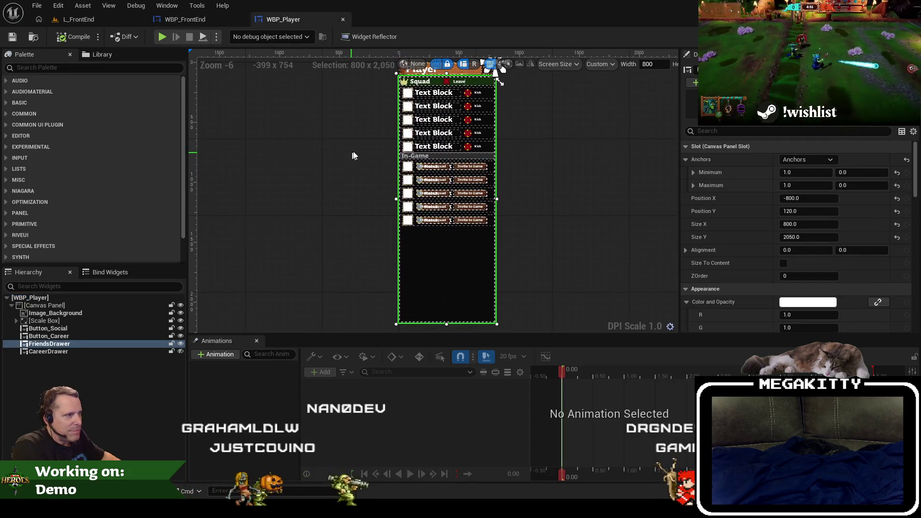
pyautogui.click(192, 21)
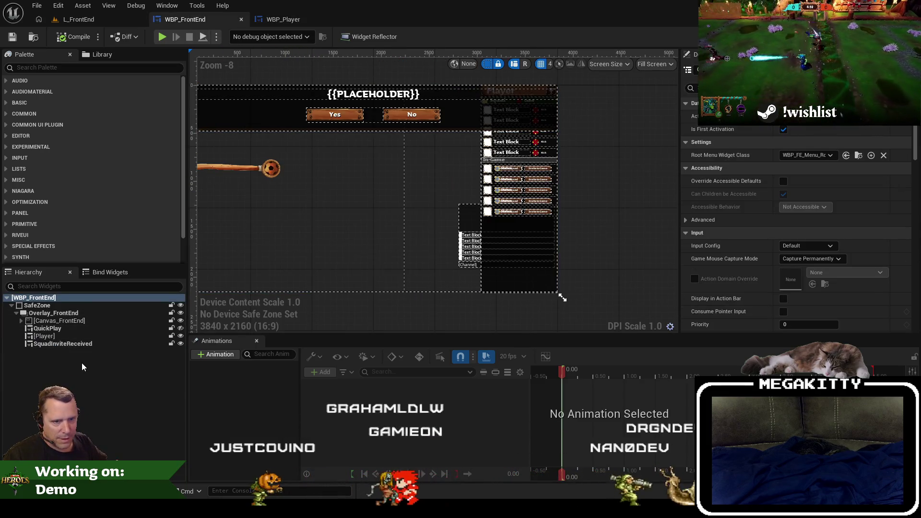
# Step: Inspect the Player and Canvas_FrontEnd widgets in the Hierarchy, then view the EventGraph
pyautogui.click(65, 344)
pyautogui.click(64, 336)
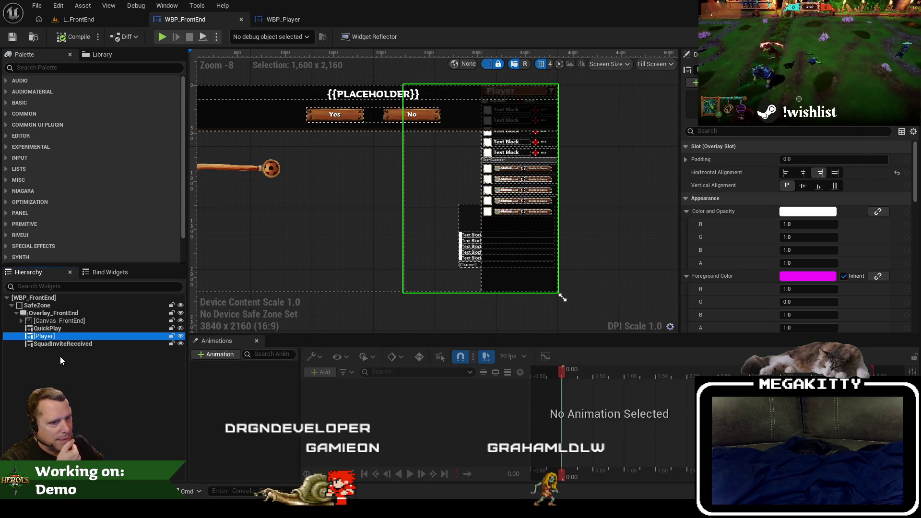
pyautogui.click(19, 321)
pyautogui.click(20, 321)
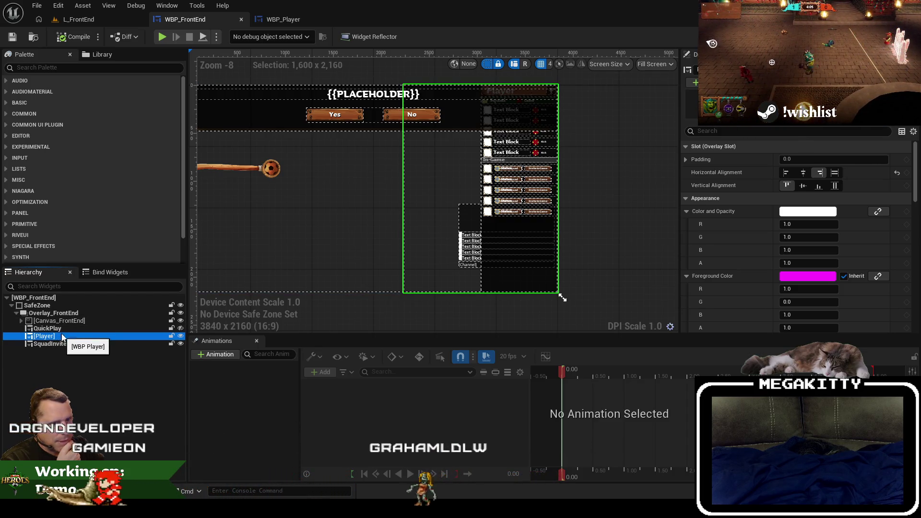
pyautogui.click(18, 321)
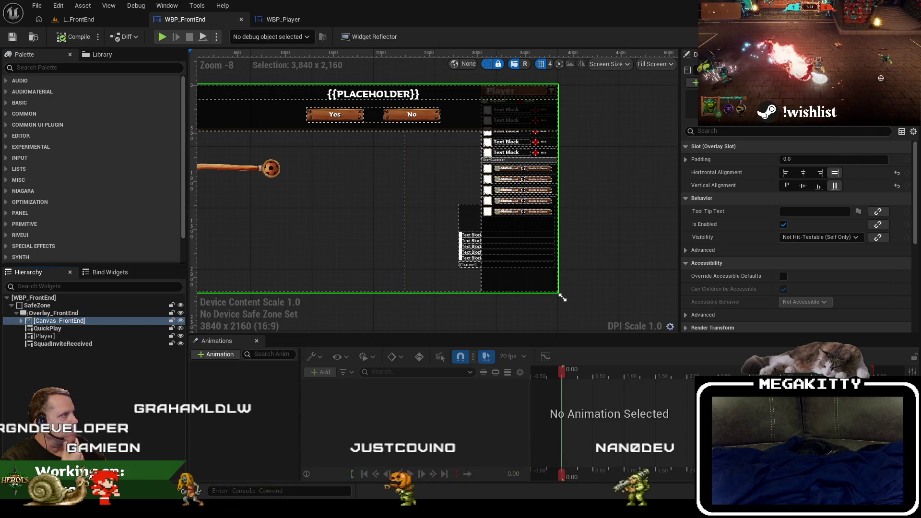
pyautogui.click(902, 37)
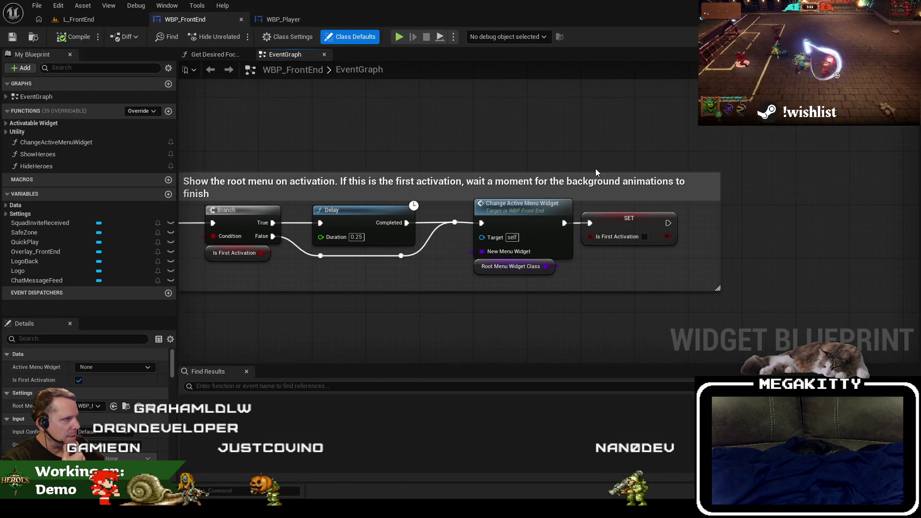
# Step: Enlarge the activation comment box and save WBP_FrontEnd
pyautogui.moveTo(593, 173); pyautogui.dragTo(591, 160)
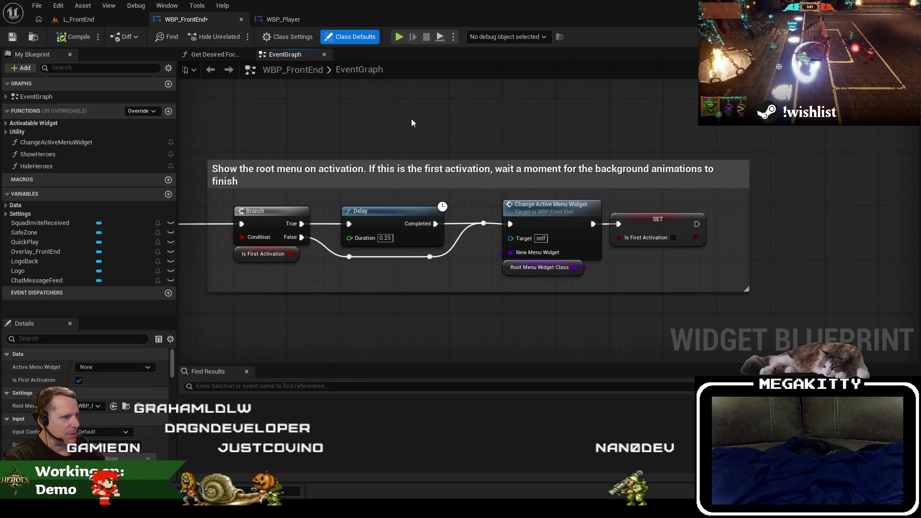
pyautogui.click(16, 41)
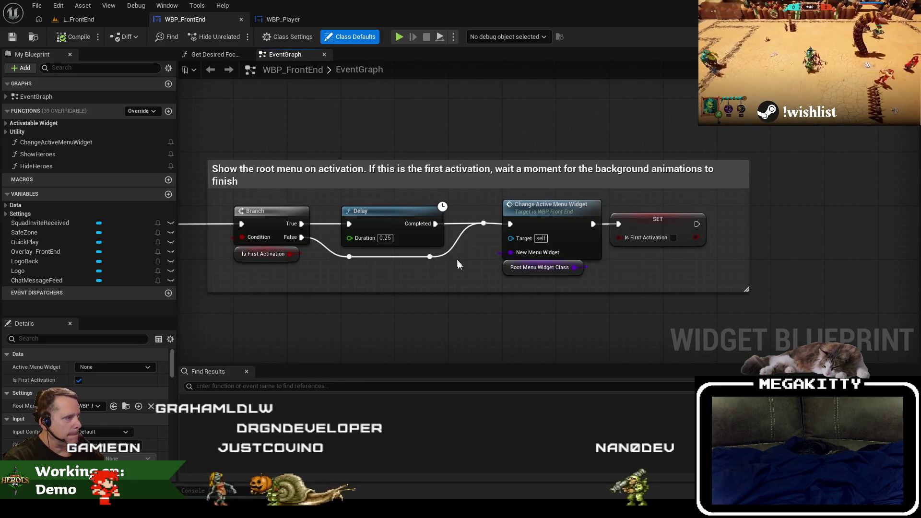
pyautogui.click(514, 272)
pyautogui.scroll(-3, 123, 427)
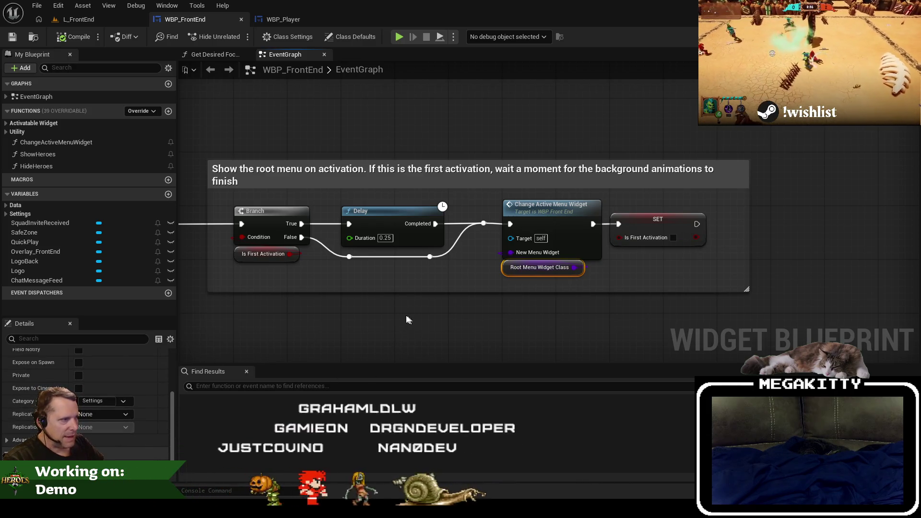
# Step: Inspect ChangeActiveMenuWidget's Overlay Front End usage, then go back to the Designer
pyautogui.click(554, 211)
pyautogui.doubleClick(554, 211)
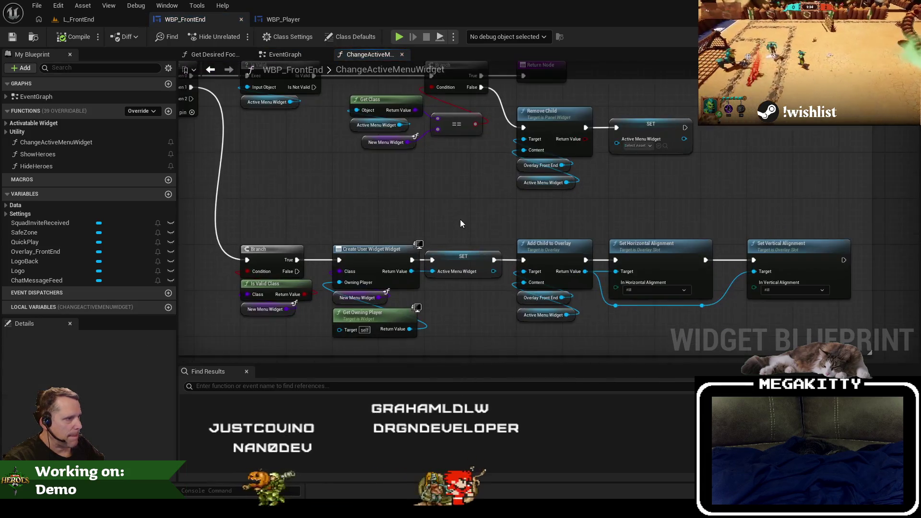
pyautogui.scroll(1, 431, 220)
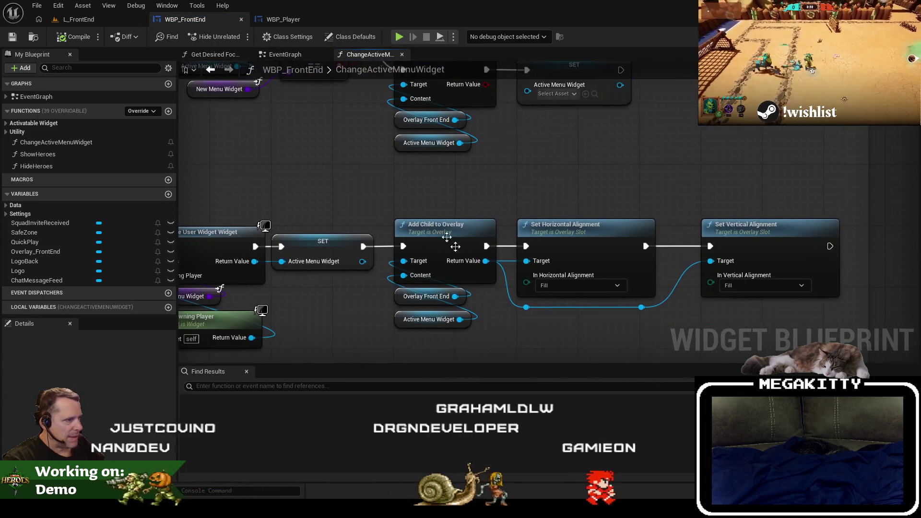
pyautogui.click(408, 295)
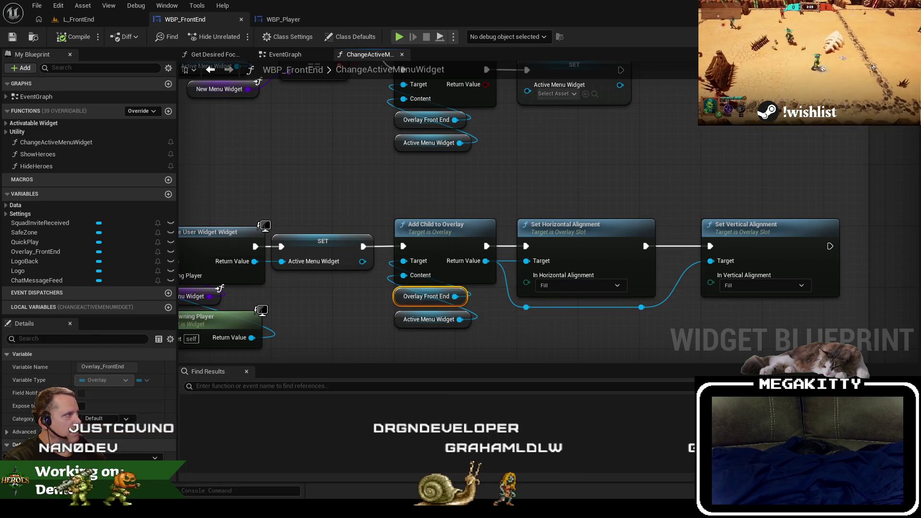
pyautogui.click(895, 36)
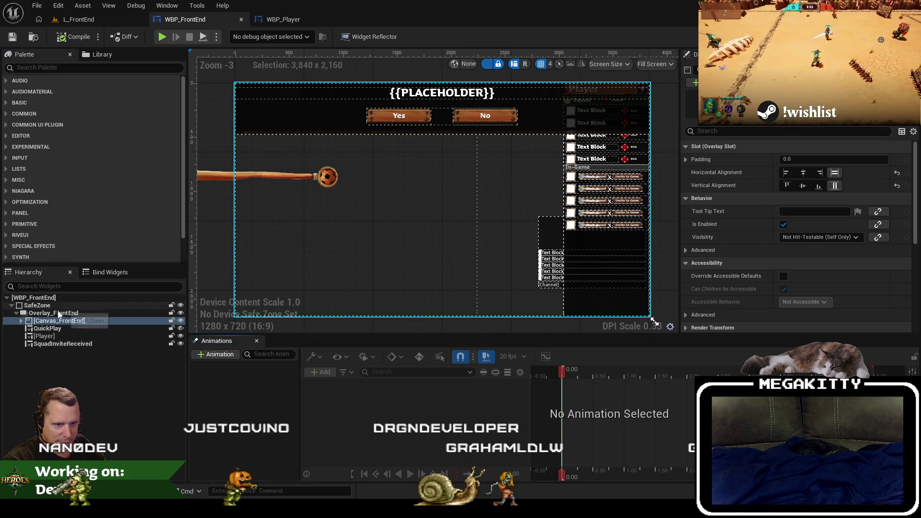
# Step: Filter the Palette for 'overlay', check the Player widget in WBP_Player, and select Overlay_FrontEnd
pyautogui.click(58, 313)
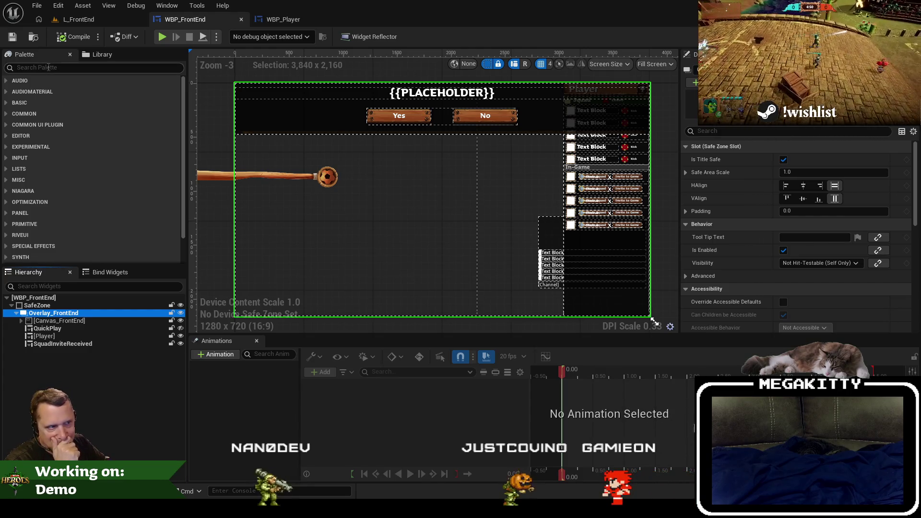
pyautogui.write('o')
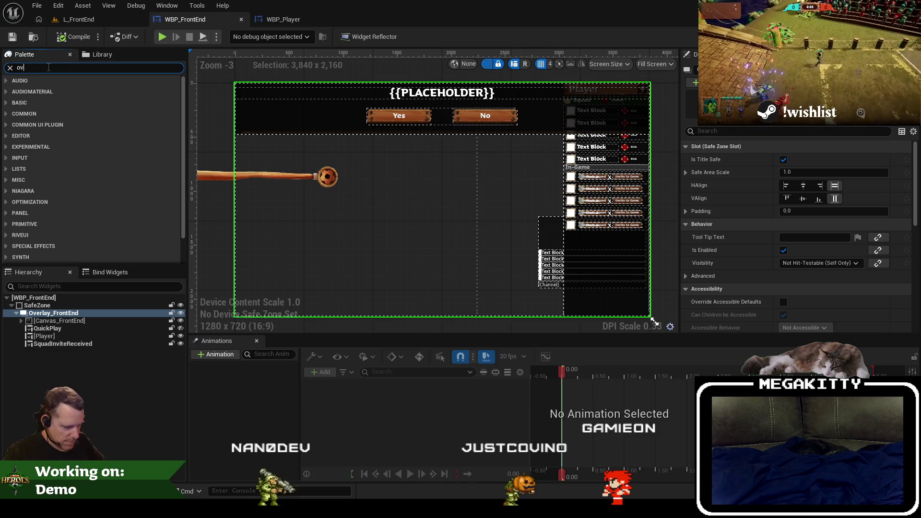
pyautogui.write('erlay')
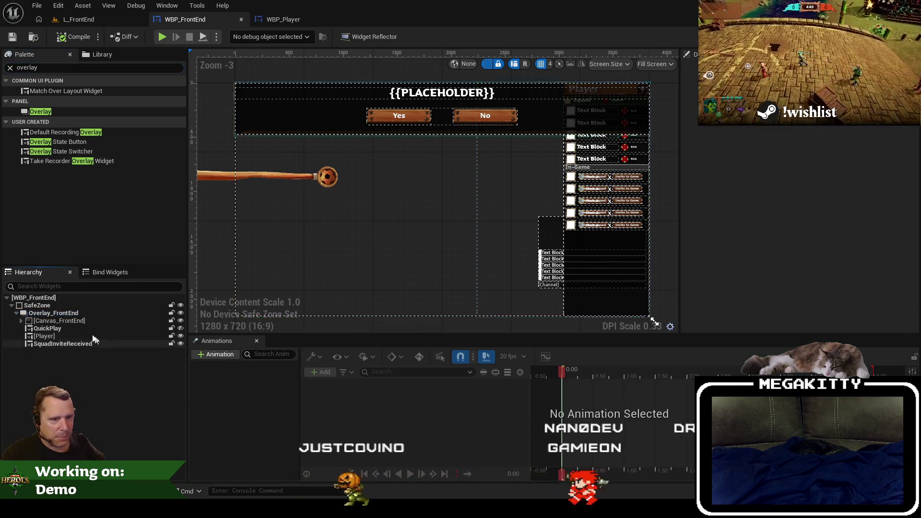
pyautogui.click(45, 336)
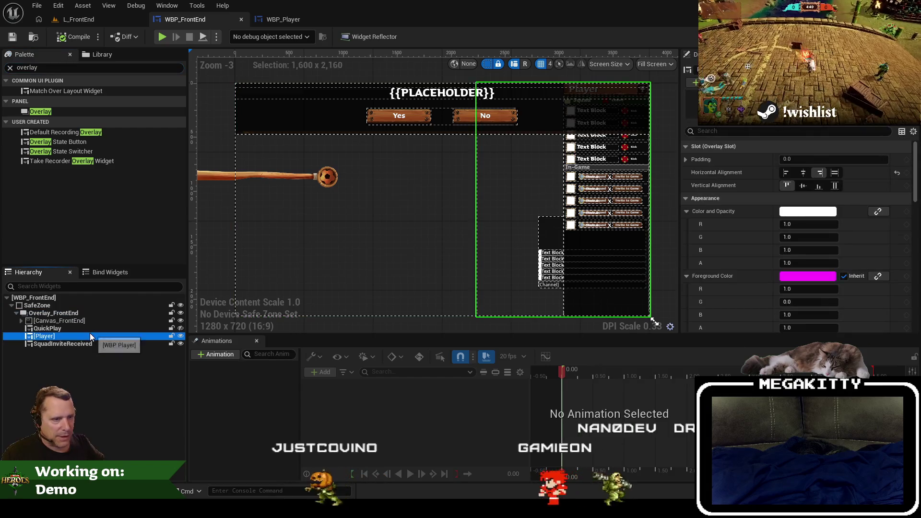
pyautogui.doubleClick(528, 189)
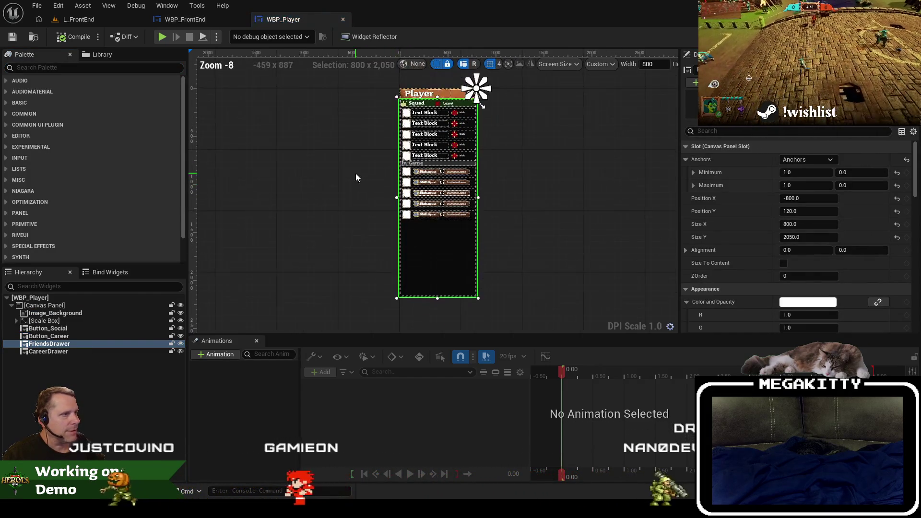
pyautogui.click(199, 23)
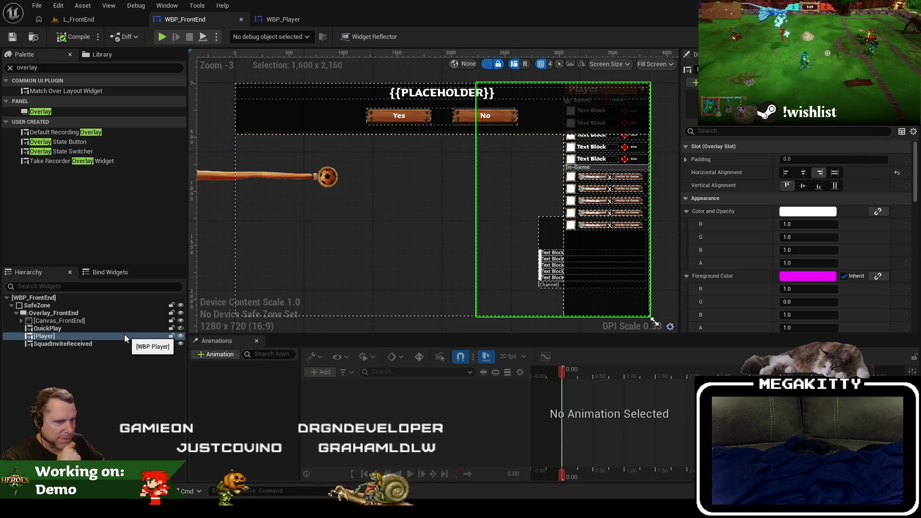
pyautogui.click(91, 312)
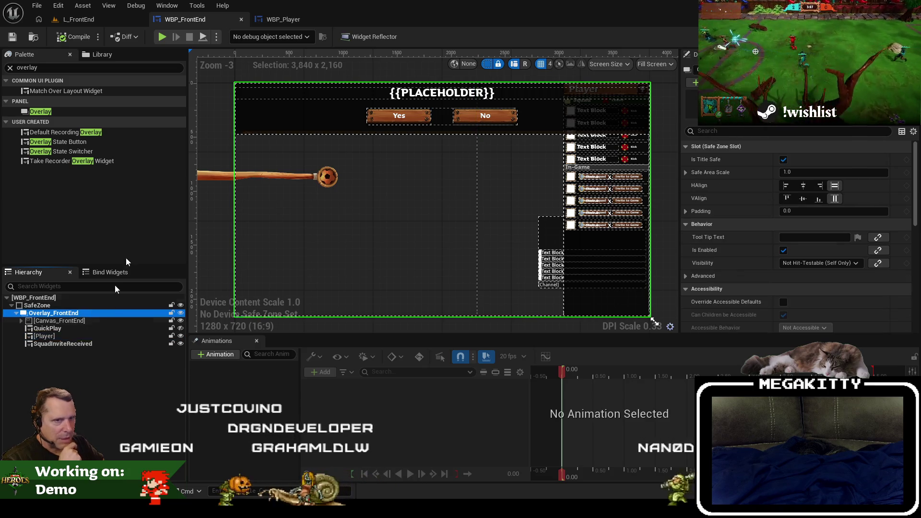
# Step: Add a new Overlay inside Overlay_FrontEnd and move it above QuickPlay
pyautogui.moveTo(53, 110); pyautogui.dragTo(88, 332)
pyautogui.click(73, 322)
pyautogui.click(74, 328)
pyautogui.click(180, 328)
pyautogui.click(181, 329)
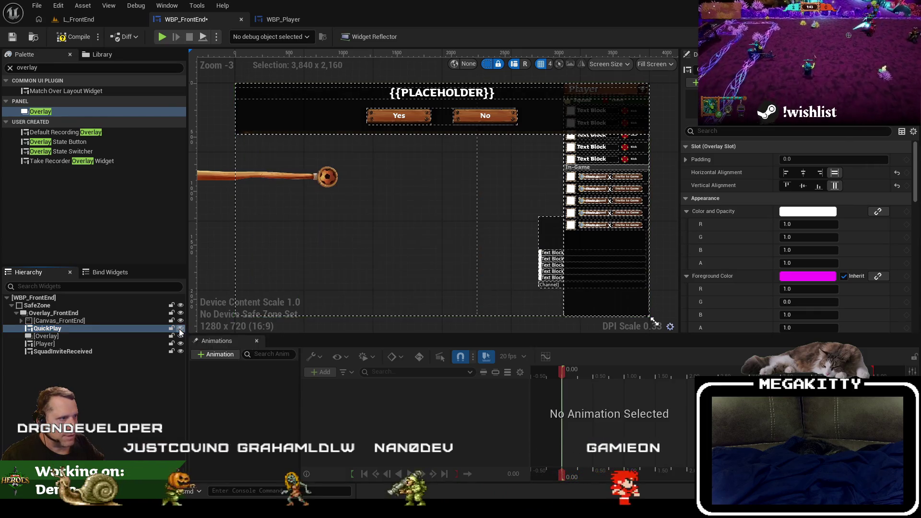
pyautogui.click(180, 329)
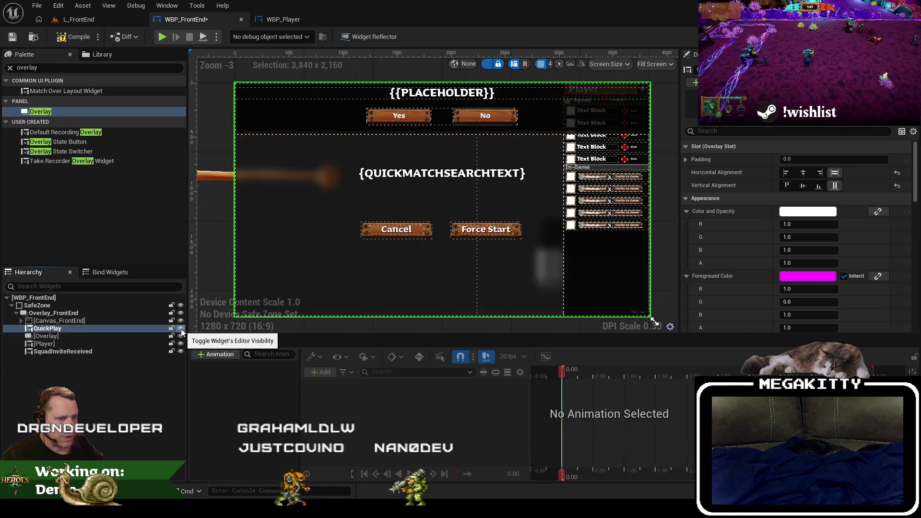
pyautogui.click(182, 329)
pyautogui.moveTo(79, 336); pyautogui.dragTo(80, 324)
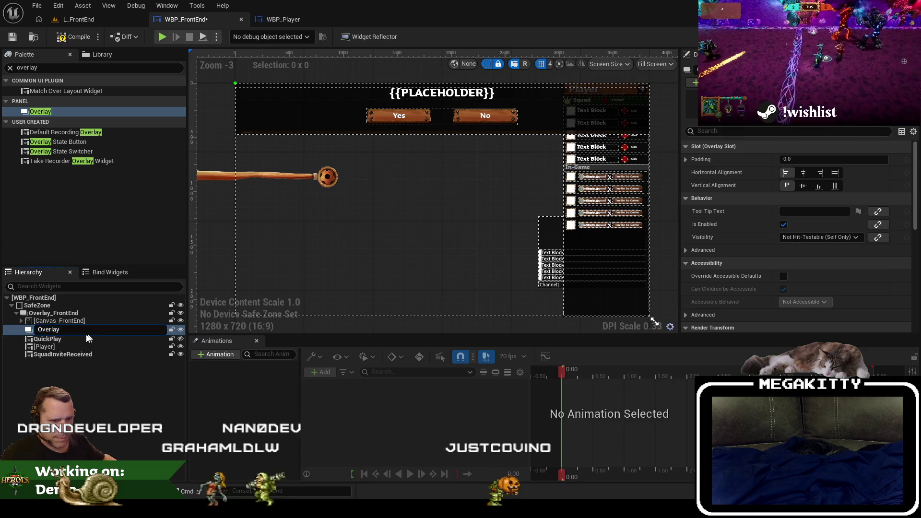
# Step: Check the QuickPlay and WBP_Player widget blueprints before returning to WBP_FrontEnd
pyautogui.click(90, 338)
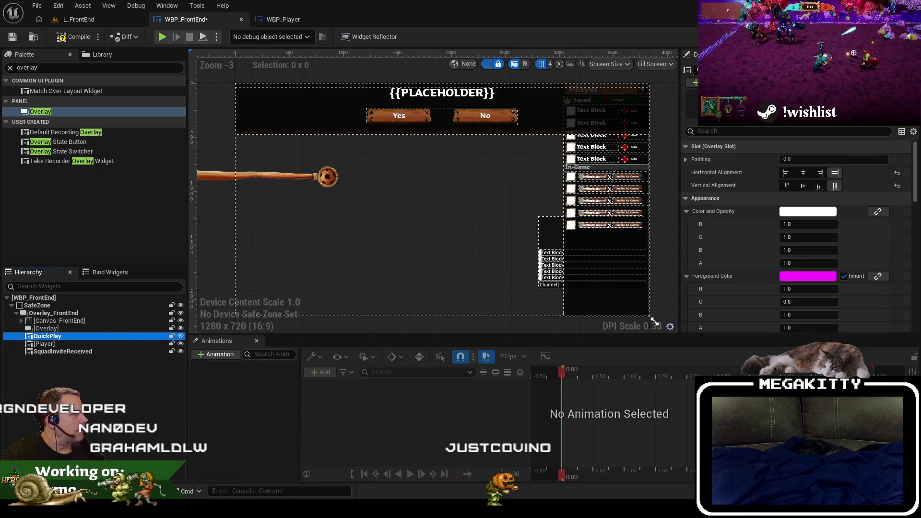
pyautogui.doubleClick(429, 269)
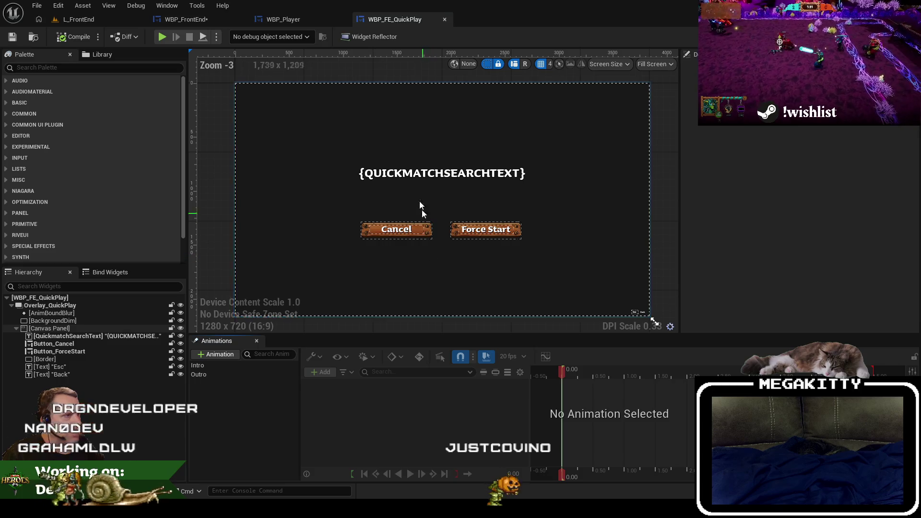
pyautogui.click(294, 19)
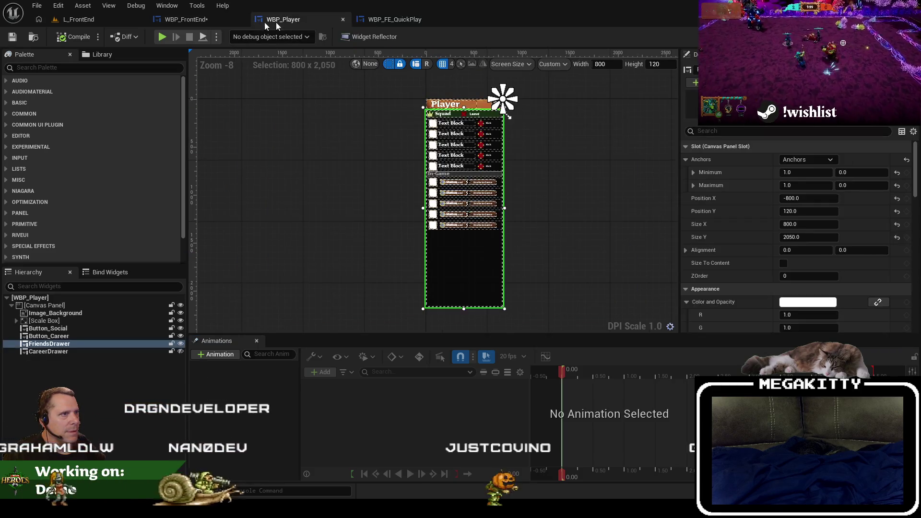
pyautogui.click(189, 19)
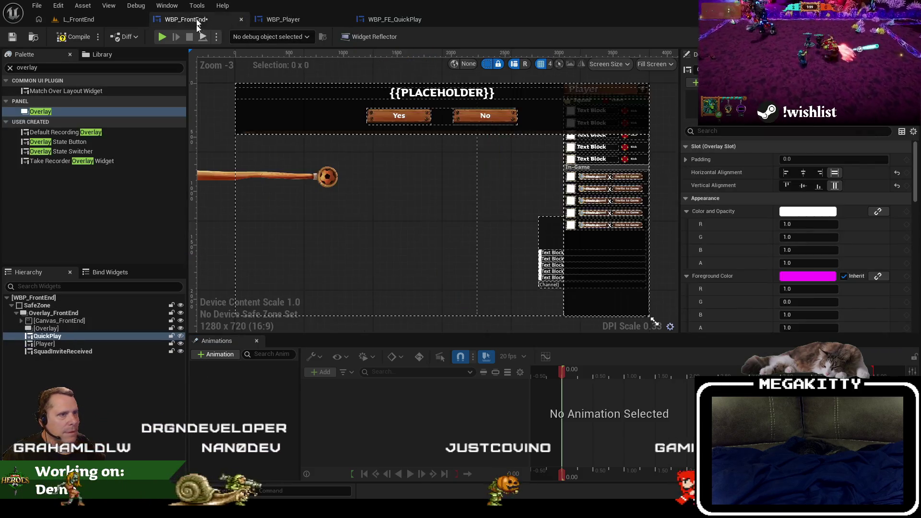
# Step: Rename the new overlay to Overlay_Menu
pyautogui.doubleClick(82, 327)
pyautogui.write('_Menu')
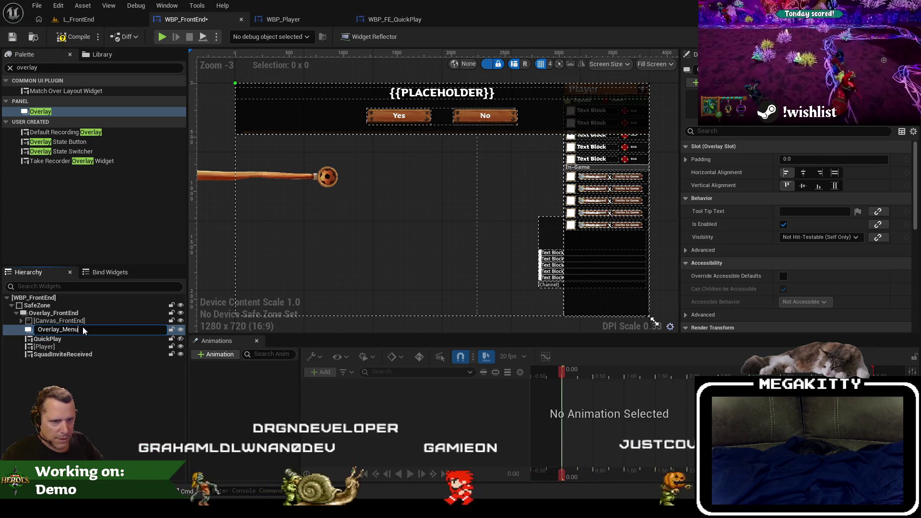
pyautogui.press('Return')
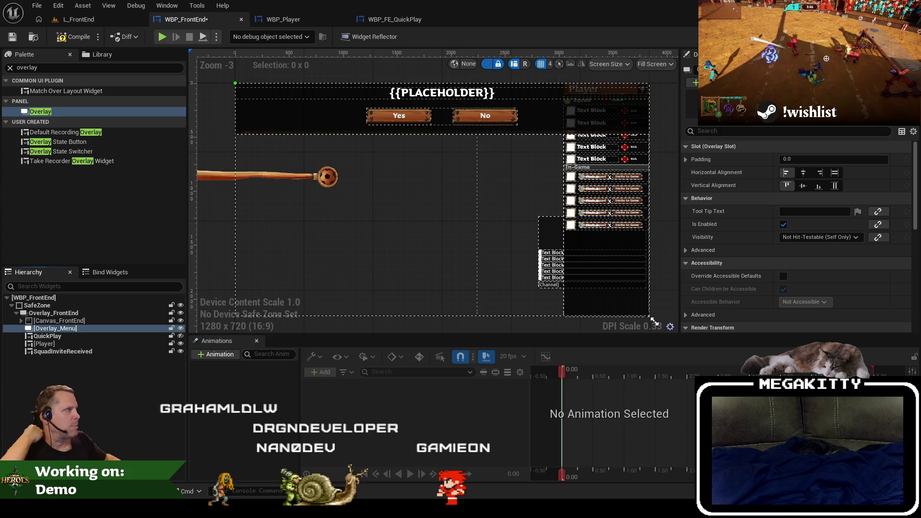
pyautogui.hotkey('ctrl', 'shift', 'g')
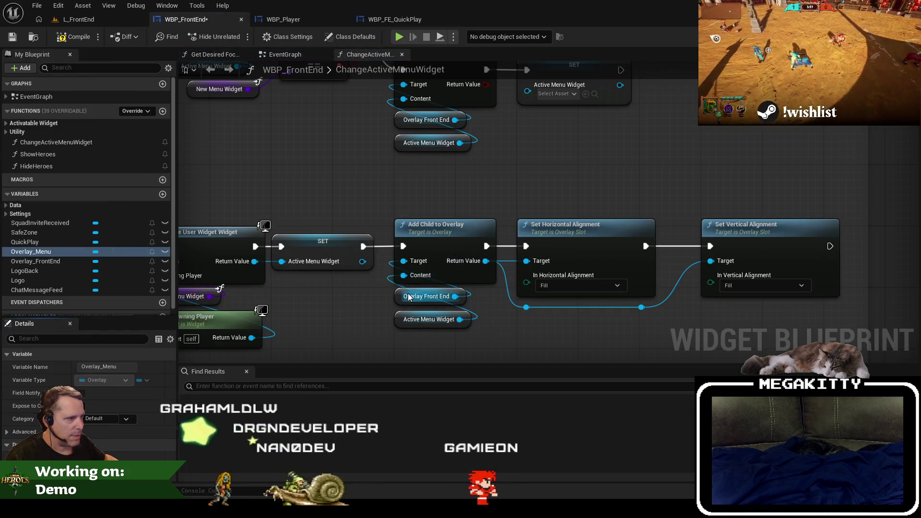
# Step: Connect an Overlay Menu getter to Add Child to Overlay's Target
pyautogui.moveTo(403, 261); pyautogui.dragTo(343, 294)
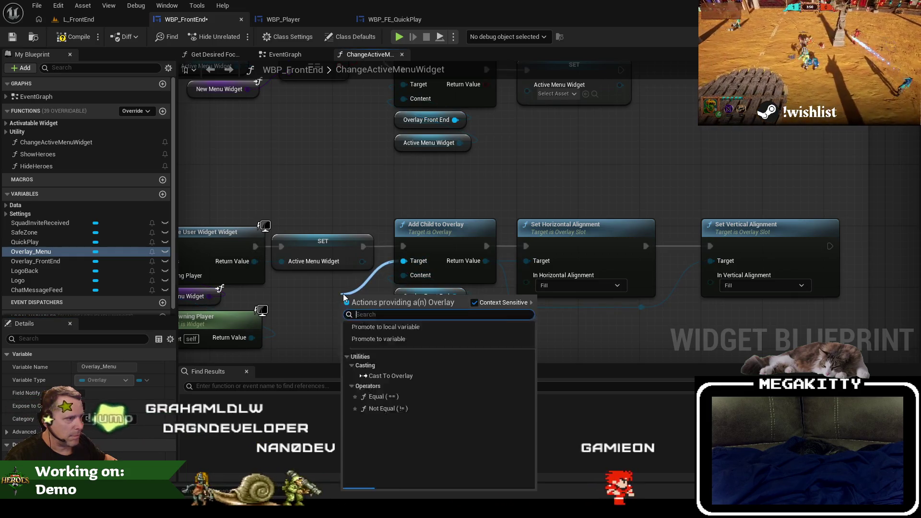
pyautogui.write('overlay')
pyautogui.press('Return')
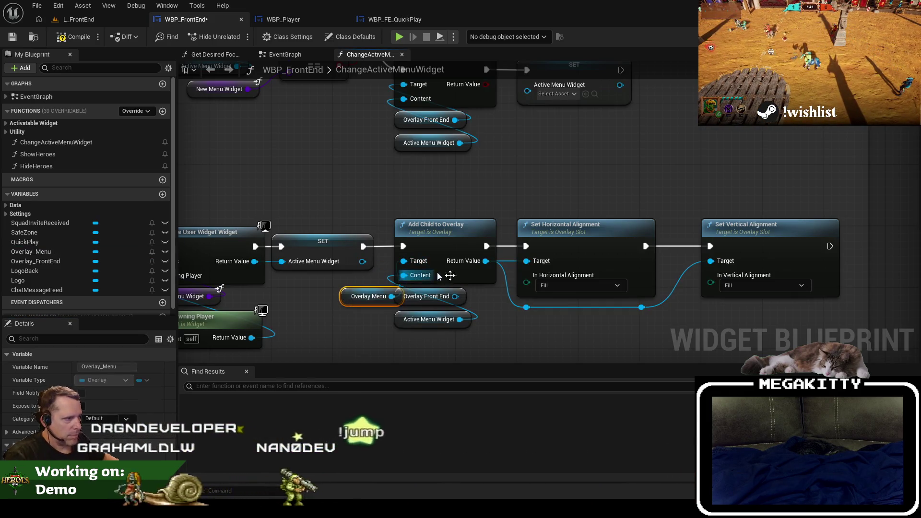
pyautogui.moveTo(361, 297); pyautogui.dragTo(415, 297)
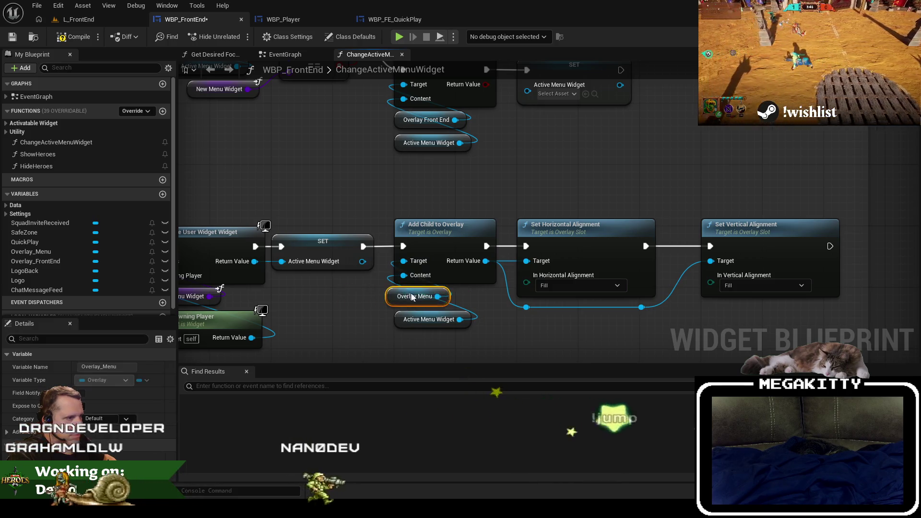
# Step: Replace Remove Child's Overlay Front End getter with Overlay Menu
pyautogui.scroll(5, 415, 297)
pyautogui.hotkey('ctrl', 'z')
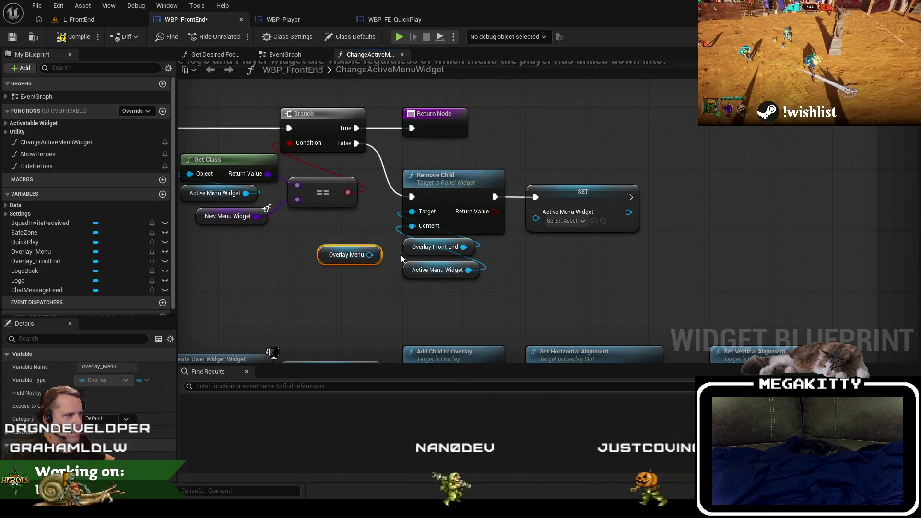
pyautogui.click(404, 245)
pyautogui.press('Delete')
pyautogui.moveTo(346, 254); pyautogui.dragTo(428, 246)
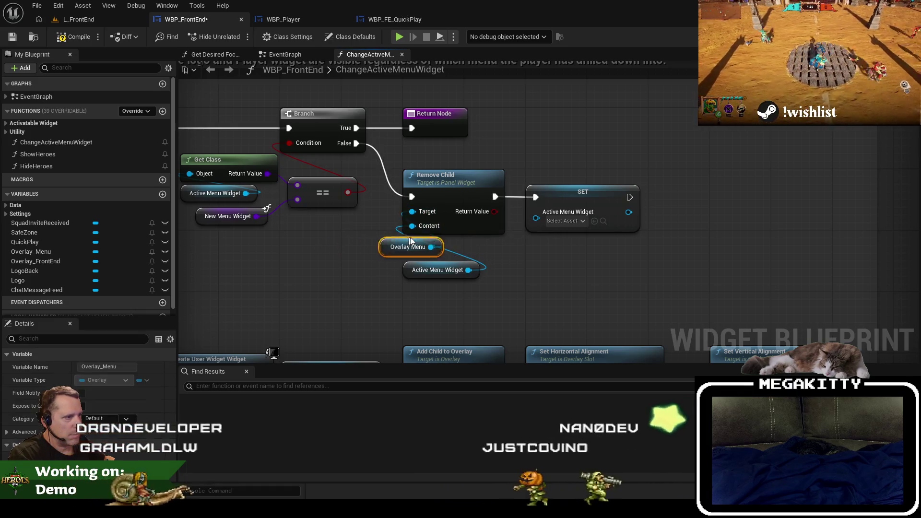
# Step: Search for remaining 'overlay_front' references, compile, and play L_FrontEnd
pyautogui.click(301, 390)
pyautogui.write('overlay_')
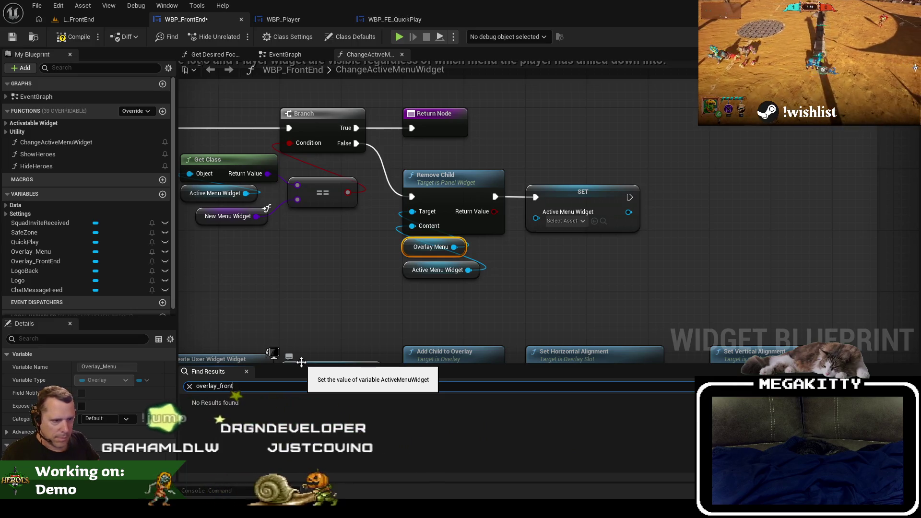
pyautogui.write('front')
pyautogui.click(58, 41)
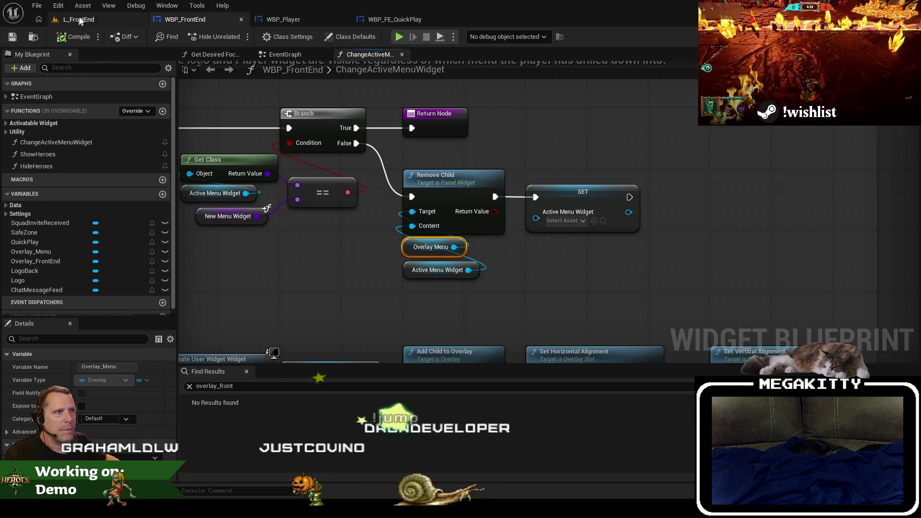
pyautogui.click(79, 21)
pyautogui.hotkey('alt', 'p')
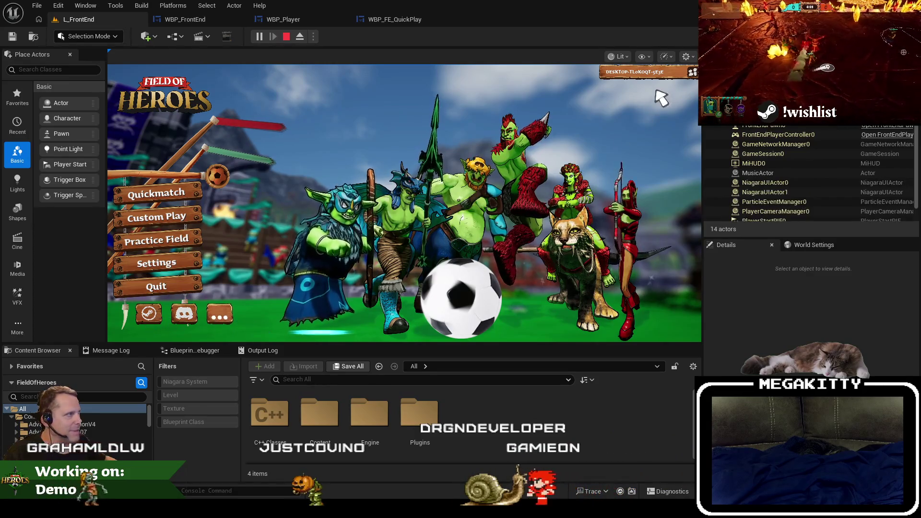
# Step: Toggle the squad list under the player name in play, then stop the session
pyautogui.click(690, 73)
pyautogui.click(692, 73)
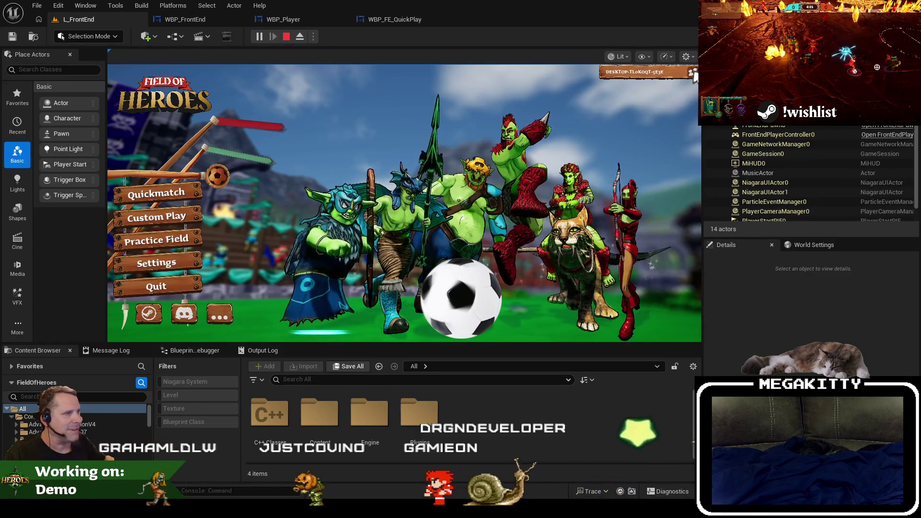
pyautogui.click(691, 73)
pyautogui.press('Escape')
# Step: Set Overlay_Menu's horizontal and vertical alignment to Fill and save WBP_FrontEnd
pyautogui.click(226, 20)
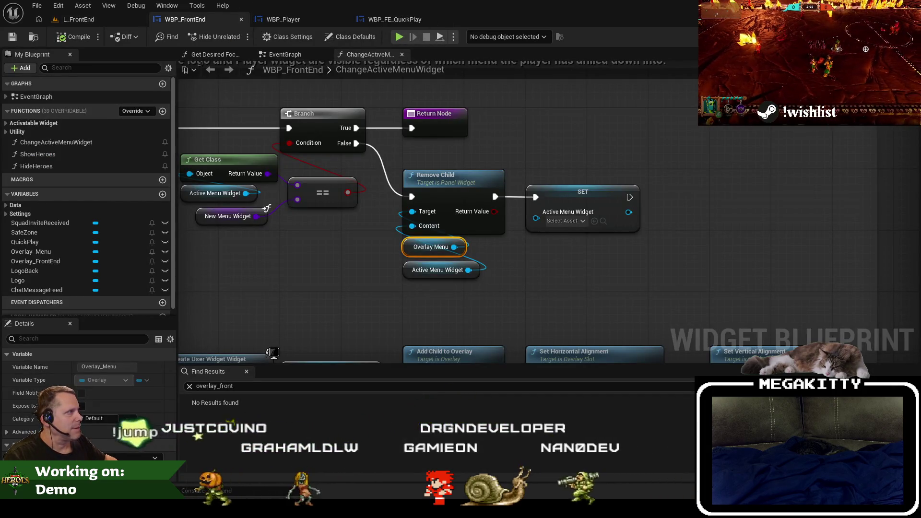
pyautogui.click(875, 37)
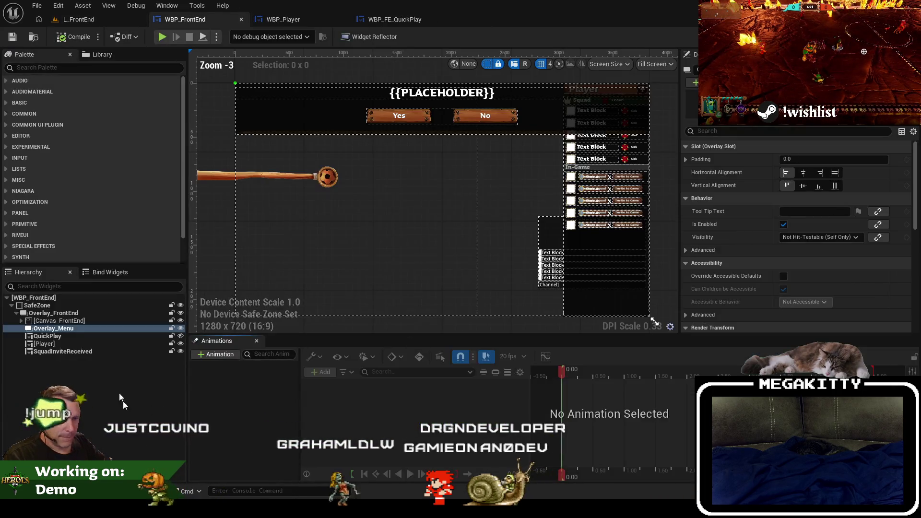
pyautogui.click(834, 172)
pyautogui.click(835, 186)
pyautogui.click(12, 36)
# Step: Play L_FrontEnd, open and close the squad panel to check layering, then stop
pyautogui.click(162, 36)
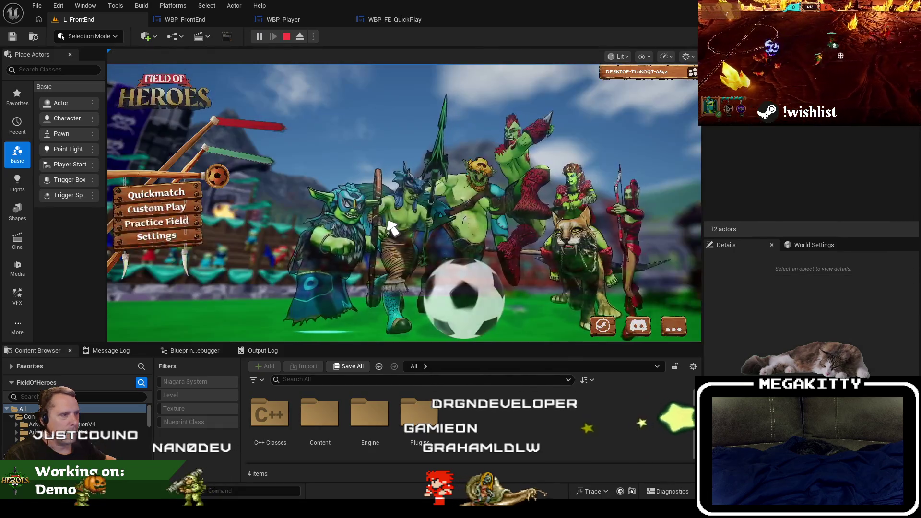
pyautogui.click(692, 73)
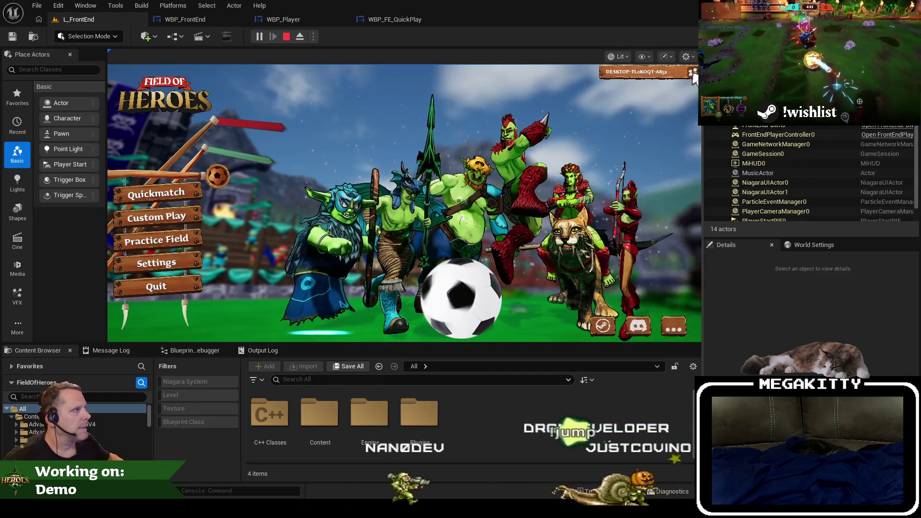
pyautogui.click(692, 73)
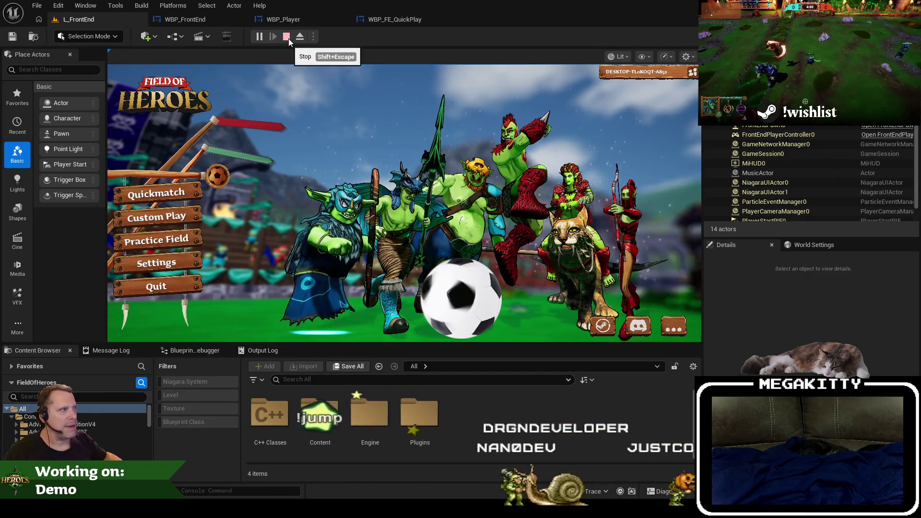
pyautogui.click(288, 38)
pyautogui.click(37, 5)
pyautogui.moveTo(61, 73)
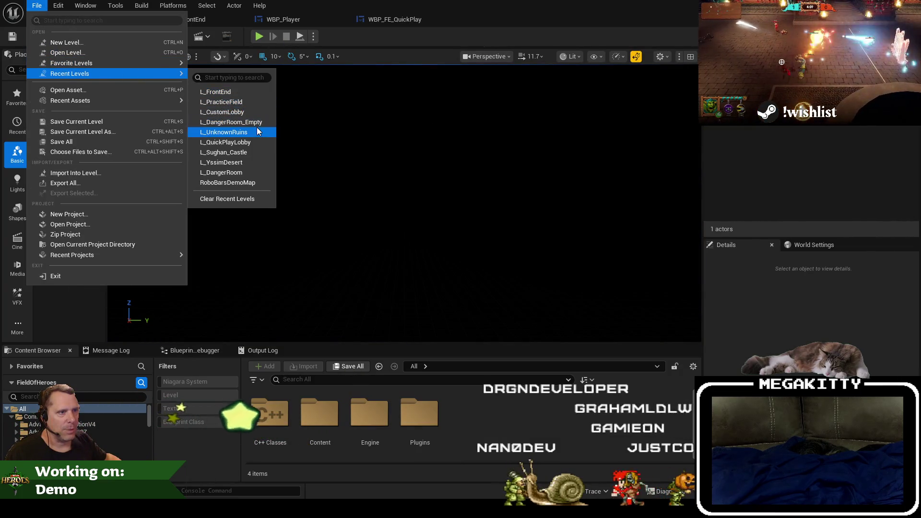
# Step: Load L_UnknownRuins from Recent Levels and start a play session there
pyautogui.click(257, 132)
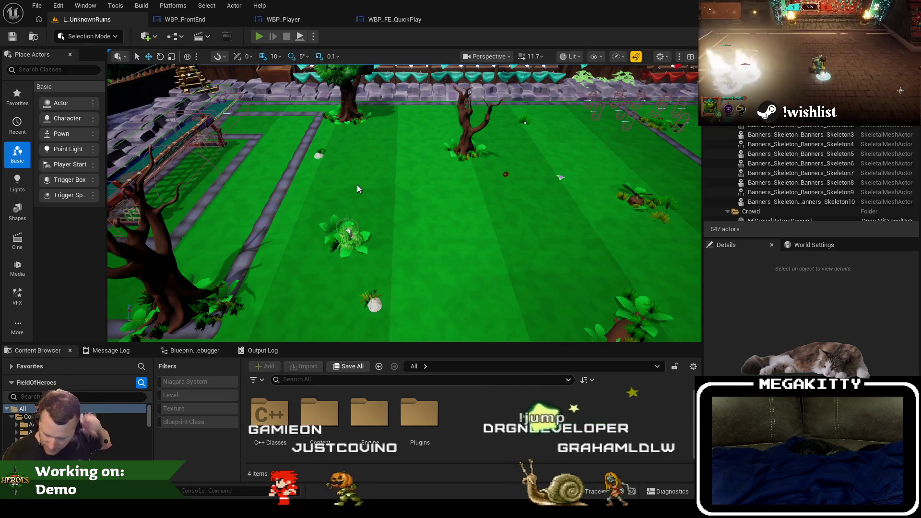
pyautogui.hotkey('alt', 'p')
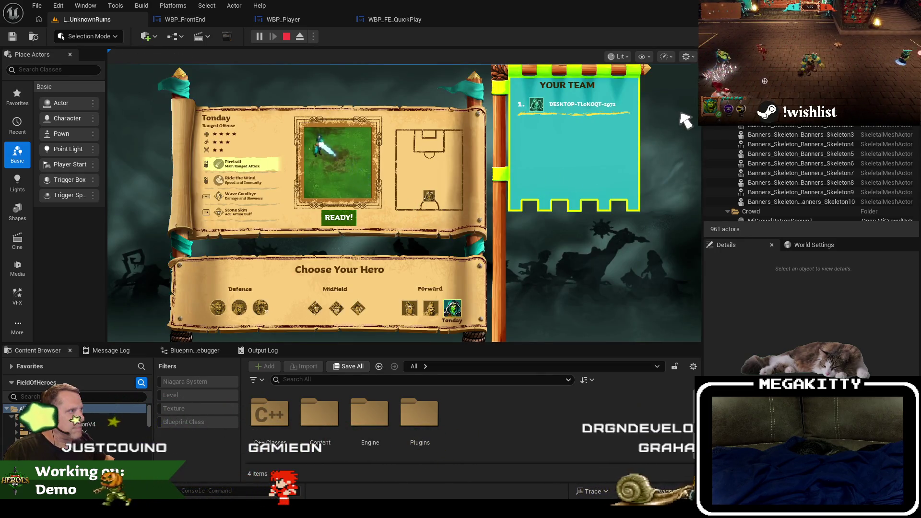
# Step: End the L_UnknownRuins play session, reopen L_FrontEnd from Recent Levels, and switch to WBP_Player
pyautogui.press('Escape')
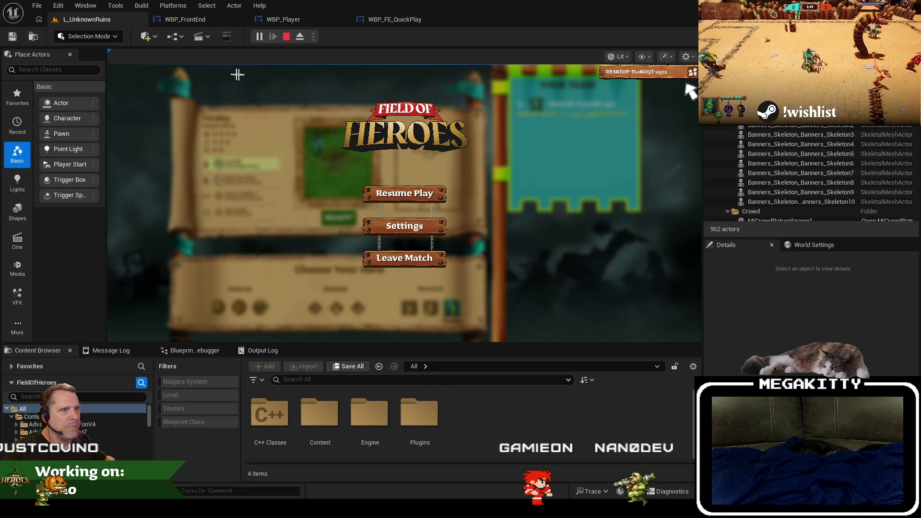
pyautogui.press('Escape')
pyautogui.click(36, 6)
pyautogui.moveTo(98, 75)
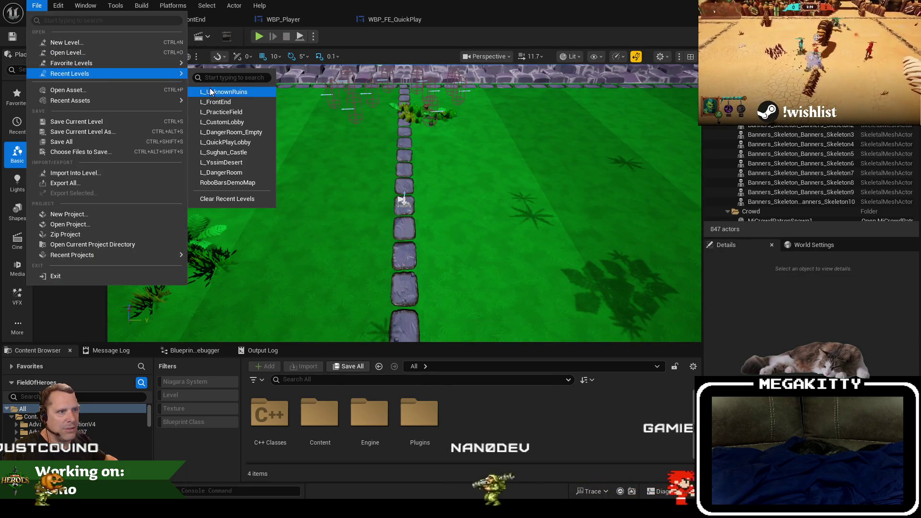
pyautogui.click(210, 91)
pyautogui.click(289, 22)
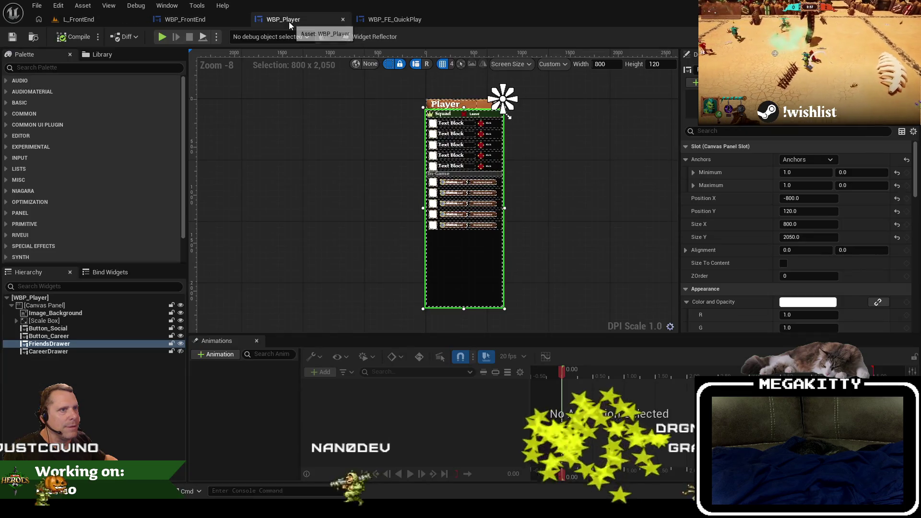
# Step: Check WBP_FrontEnd's graph, then name a new WBP_Player animation ShowFriendsDrawer
pyautogui.click(190, 24)
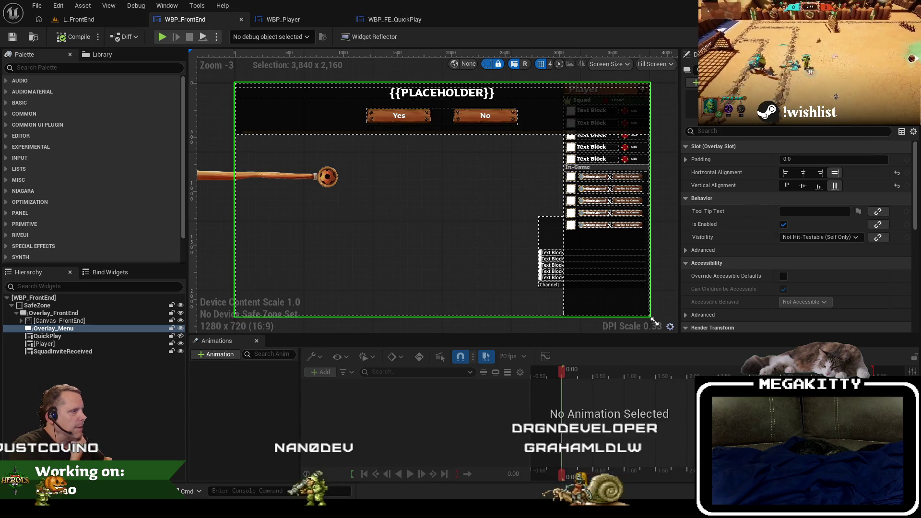
pyautogui.hotkey('ctrl', 'f')
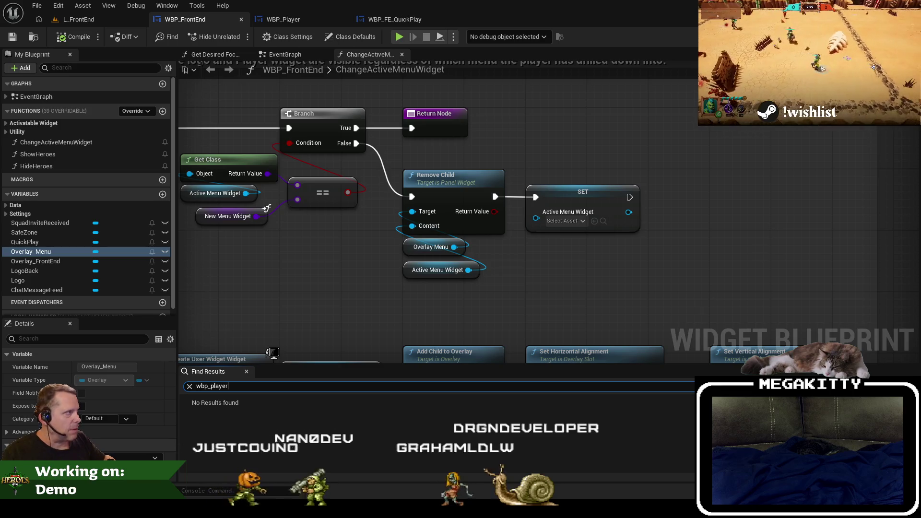
pyautogui.click(289, 17)
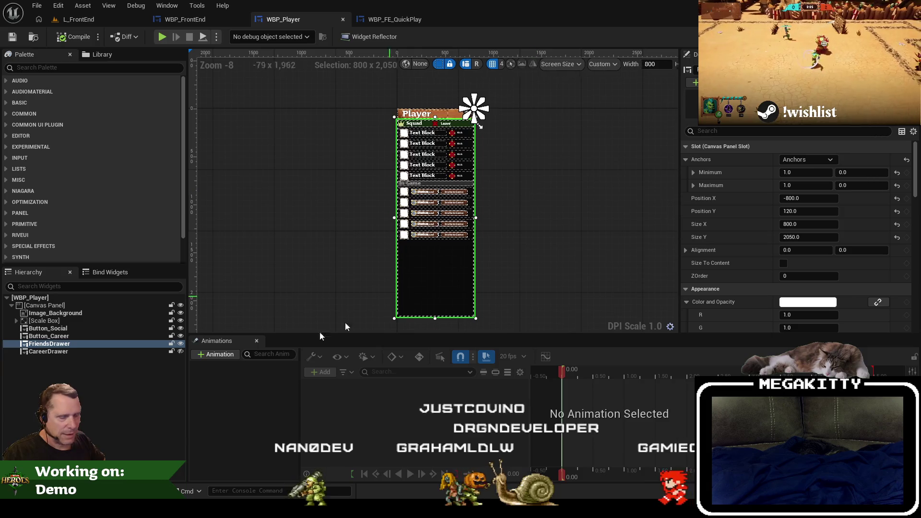
pyautogui.write('Show')
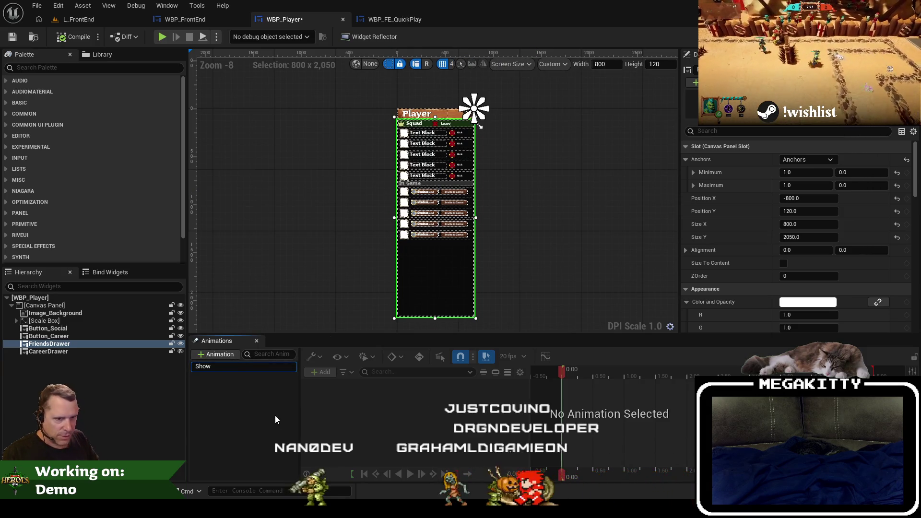
pyautogui.write('FriendsDrawer')
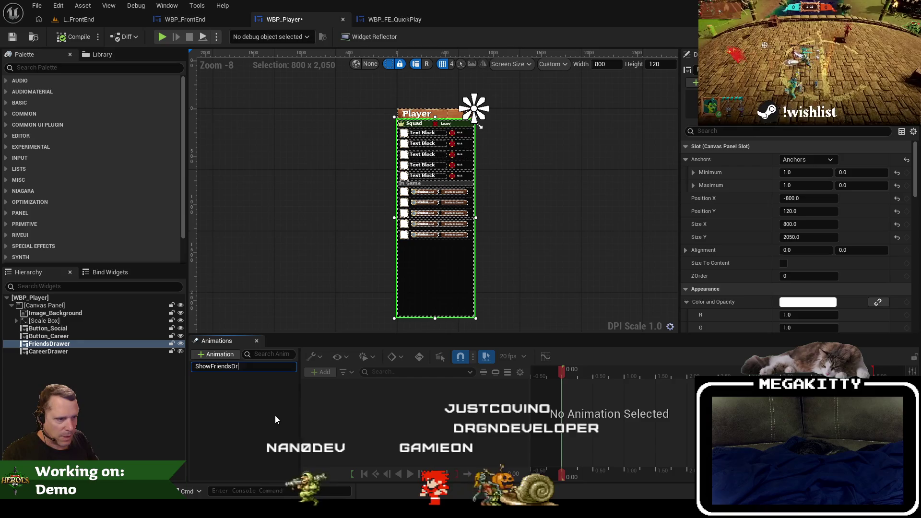
# Step: Confirm the ShowFriendsDrawer animation name and open ShowFriendsDrawer for editing, abandoning a HideFriendsDrawer animation
pyautogui.press('Return')
pyautogui.click(216, 354)
pyautogui.write('H')
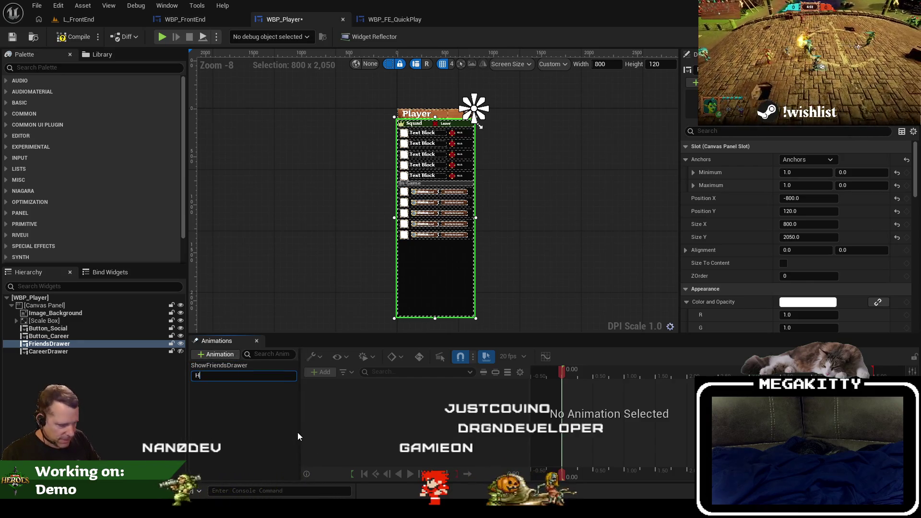
pyautogui.write('ideFriendsDrawer')
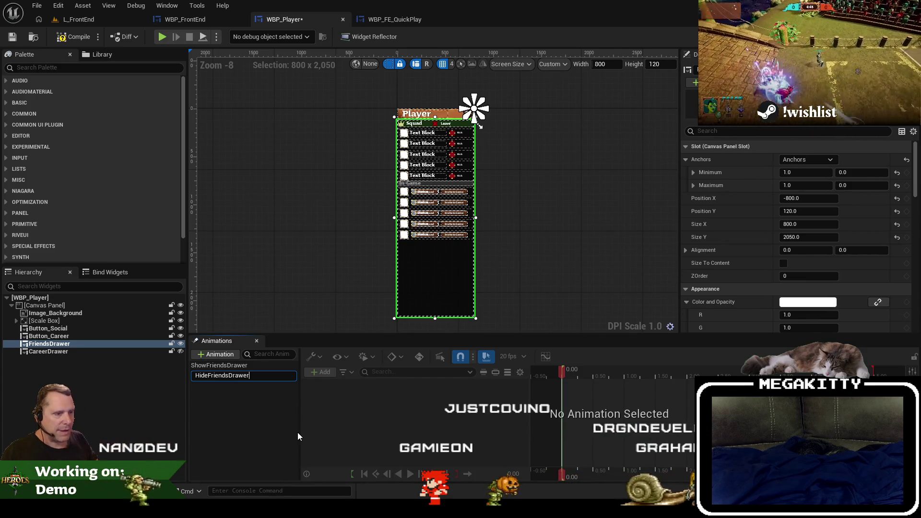
pyautogui.press('Escape')
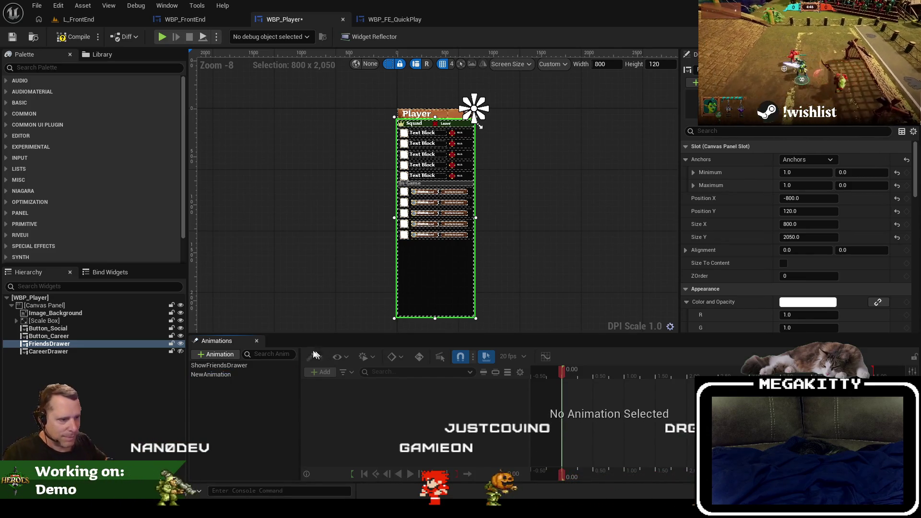
pyautogui.click(248, 376)
pyautogui.click(233, 365)
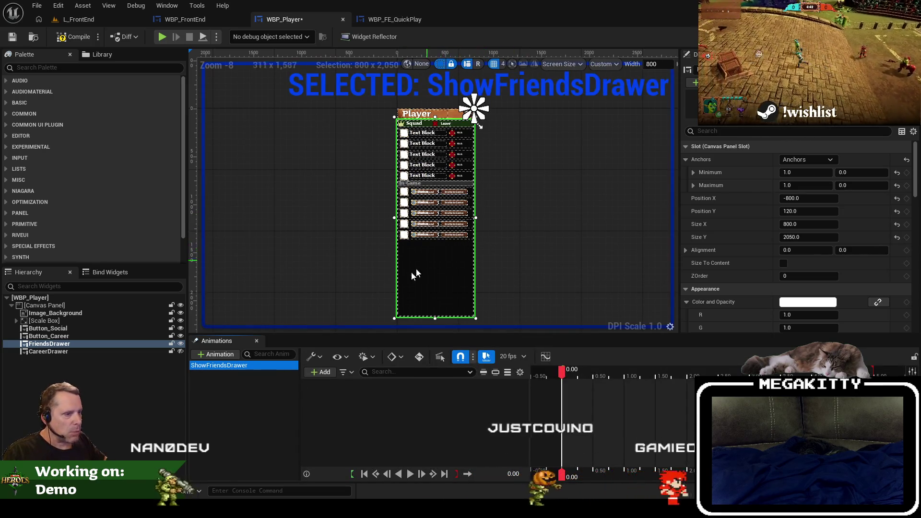
# Step: Add a FriendsDrawer track with Transform and Render Opacity tracks to ShowFriendsDrawer
pyautogui.click(317, 371)
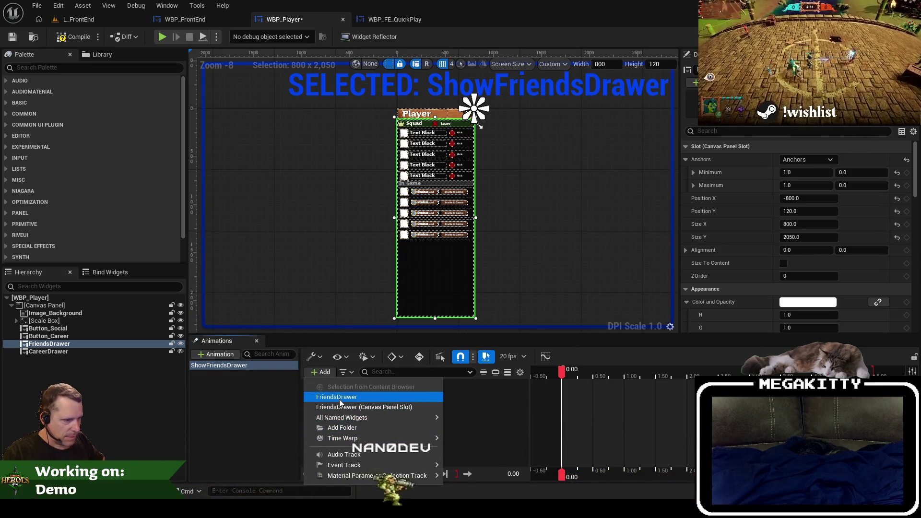
pyautogui.click(286, 405)
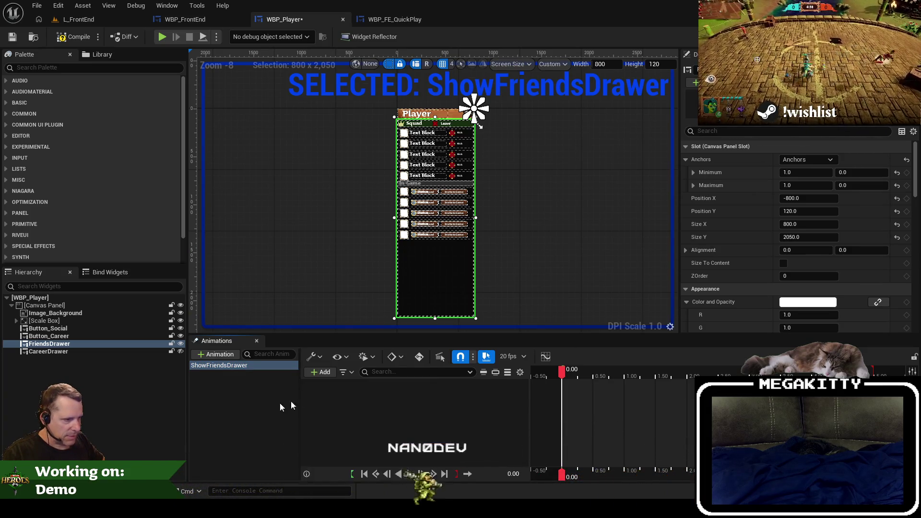
pyautogui.click(318, 373)
pyautogui.click(386, 396)
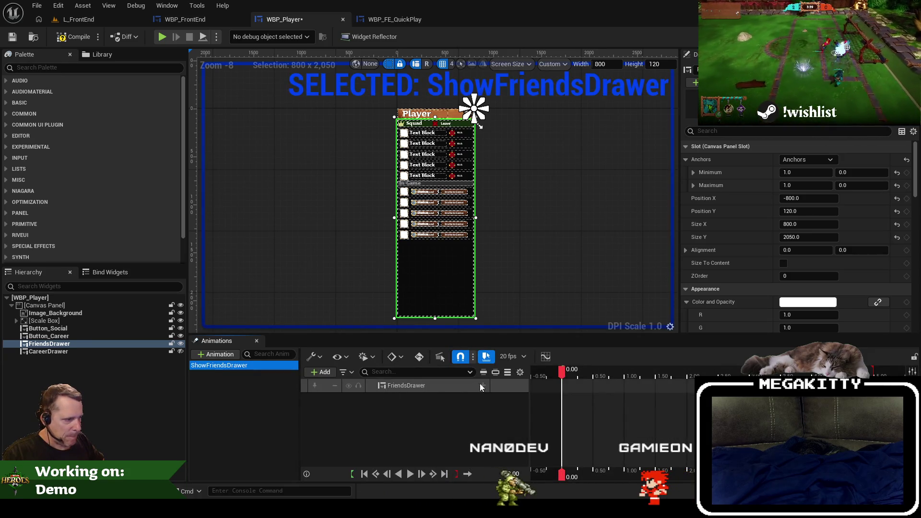
pyautogui.click(483, 385)
pyautogui.click(527, 331)
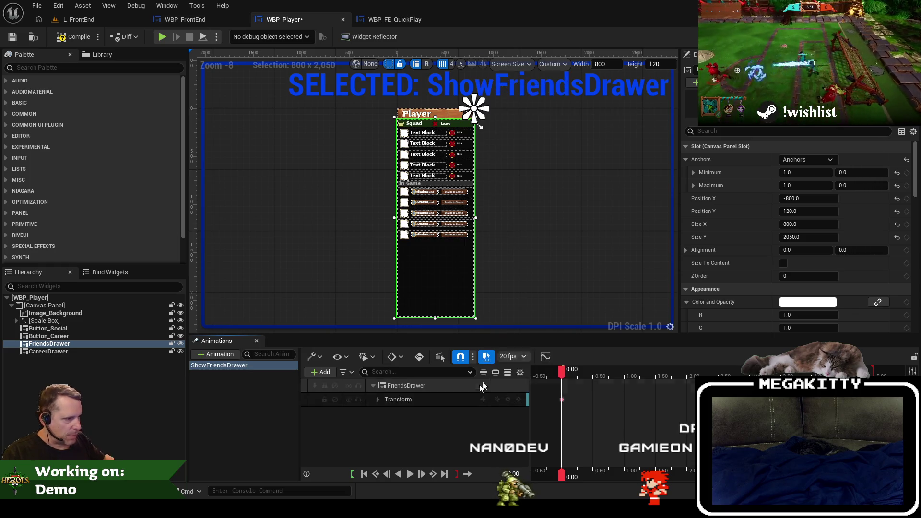
pyautogui.click(482, 385)
pyautogui.click(492, 374)
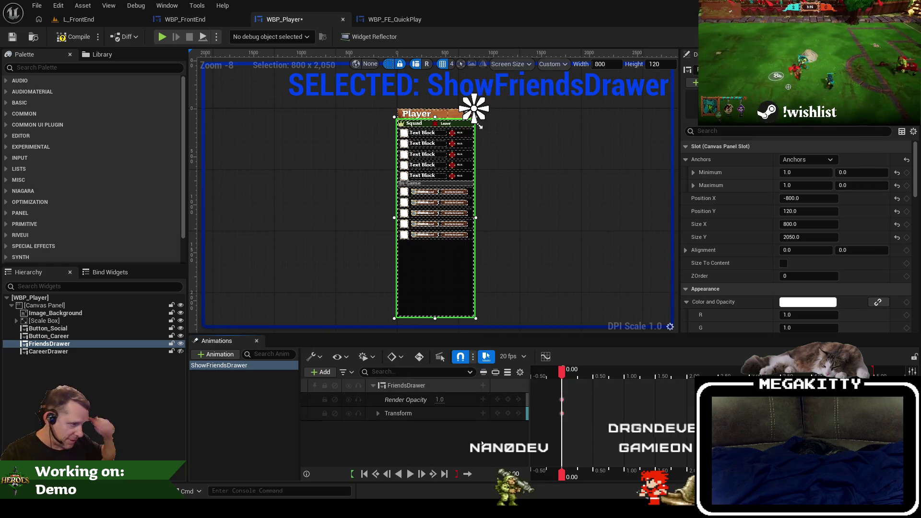
# Step: Key the drawer at 0.00 with Render Opacity 0 and Translation X 730
pyautogui.click(439, 399)
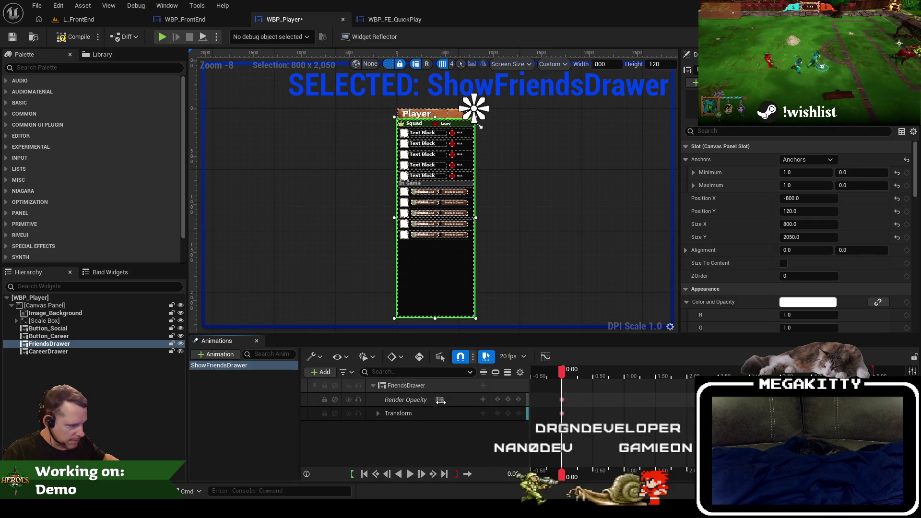
pyautogui.write('0')
pyautogui.press('Return')
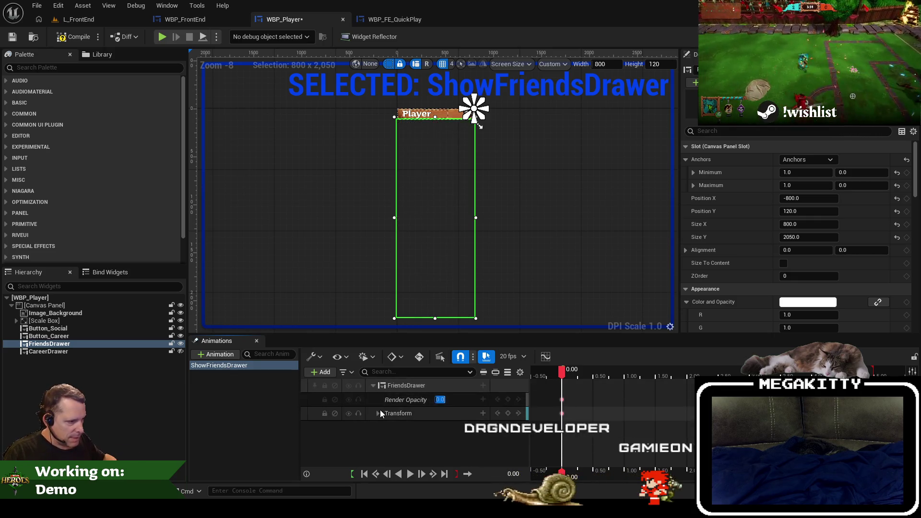
pyautogui.click(378, 413)
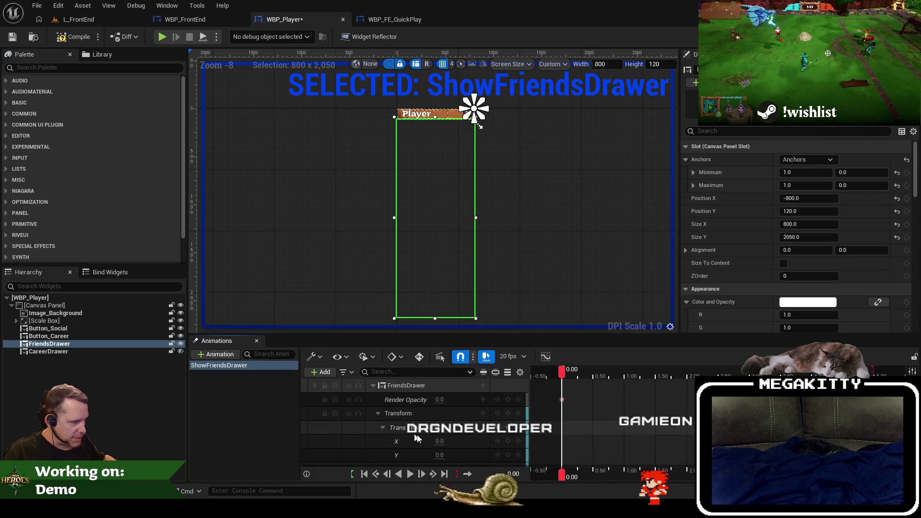
pyautogui.click(382, 427)
pyautogui.moveTo(448, 441); pyautogui.dragTo(450, 441)
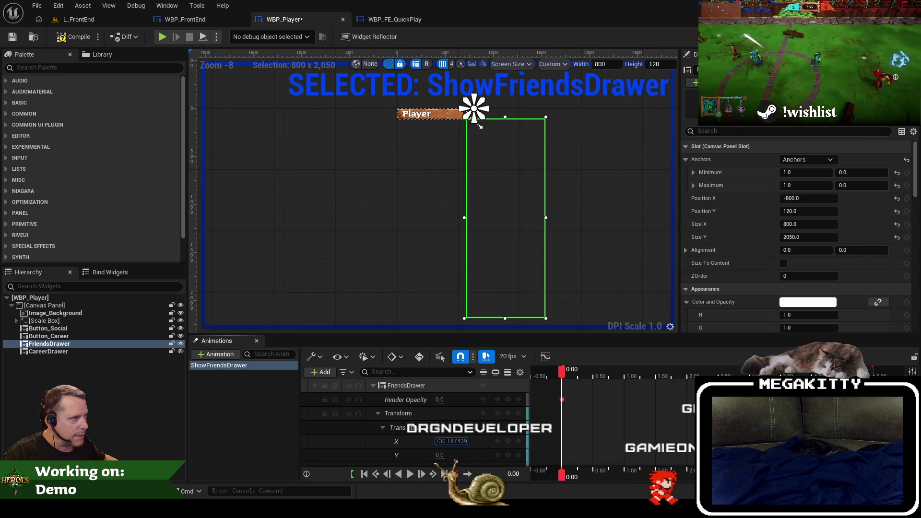
pyautogui.click(455, 441)
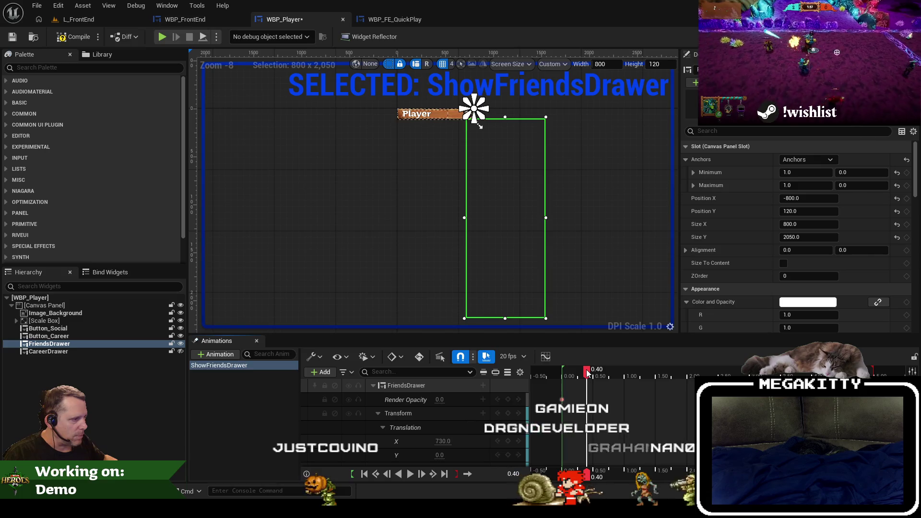
# Step: At 0.40 seconds, key Translation X 0 and Render Opacity 1 for the drawer
pyautogui.moveTo(585, 372); pyautogui.dragTo(586, 375)
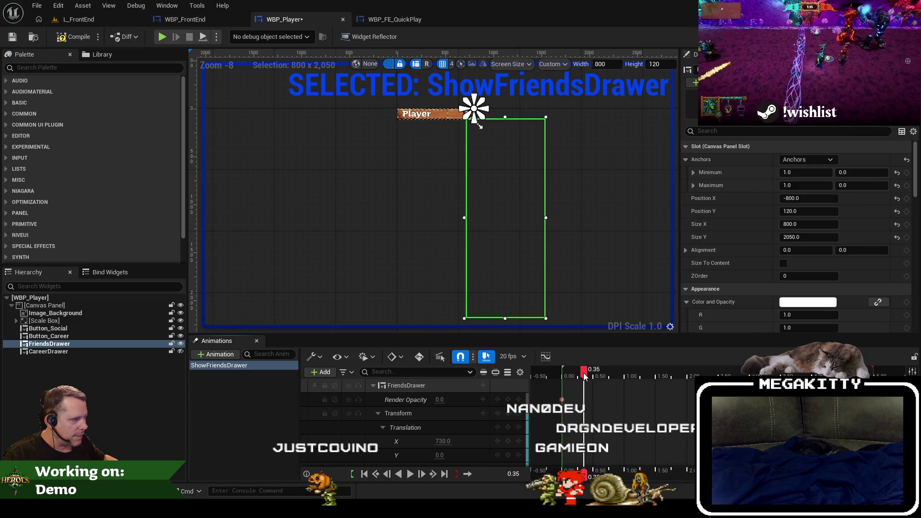
pyautogui.click(450, 441)
pyautogui.write('0')
pyautogui.press('Return')
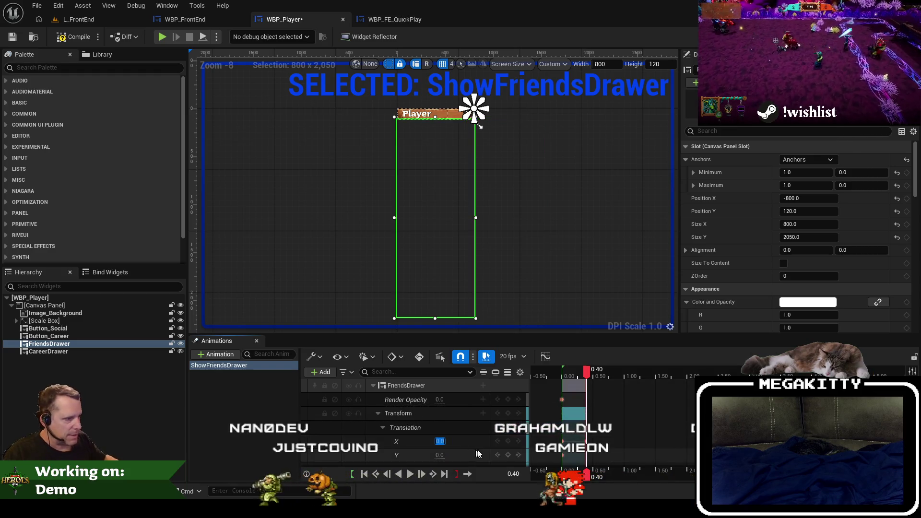
pyautogui.click(442, 400)
pyautogui.write('1')
pyautogui.press('Return')
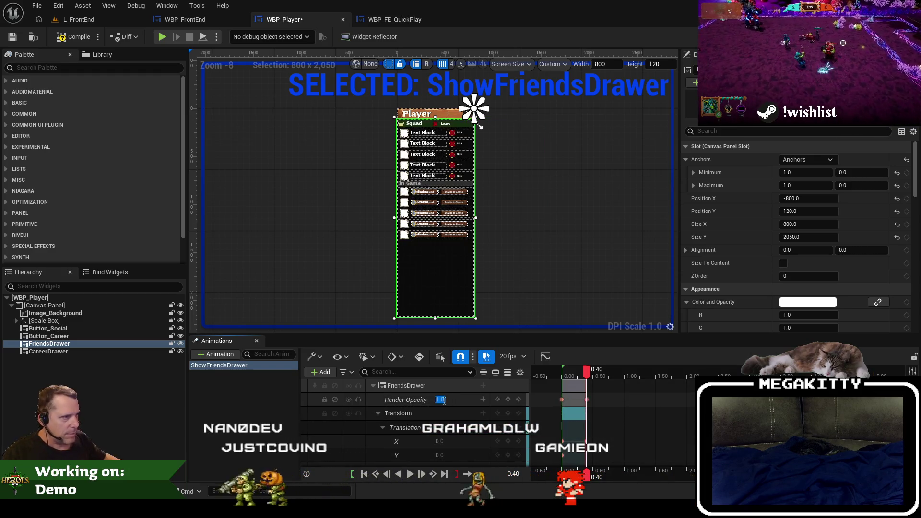
pyautogui.click(379, 413)
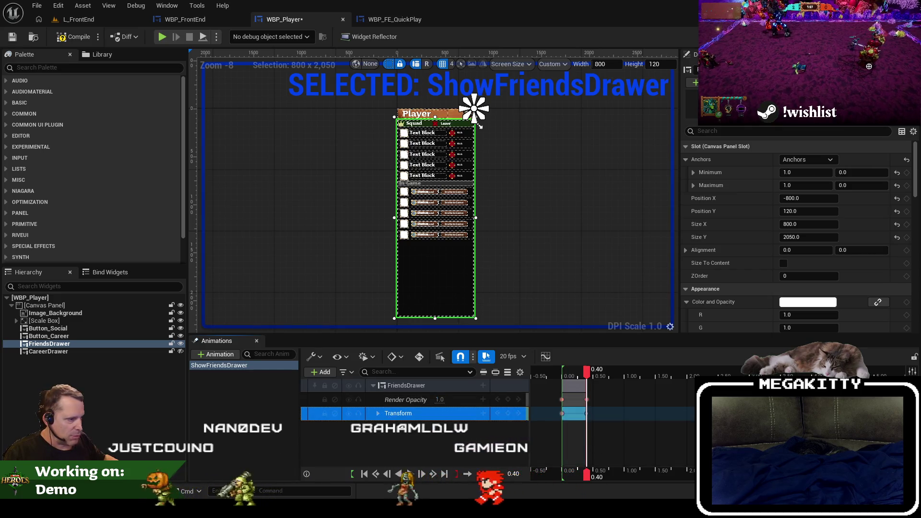
pyautogui.click(483, 385)
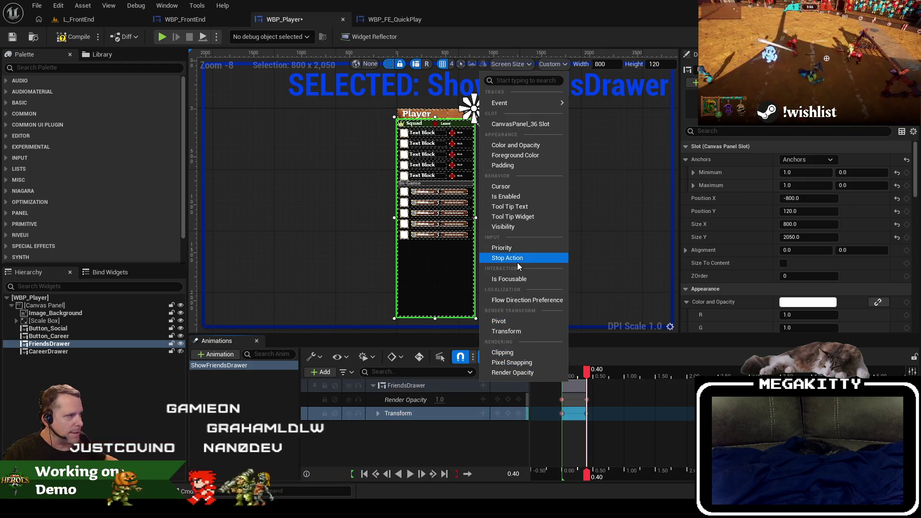
# Step: Add a Visibility track to FriendsDrawer and key it Not Hit-Testable at 0.40
pyautogui.click(524, 227)
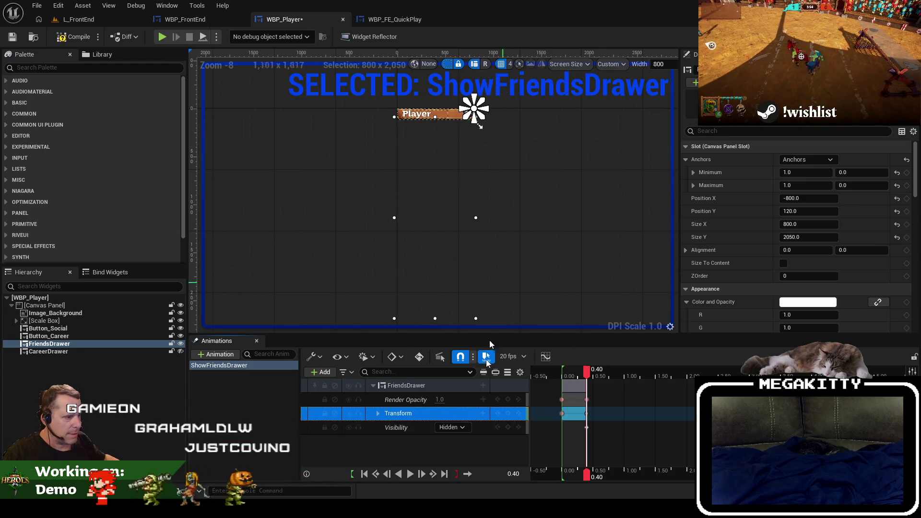
pyautogui.click(454, 427)
pyautogui.click(590, 375)
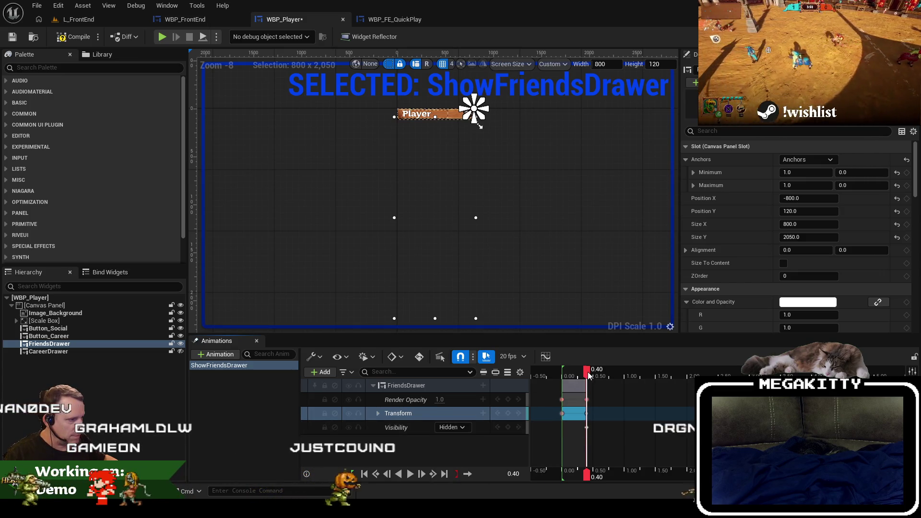
pyautogui.hotkey('ctrl', 'z')
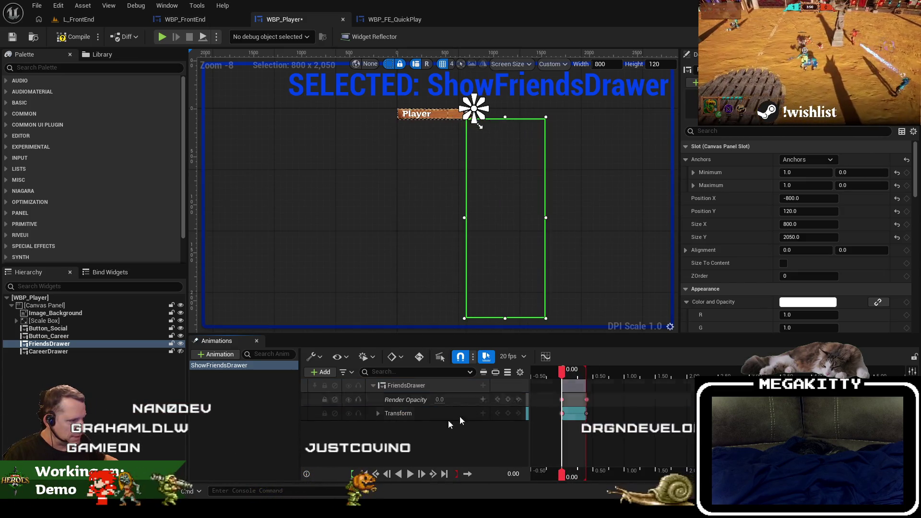
pyautogui.click(483, 385)
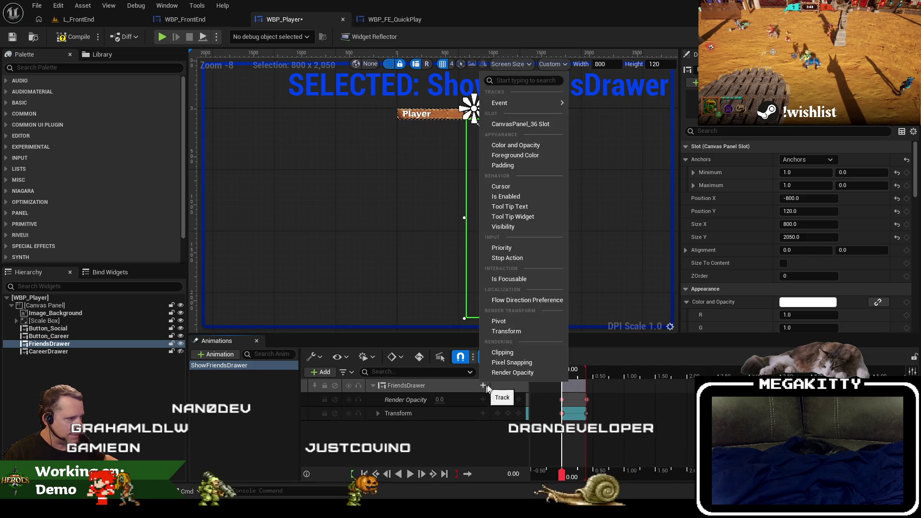
pyautogui.click(508, 226)
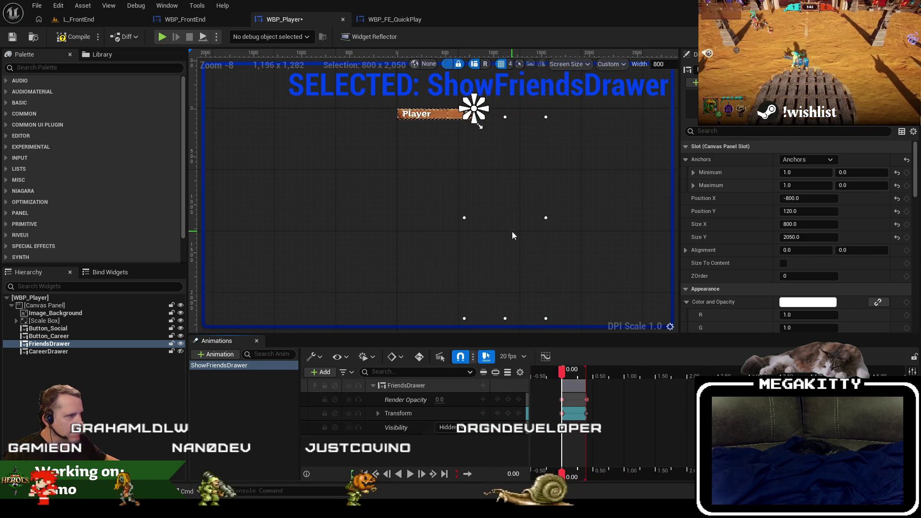
pyautogui.click(453, 428)
pyautogui.click(455, 438)
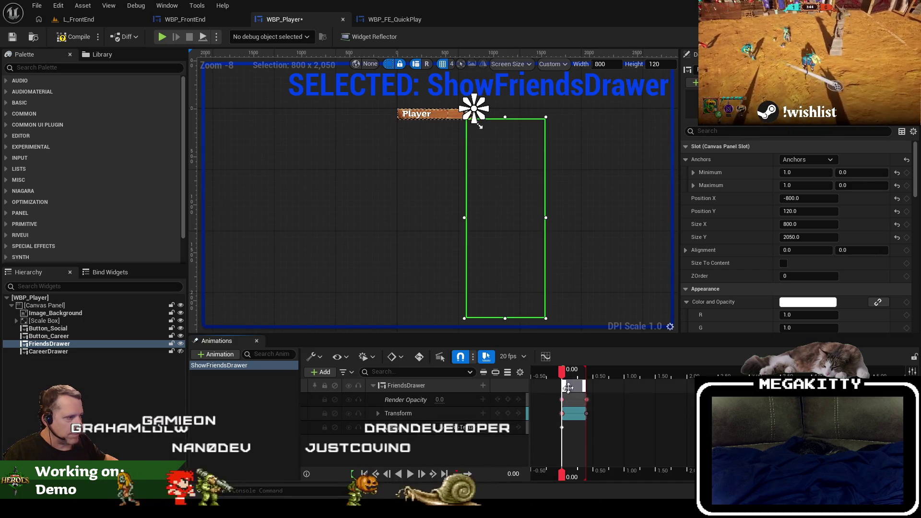
# Step: Preview the ShowFriendsDrawer animation in reverse and forward, then return to its start
pyautogui.click(408, 476)
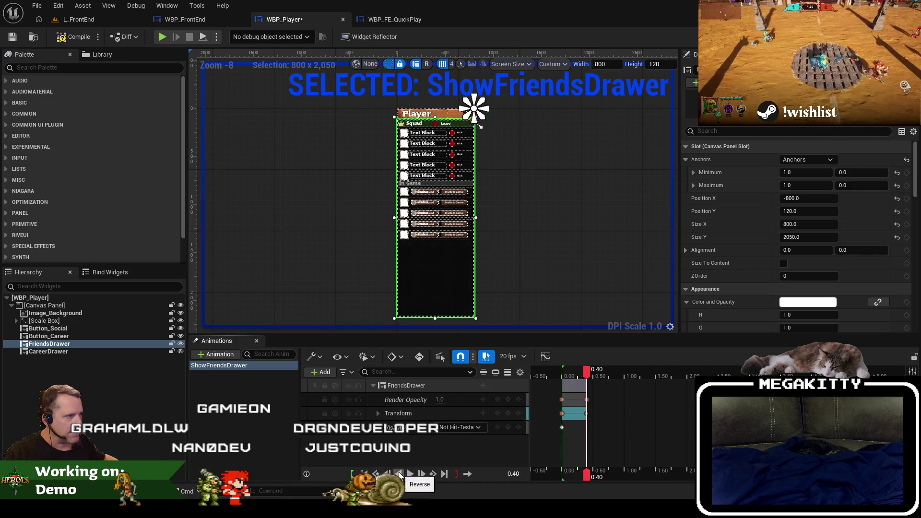
pyautogui.click(402, 474)
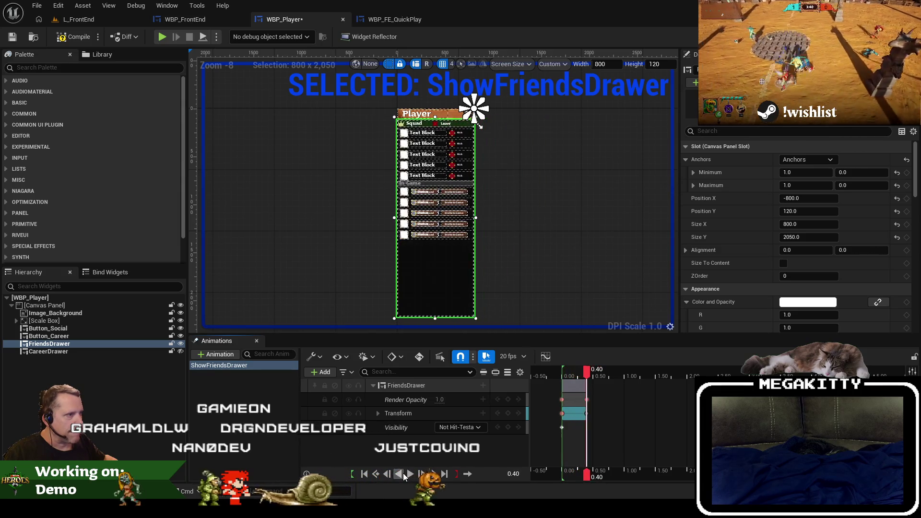
pyautogui.click(414, 473)
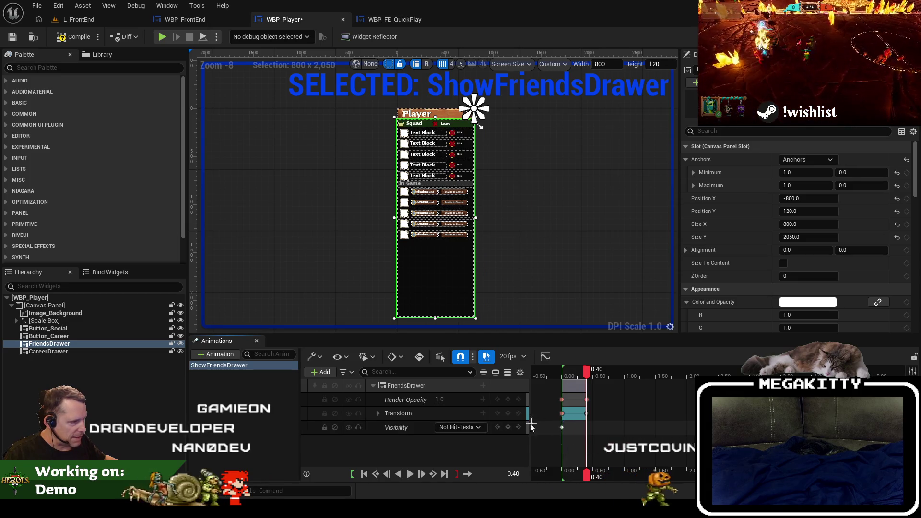
pyautogui.click(584, 373)
pyautogui.moveTo(584, 374); pyautogui.dragTo(565, 377)
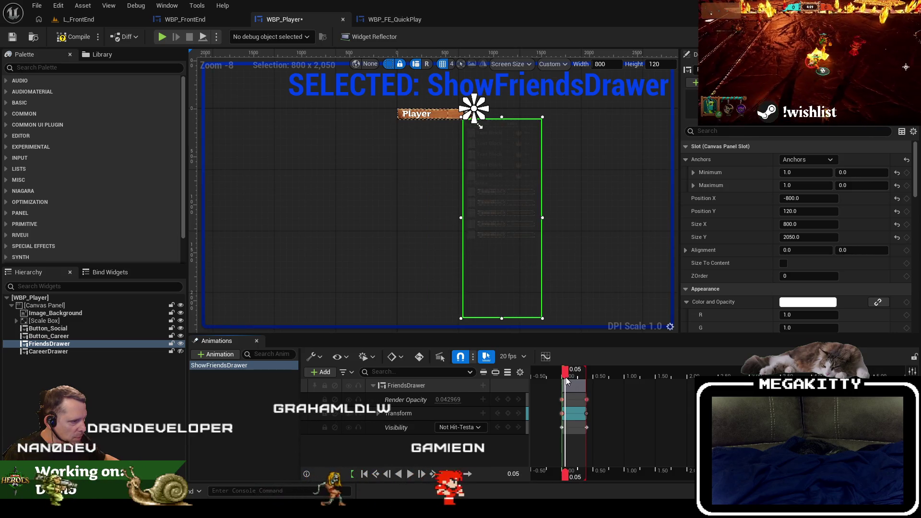
# Step: Key the drawer's Visibility as Hidden at 0.00 and preview from the start
pyautogui.click(508, 427)
pyautogui.press('Left')
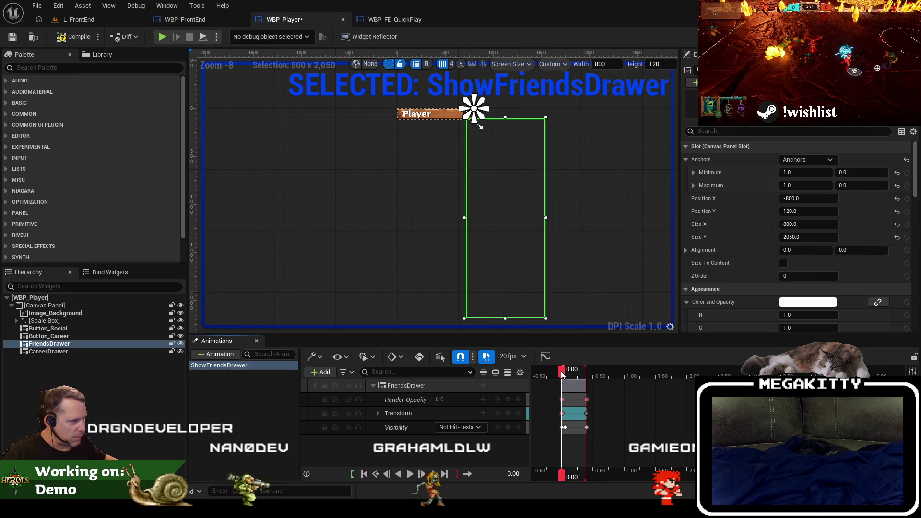
pyautogui.click(469, 427)
pyautogui.click(461, 463)
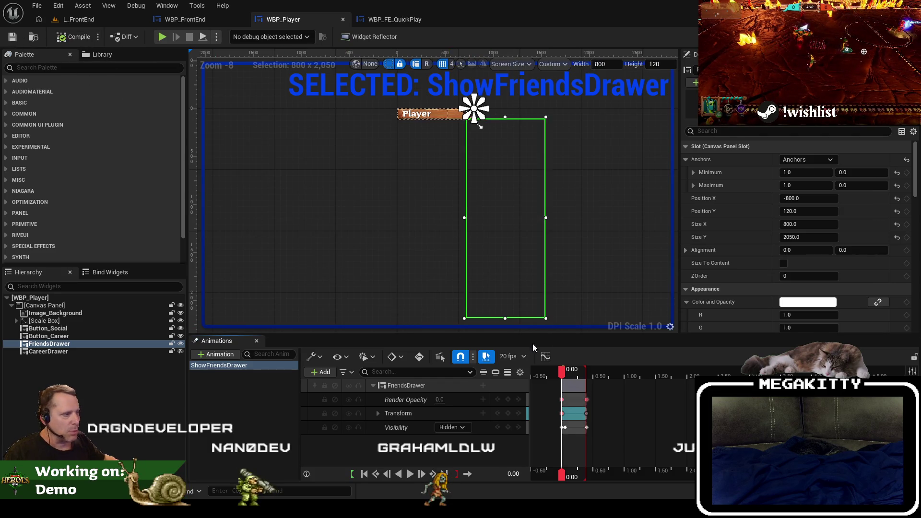
pyautogui.click(561, 373)
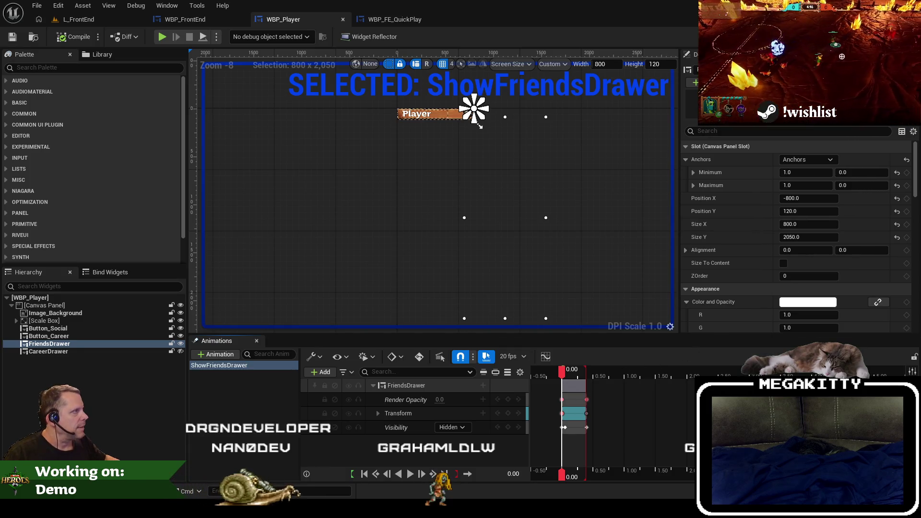
pyautogui.hotkey('ctrl', 'f')
# Step: Search the blueprint for 'friendsdr' and jump to the first FriendsDrawer reference in the graph
pyautogui.write('f')
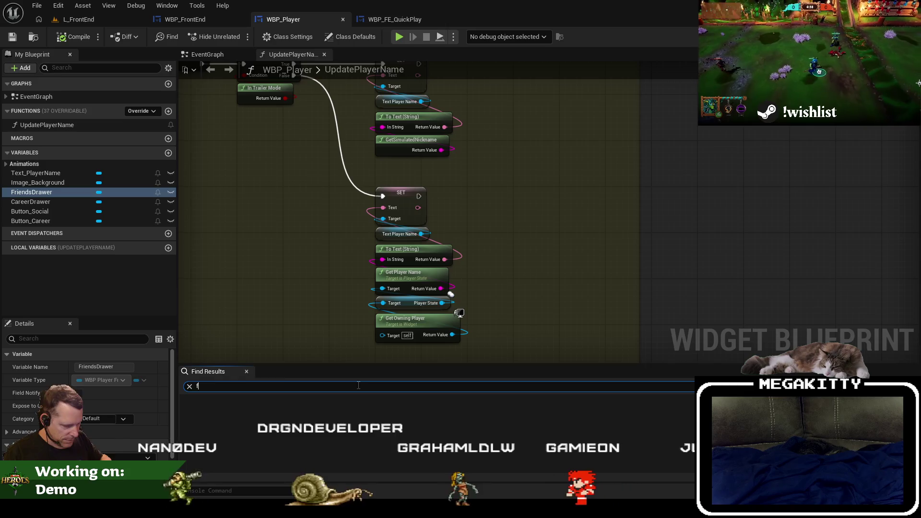
pyautogui.write('riendsdr')
pyautogui.press('Return')
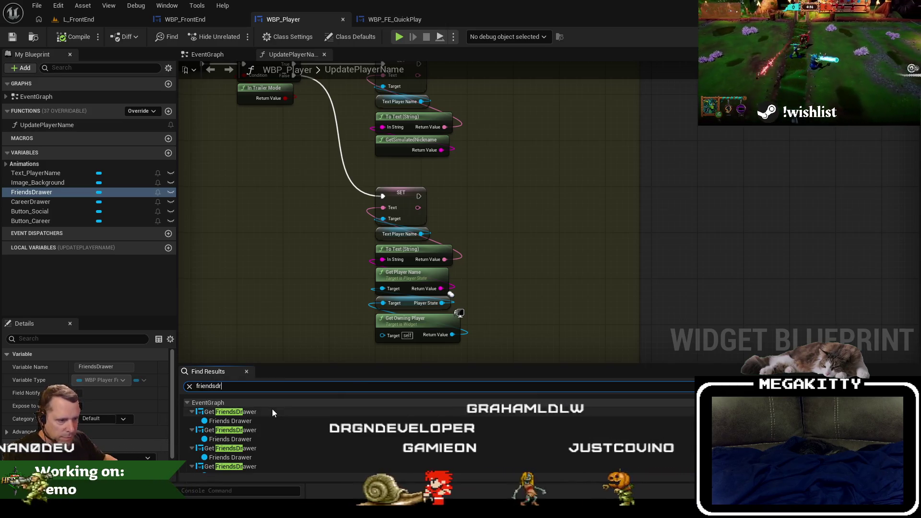
pyautogui.click(271, 412)
pyautogui.scroll(2, 474, 271)
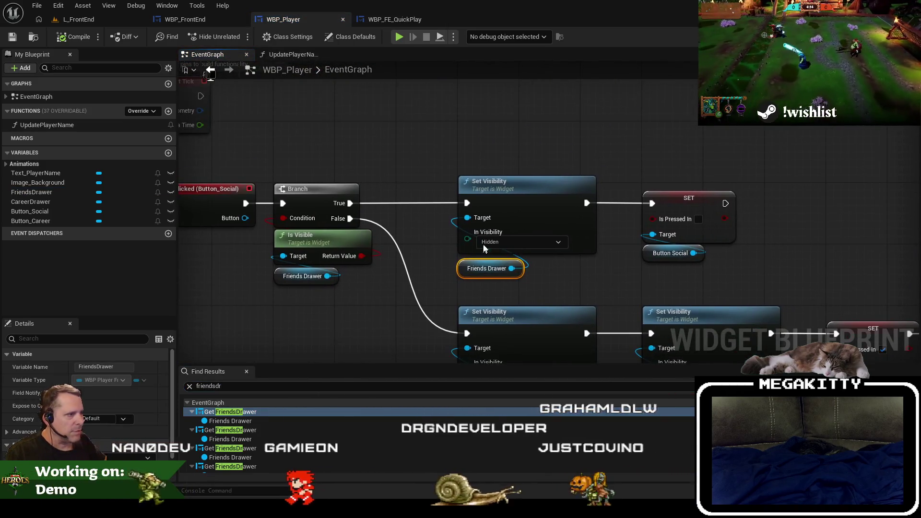
pyautogui.scroll(-1, 421, 261)
pyautogui.scroll(1, 439, 269)
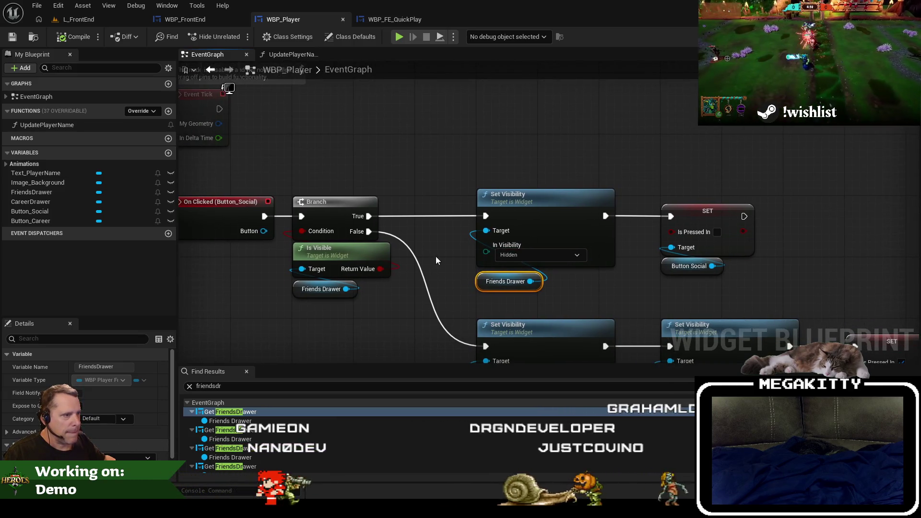
# Step: Place a Play Animation Reverse node in the EventGraph, discarding a stray Play Animation Forward node
pyautogui.rightClick(435, 151)
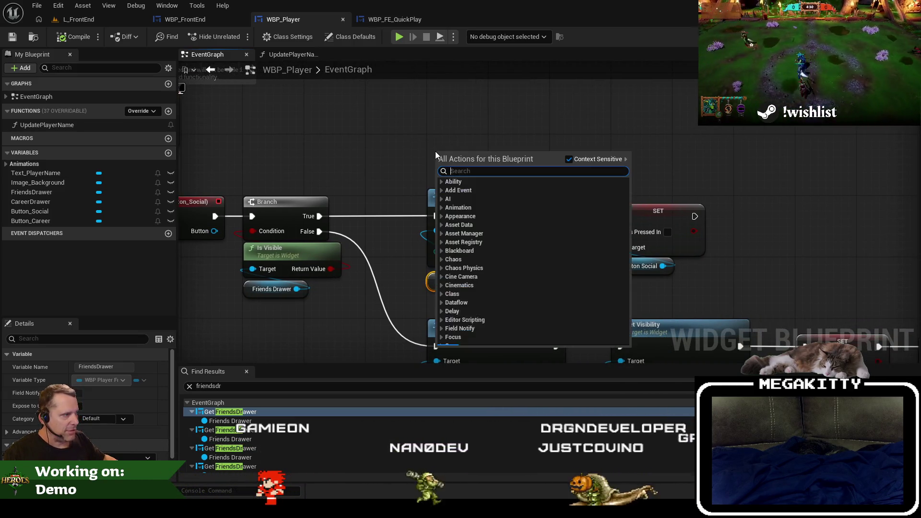
pyautogui.write('set')
pyautogui.press('Escape')
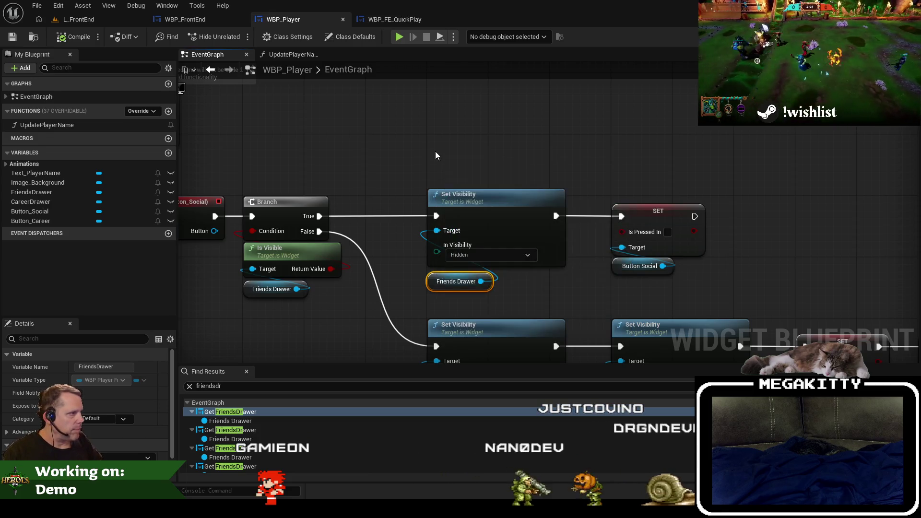
pyautogui.rightClick(435, 153)
pyautogui.write('play anim')
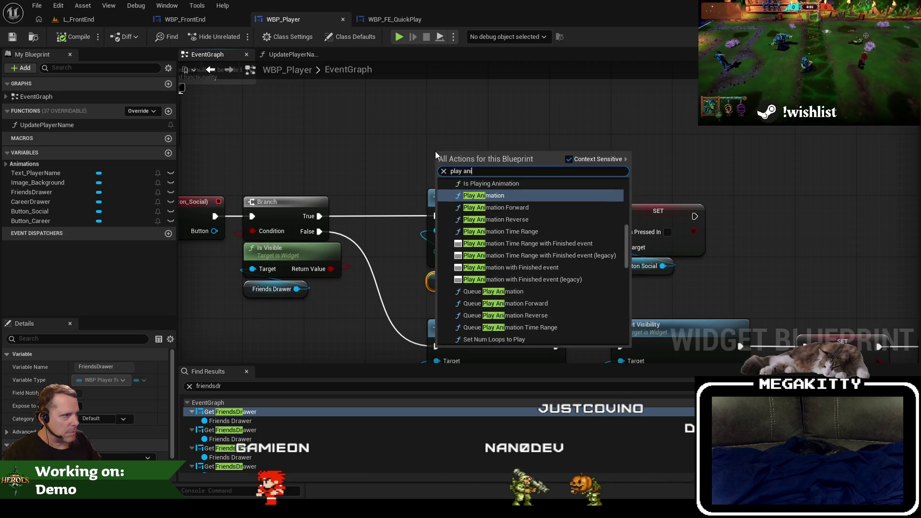
pyautogui.press('Down')
pyautogui.press('Return')
pyautogui.moveTo(481, 153)
pyautogui.mouseDown()
pyautogui.moveTo(481, 127)
pyautogui.moveTo(481, 153)
pyautogui.mouseUp()
pyautogui.press('Delete')
pyautogui.rightClick(450, 202)
pyautogui.write('play animatio n')
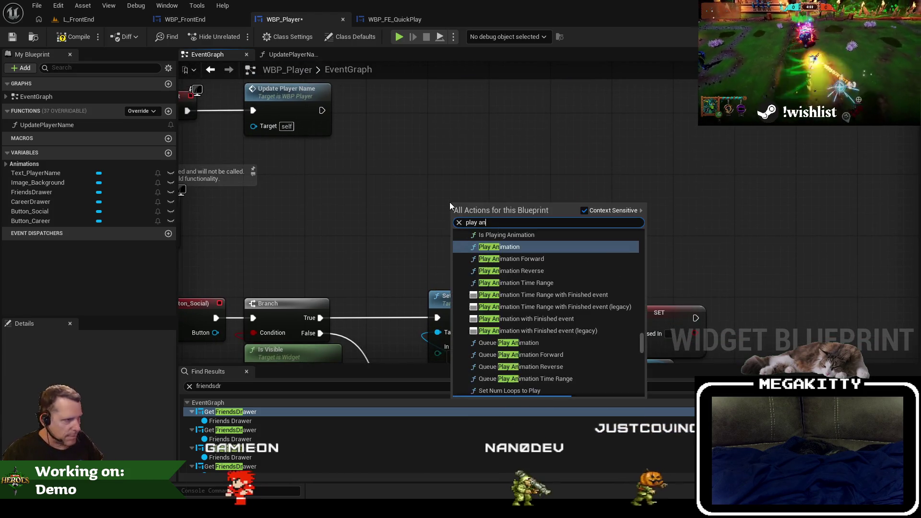
pyautogui.press('Down')
pyautogui.press('Down')
pyautogui.press('Return')
pyautogui.moveTo(508, 198); pyautogui.dragTo(509, 143)
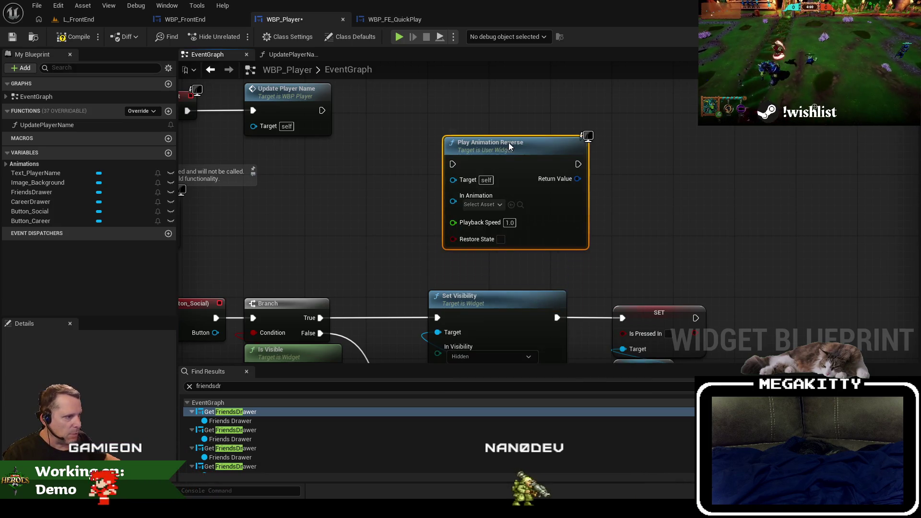
# Step: Feed it a ShowFriendsDrawer getter, delete the hide-drawer Set Visibility node, and move the reverse nodes onto the True path
pyautogui.click(55, 164)
pyautogui.moveTo(43, 172)
pyautogui.mouseDown()
pyautogui.moveTo(496, 267)
pyautogui.moveTo(453, 201)
pyautogui.mouseUp()
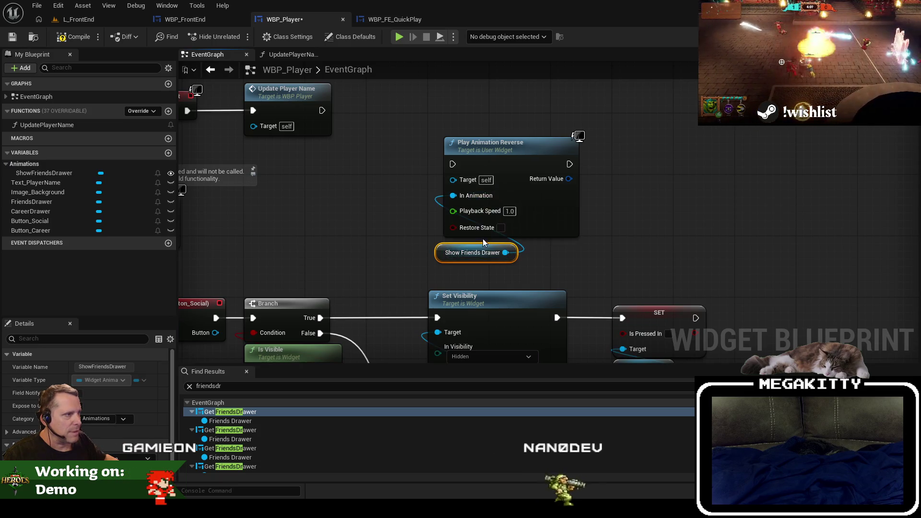
pyautogui.moveTo(488, 281); pyautogui.dragTo(480, 215)
pyautogui.moveTo(527, 335); pyautogui.dragTo(514, 208)
pyautogui.press('Delete')
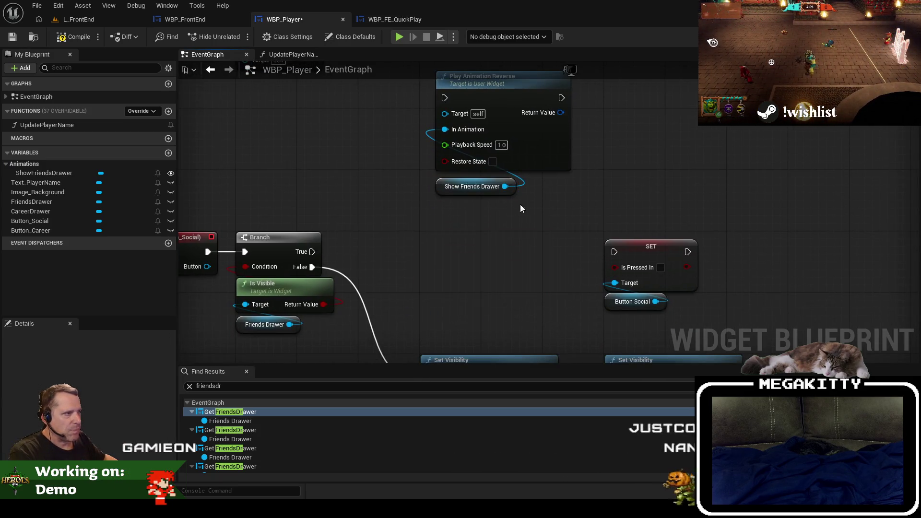
pyautogui.moveTo(494, 100)
pyautogui.mouseDown()
pyautogui.moveTo(483, 246)
pyautogui.moveTo(328, 252)
pyautogui.mouseUp()
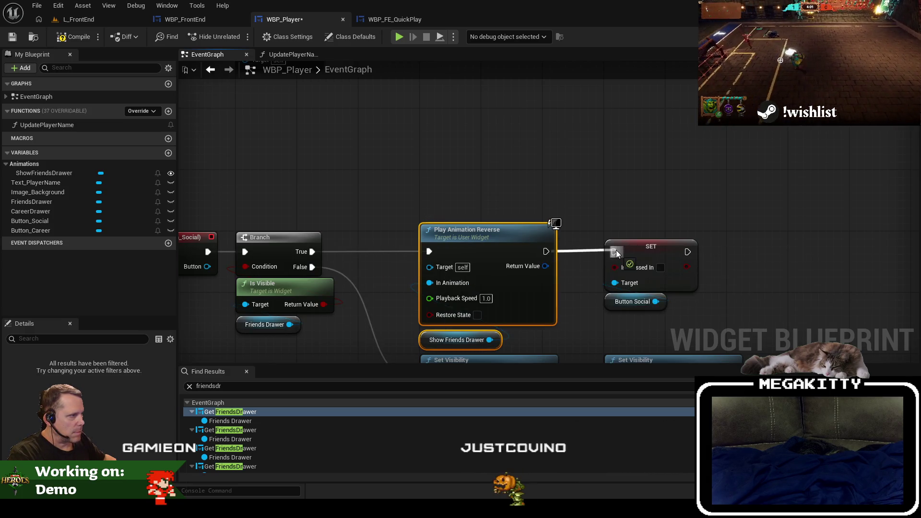
# Step: Copy the Show Friends Drawer getter and create a Play Animation Forward node from it
pyautogui.click(489, 341)
pyautogui.moveTo(489, 341); pyautogui.dragTo(477, 204)
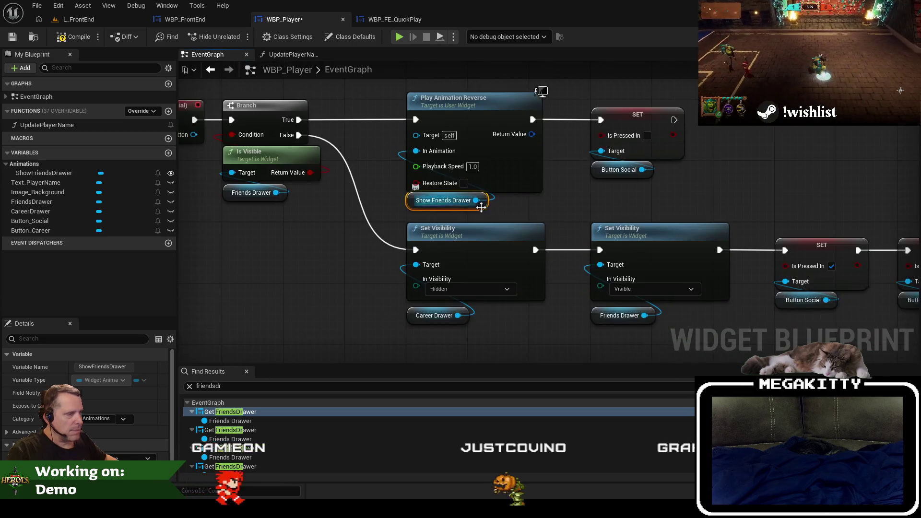
pyautogui.moveTo(482, 246); pyautogui.dragTo(483, 207)
pyautogui.moveTo(479, 288); pyautogui.dragTo(479, 249)
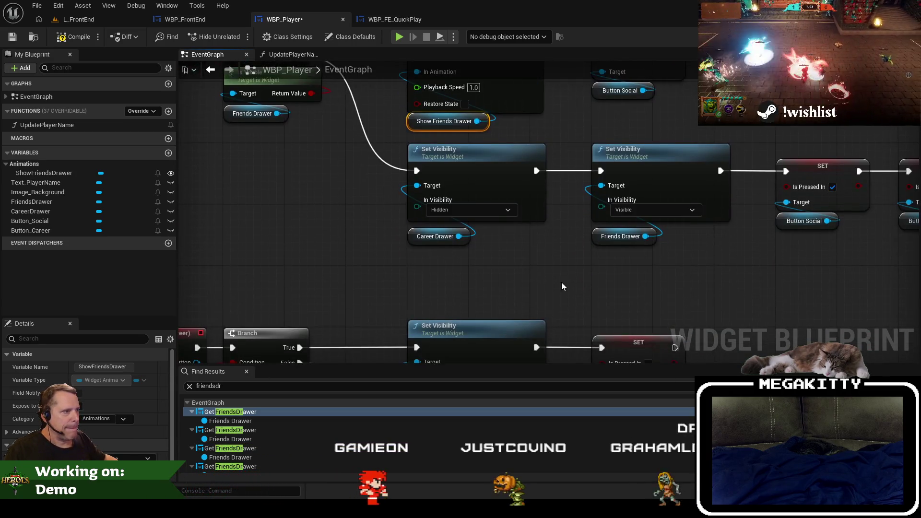
pyautogui.moveTo(556, 285); pyautogui.dragTo(460, 286)
pyautogui.hotkey('ctrl', 'c')
pyautogui.hotkey('ctrl', 'v')
pyautogui.moveTo(583, 280); pyautogui.dragTo(628, 263)
pyautogui.write('play animation forward')
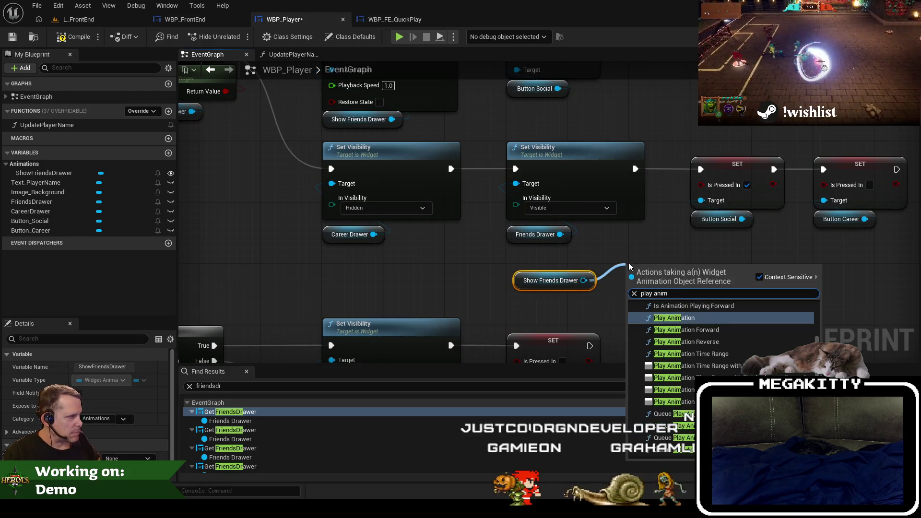
pyautogui.press('Return')
pyautogui.moveTo(629, 266); pyautogui.dragTo(599, 228)
# Step: Replace the show-drawer Set Visibility node with Play Animation Forward, wire it into the Button Social SET, and play-test in L_FrontEnd
pyautogui.click(585, 163)
pyautogui.keyDown('ctrl'); pyautogui.click(538, 234); pyautogui.keyUp('ctrl')
pyautogui.press('Delete')
pyautogui.moveTo(674, 228); pyautogui.dragTo(590, 143)
pyautogui.moveTo(515, 169); pyautogui.dragTo(447, 169)
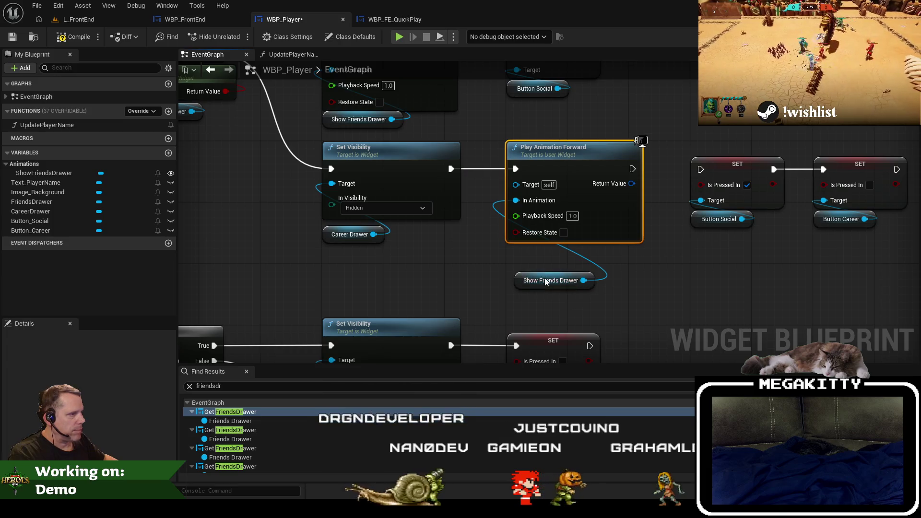
pyautogui.moveTo(545, 281); pyautogui.dragTo(539, 255)
pyautogui.moveTo(632, 168); pyautogui.dragTo(700, 169)
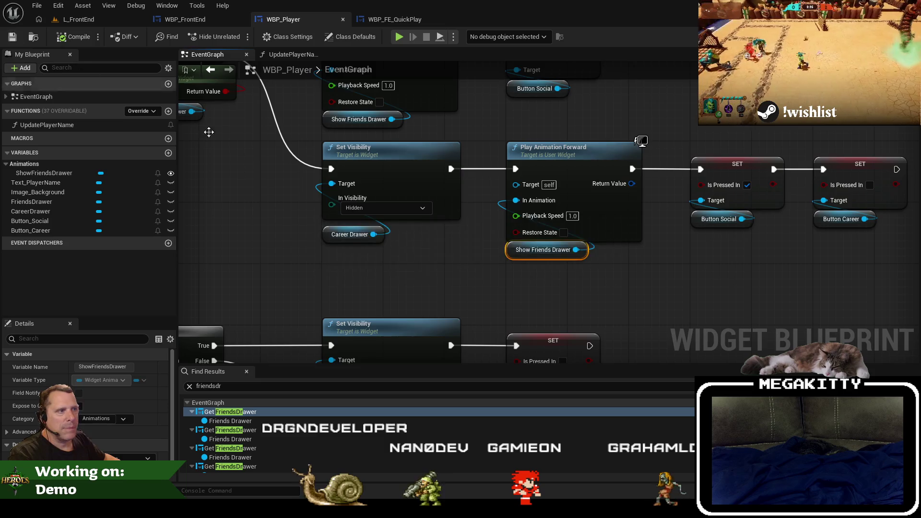
pyautogui.scroll(-1, 271, 216)
pyautogui.moveTo(273, 217)
pyautogui.mouseDown()
pyautogui.moveTo(380, 139)
pyautogui.moveTo(379, 74)
pyautogui.mouseUp()
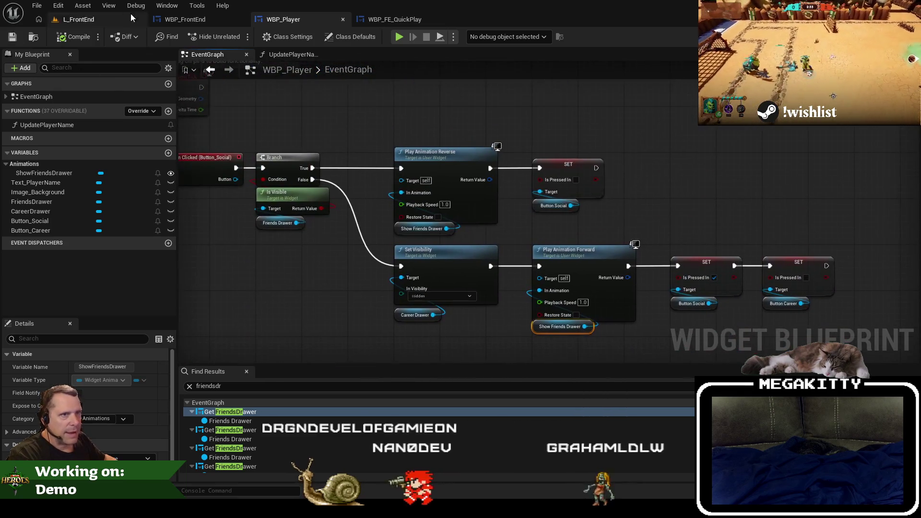
pyautogui.click(90, 20)
pyautogui.hotkey('alt', 'p')
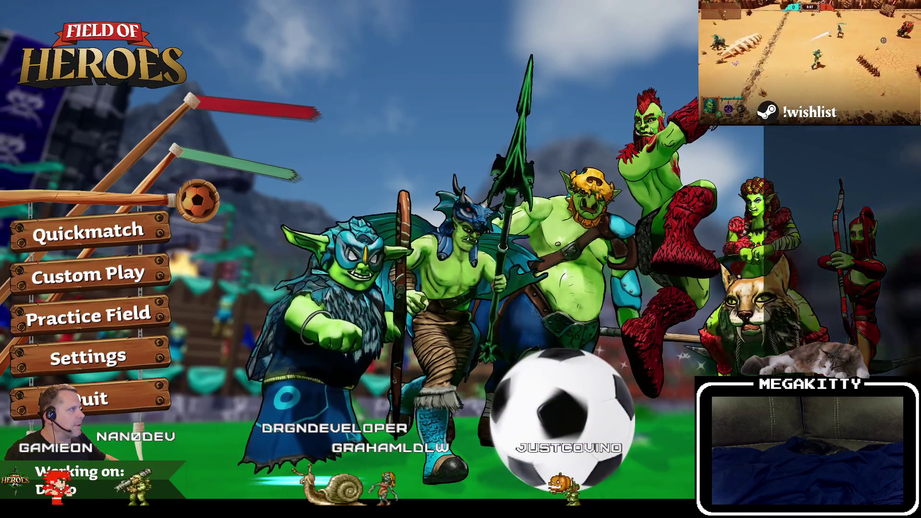
# Step: Stop the play test, close WBP_FE_QuickPlay, clear Find Results, and open ShowFriendsDrawer from the Animations panel
pyautogui.press('Escape')
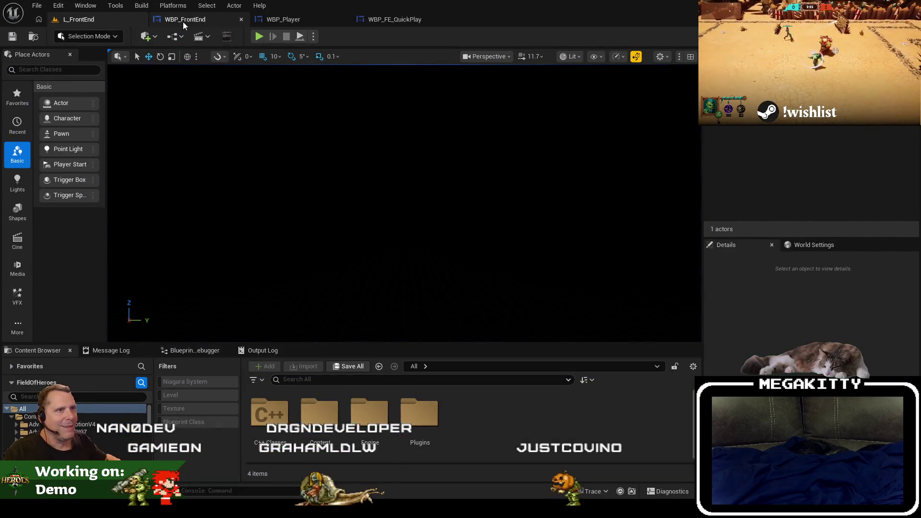
pyautogui.click(184, 22)
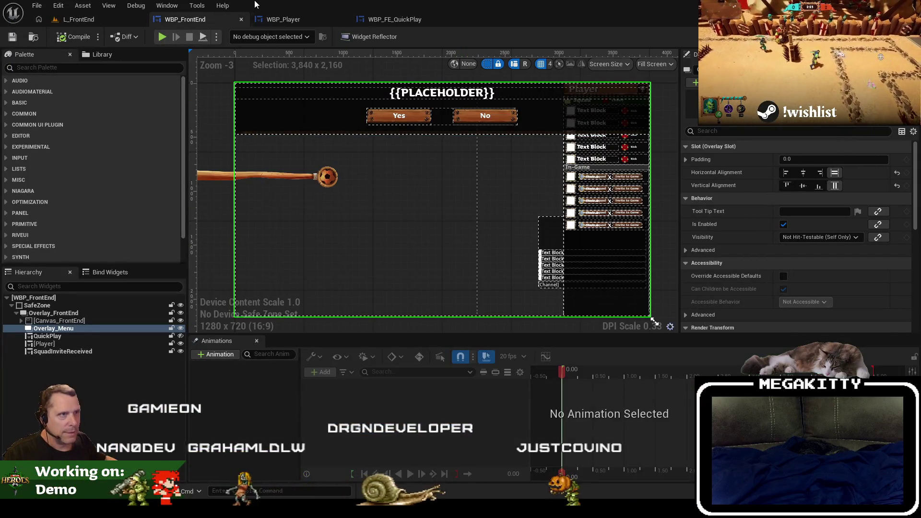
pyautogui.click(394, 20)
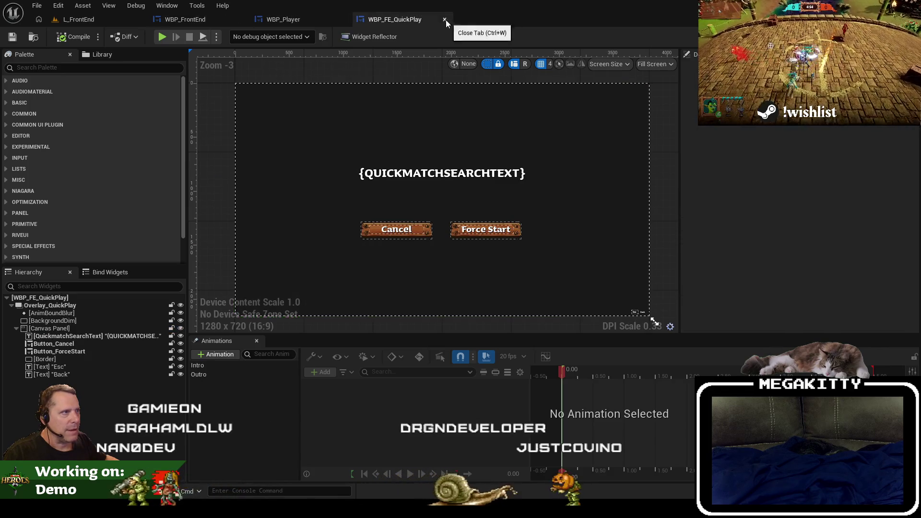
pyautogui.click(445, 19)
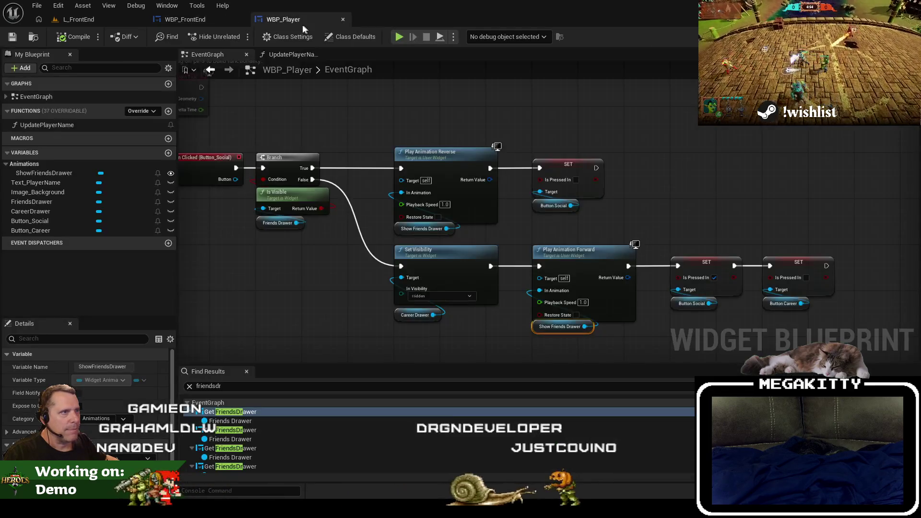
pyautogui.click(189, 386)
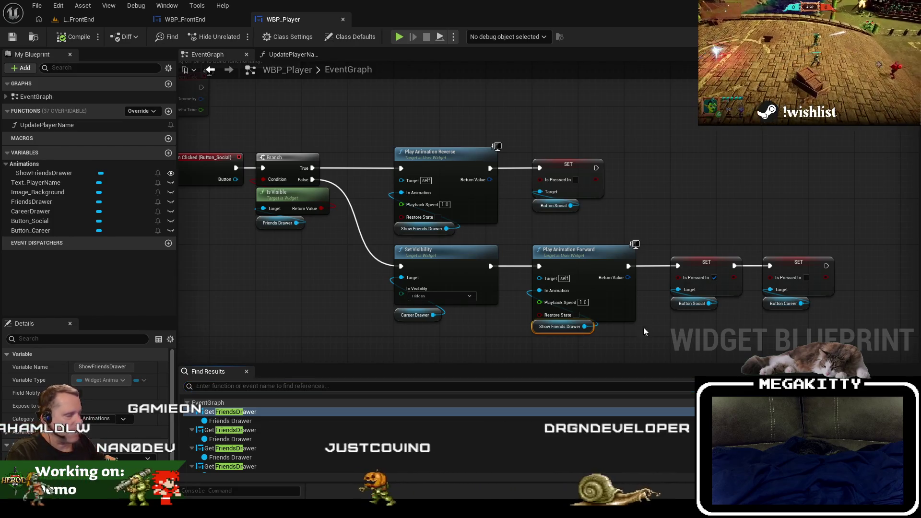
pyautogui.doubleClick(43, 173)
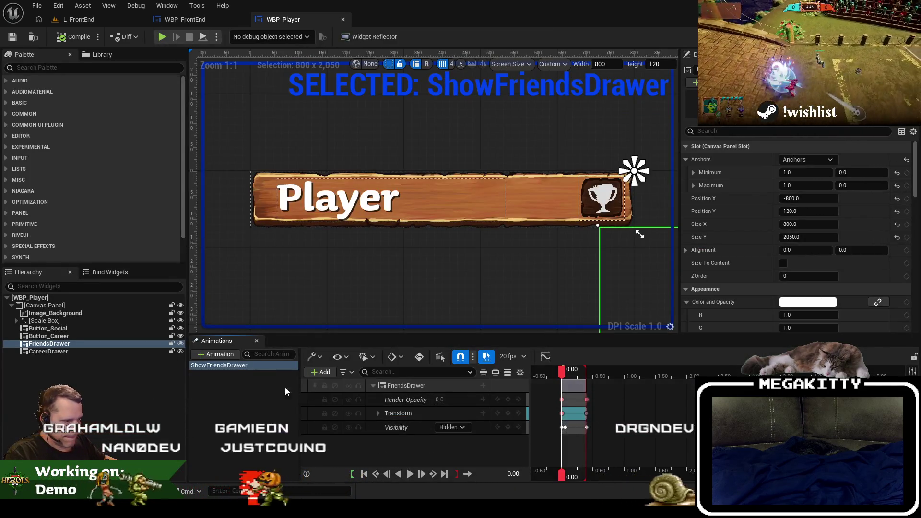
# Step: Drag the FriendsDrawer section end to 0.20 seconds and save WBP_Player
pyautogui.scroll(5, 589, 408)
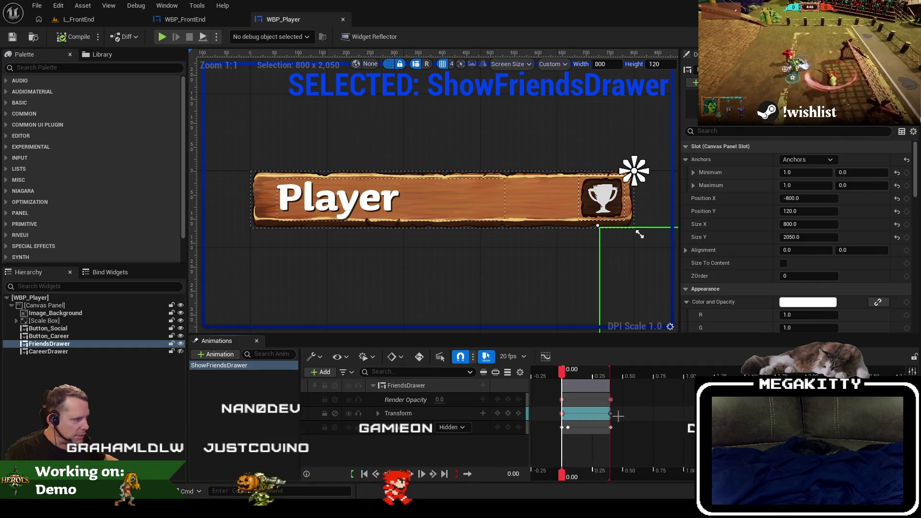
pyautogui.scroll(3, 618, 415)
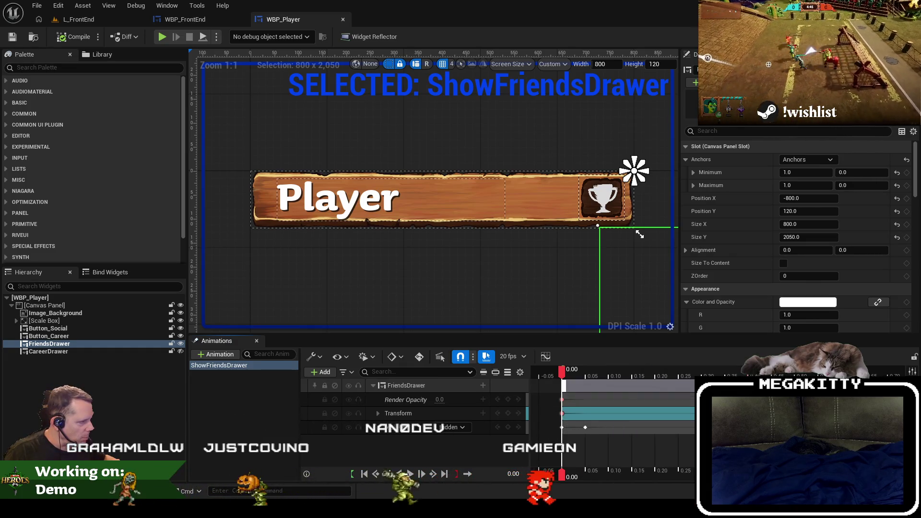
pyautogui.moveTo(685, 385); pyautogui.dragTo(655, 385)
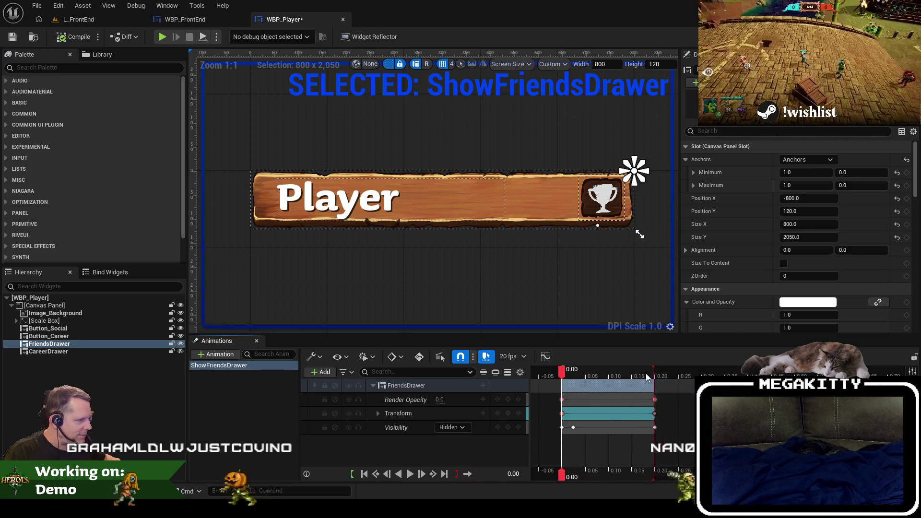
pyautogui.click(16, 37)
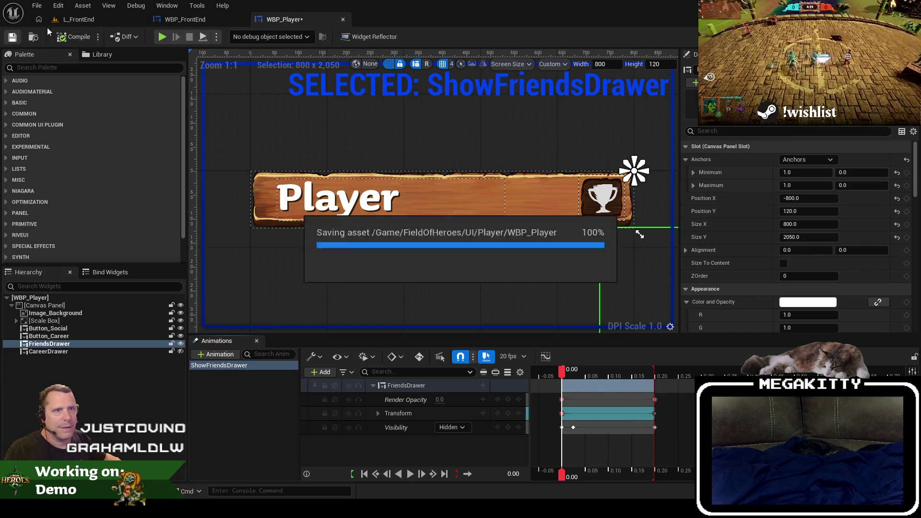
# Step: Play-test the shorter drawer animation in the L_FrontEnd level, then stop
pyautogui.click(79, 19)
pyautogui.press('F11')
pyautogui.hotkey('alt', 'p')
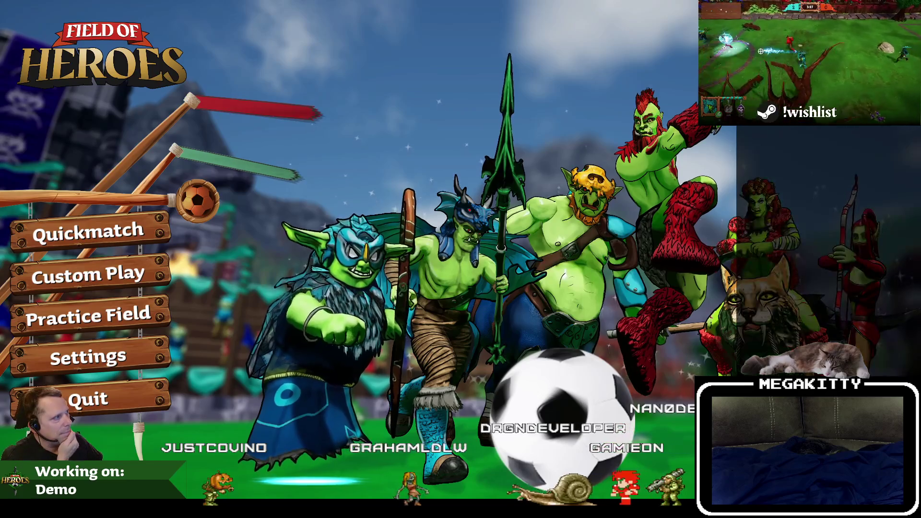
pyautogui.press('Escape')
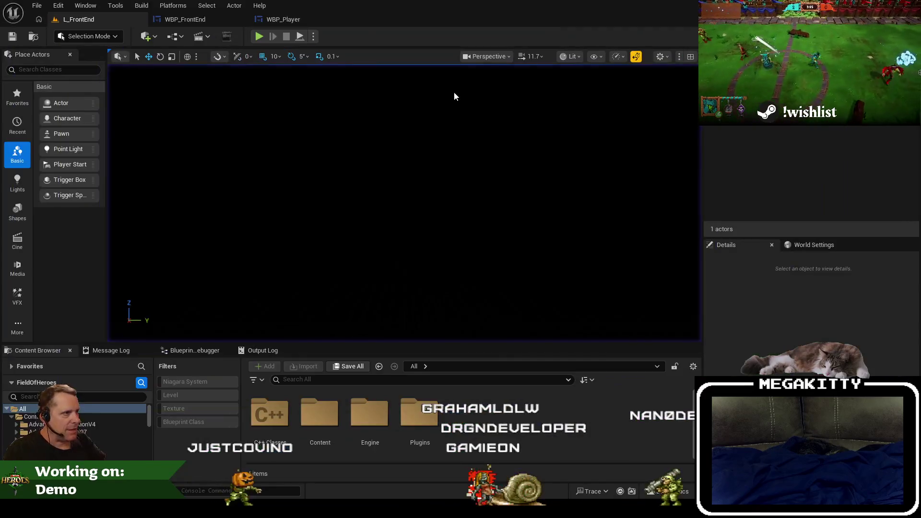
# Step: Open the WBP_Player tab, scrub the drawer slide-in, and briefly view the Transform curve in the Curve Editor
pyautogui.click(198, 22)
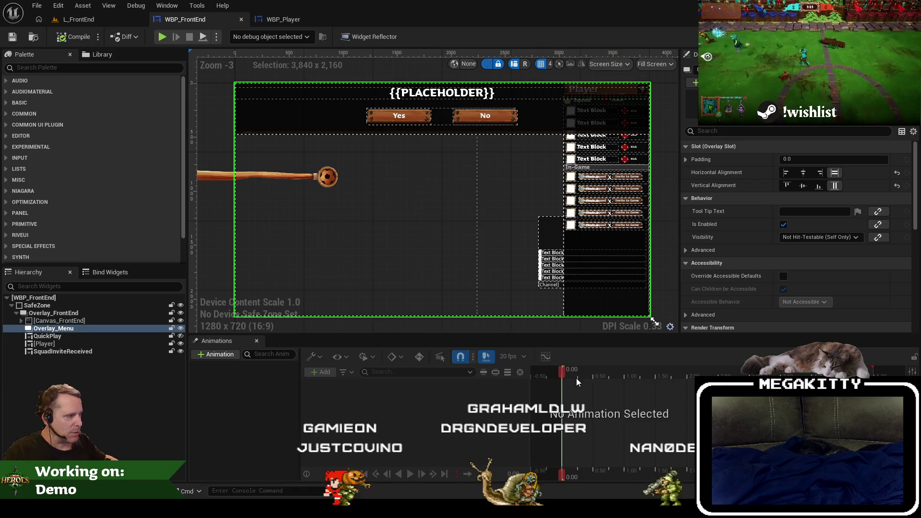
pyautogui.click(280, 20)
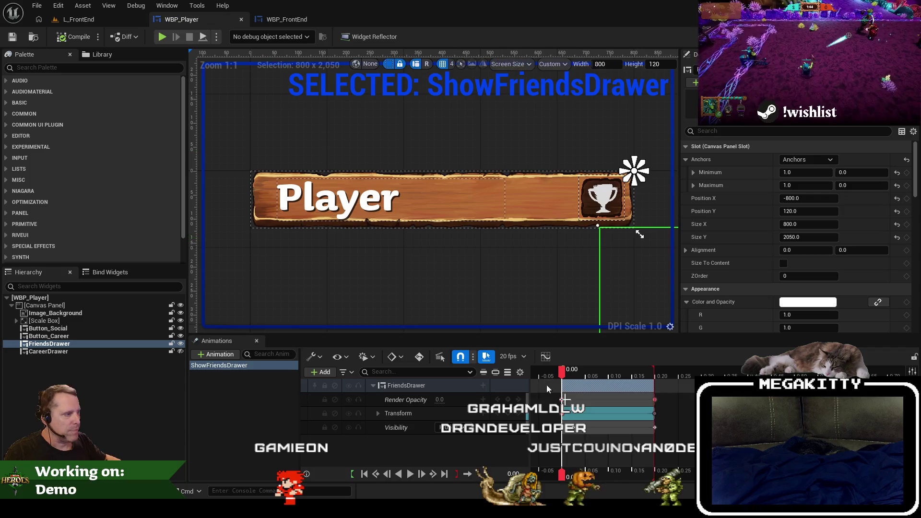
pyautogui.moveTo(561, 382)
pyautogui.mouseDown()
pyautogui.moveTo(585, 373)
pyautogui.moveTo(650, 382)
pyautogui.mouseUp()
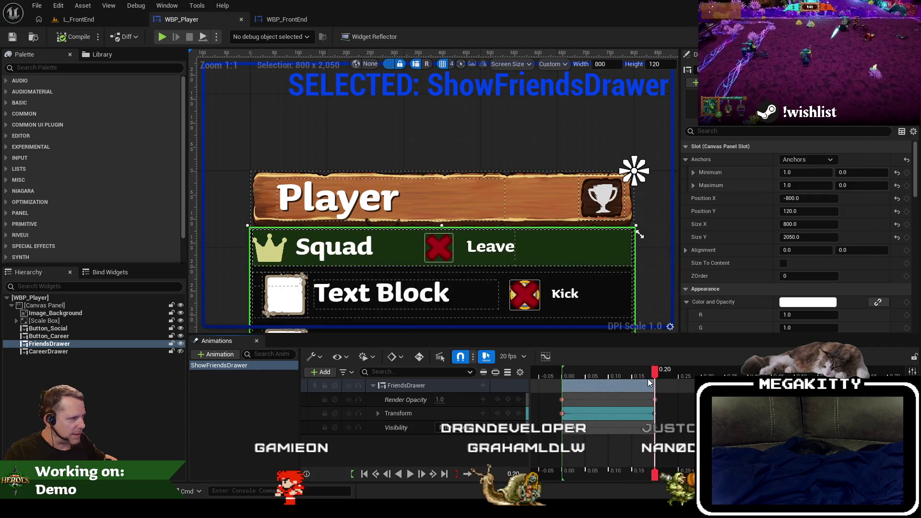
pyautogui.click(544, 357)
pyautogui.click(124, 151)
pyautogui.click(592, 420)
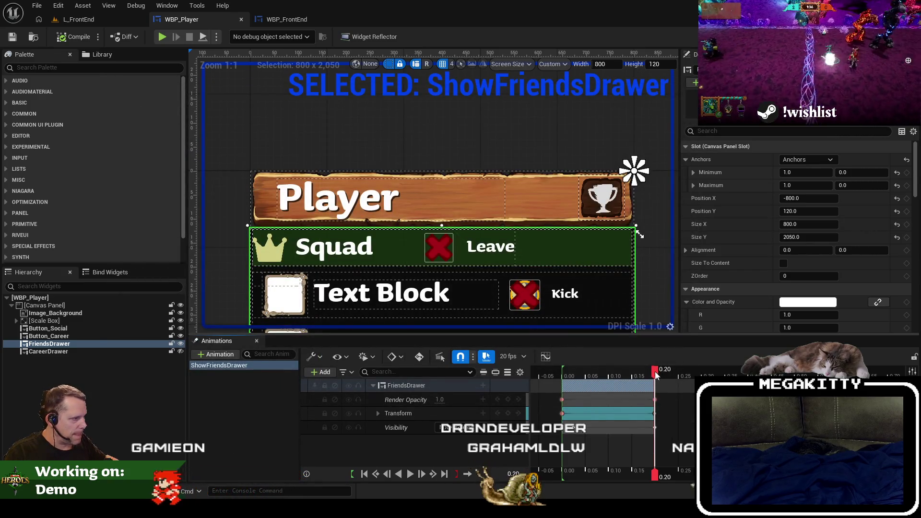
# Step: Compare the drawer at 0.15 and 0.10 seconds, then expand Transform to show Translation X and Y
pyautogui.moveTo(656, 377); pyautogui.dragTo(631, 373)
pyautogui.moveTo(605, 373)
pyautogui.mouseDown()
pyautogui.moveTo(657, 378)
pyautogui.moveTo(622, 376)
pyautogui.mouseUp()
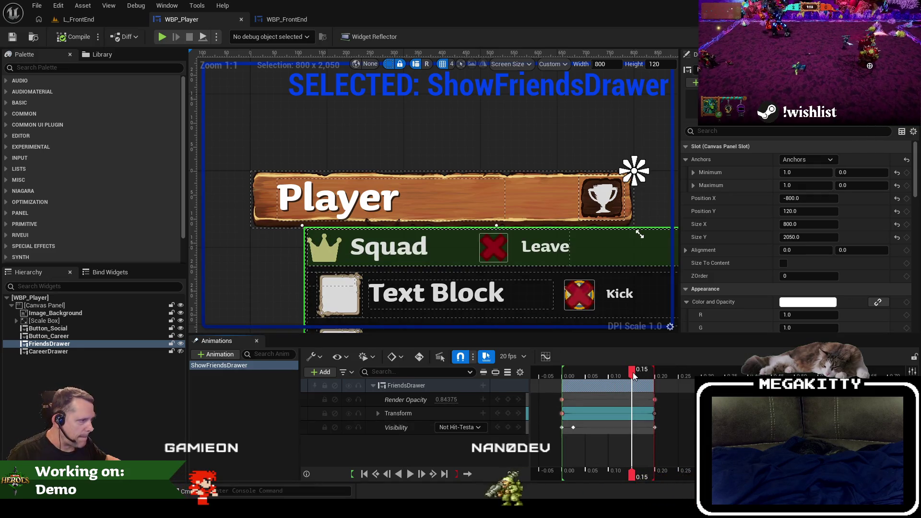
pyautogui.moveTo(632, 373); pyautogui.dragTo(608, 375)
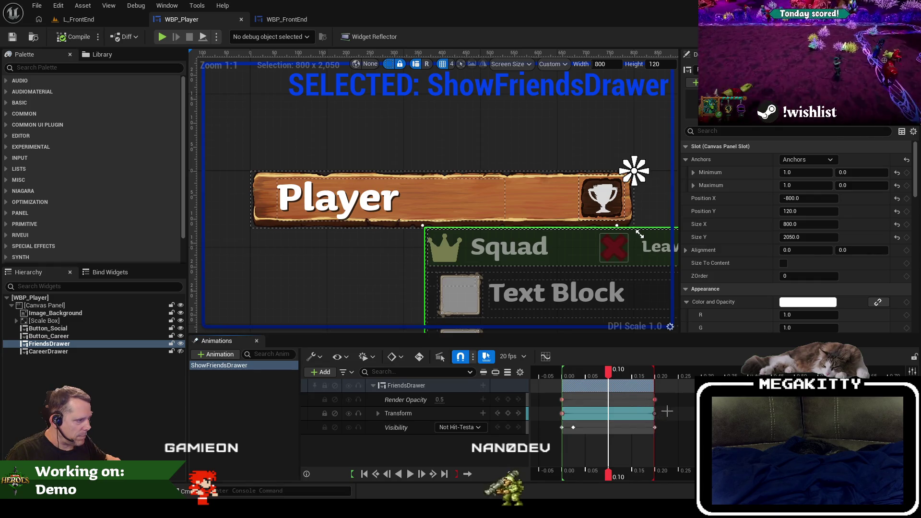
pyautogui.click(378, 413)
pyautogui.click(383, 427)
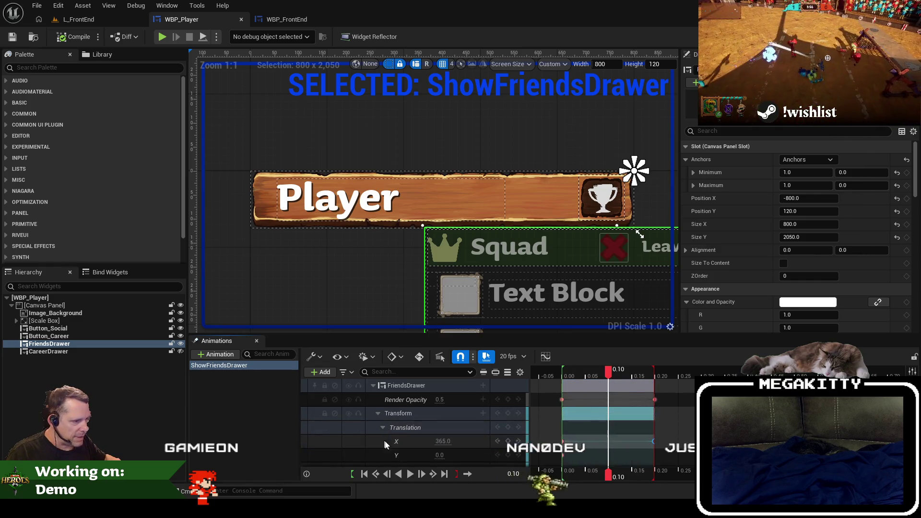
# Step: Scrub to 0.15 seconds and set the drawer's Translation X to 80 there
pyautogui.scroll(-1, 407, 441)
pyautogui.moveTo(611, 373)
pyautogui.mouseDown()
pyautogui.moveTo(564, 374)
pyautogui.moveTo(629, 374)
pyautogui.mouseUp()
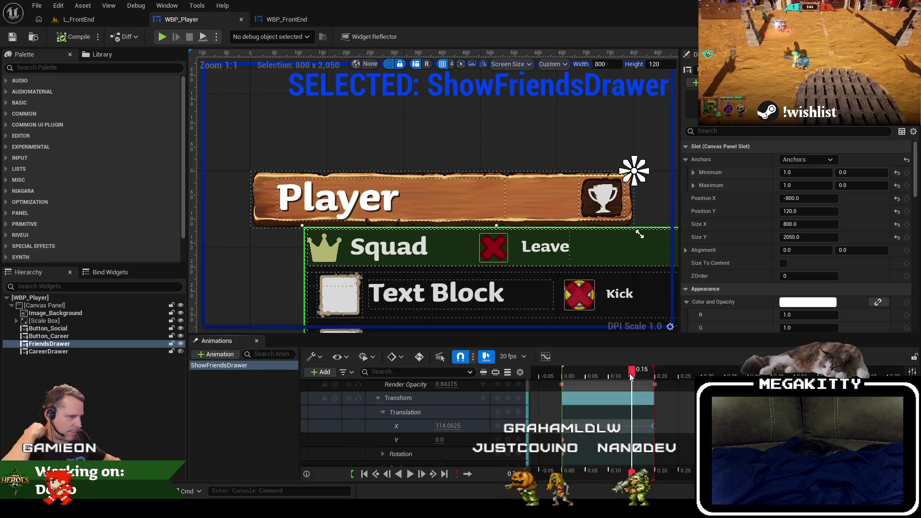
pyautogui.click(448, 426)
pyautogui.write('80')
pyautogui.press('Return')
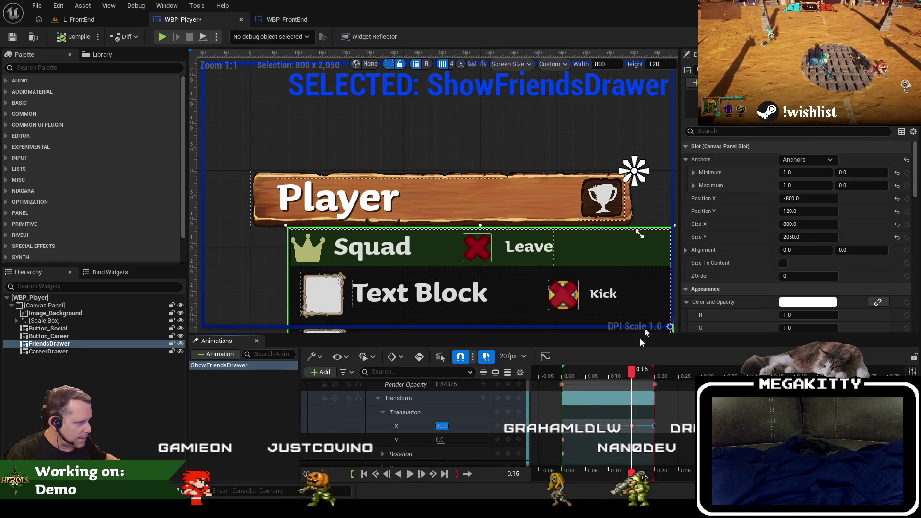
pyautogui.click(608, 399)
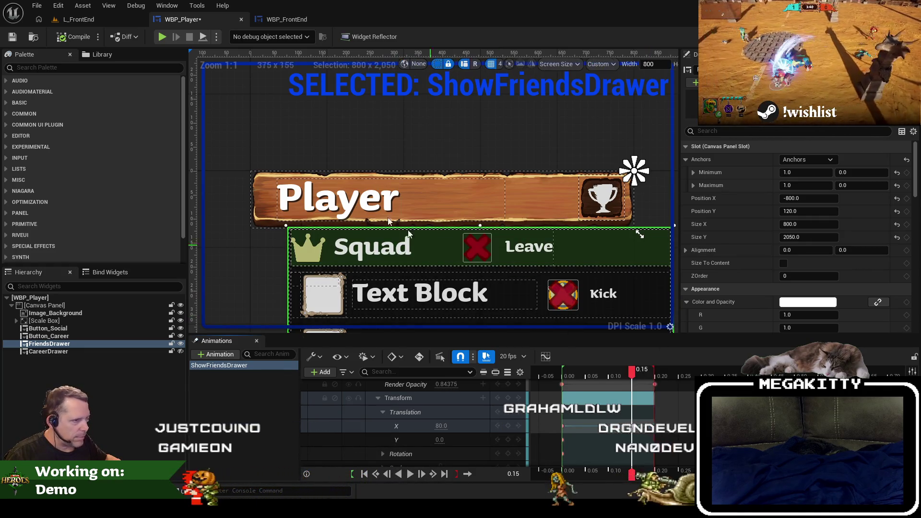
# Step: Replay and step through the slide-in to verify, save the Player widget, and open the Transform curve
pyautogui.click(562, 375)
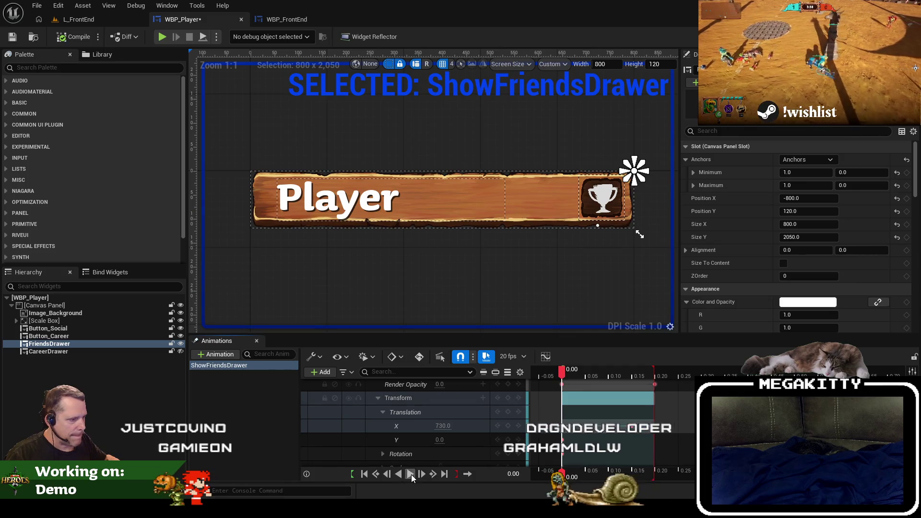
pyautogui.click(411, 474)
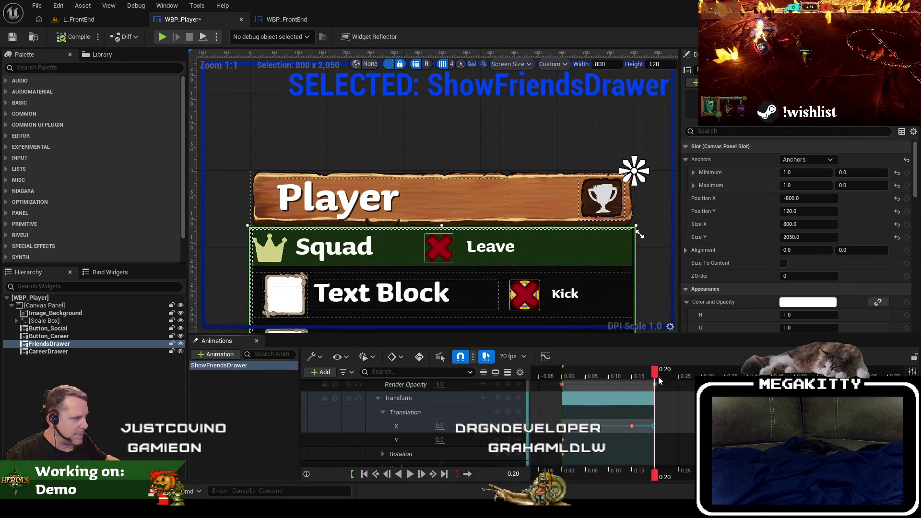
pyautogui.moveTo(659, 381); pyautogui.dragTo(639, 375)
pyautogui.click(616, 376)
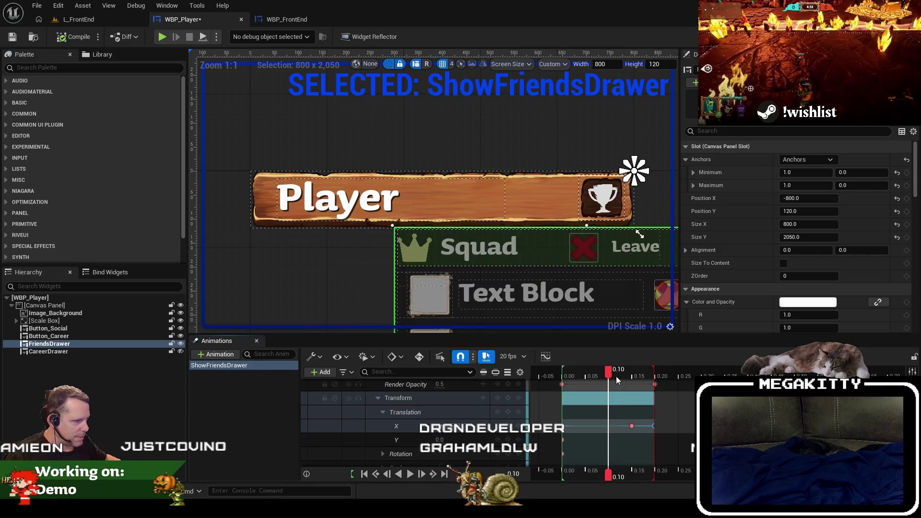
pyautogui.click(591, 374)
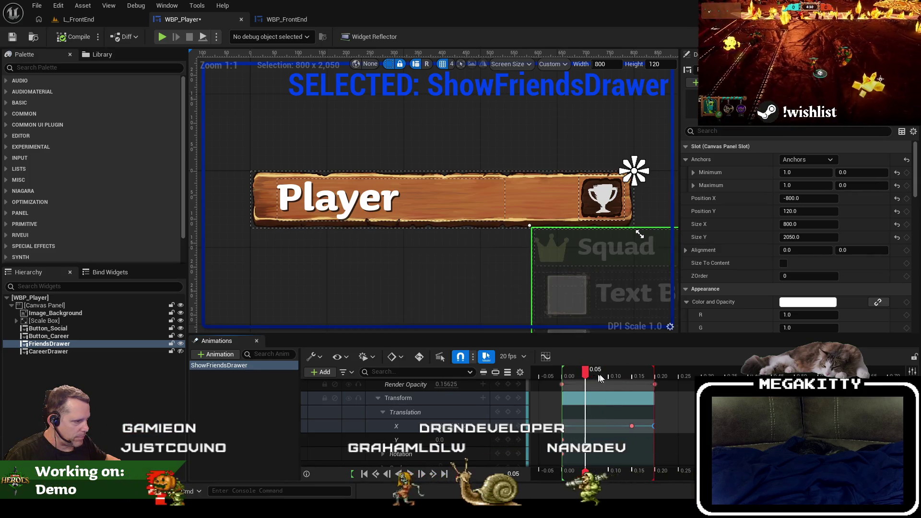
pyautogui.click(603, 374)
pyautogui.click(579, 381)
pyautogui.moveTo(579, 382)
pyautogui.mouseDown()
pyautogui.moveTo(644, 375)
pyautogui.moveTo(632, 376)
pyautogui.mouseUp()
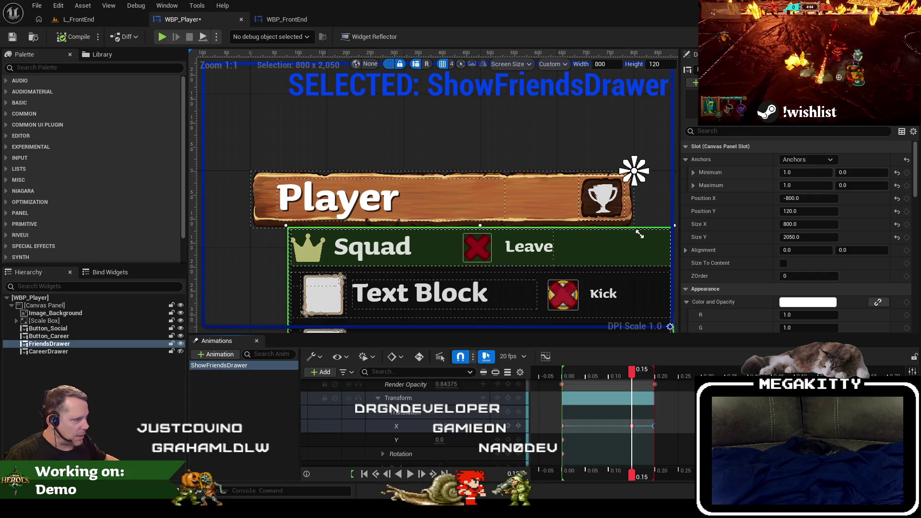
pyautogui.hotkey('ctrl', 's')
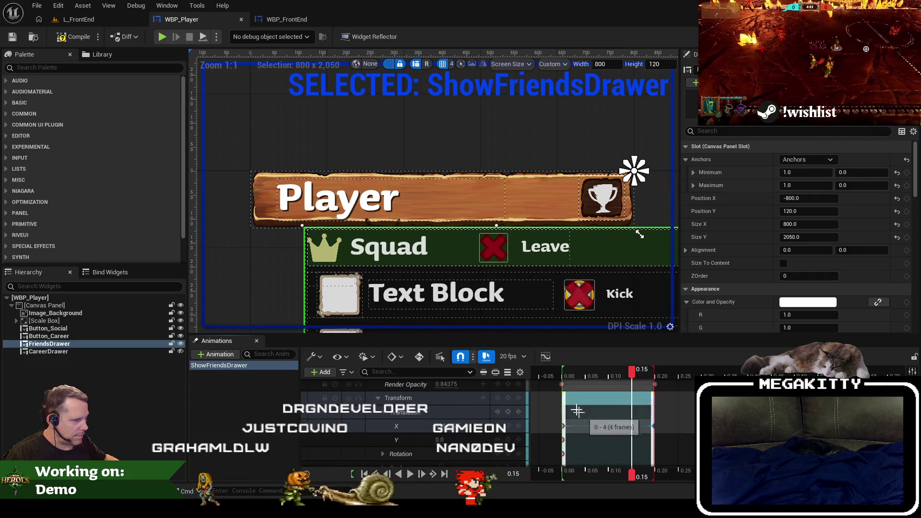
pyautogui.click(545, 356)
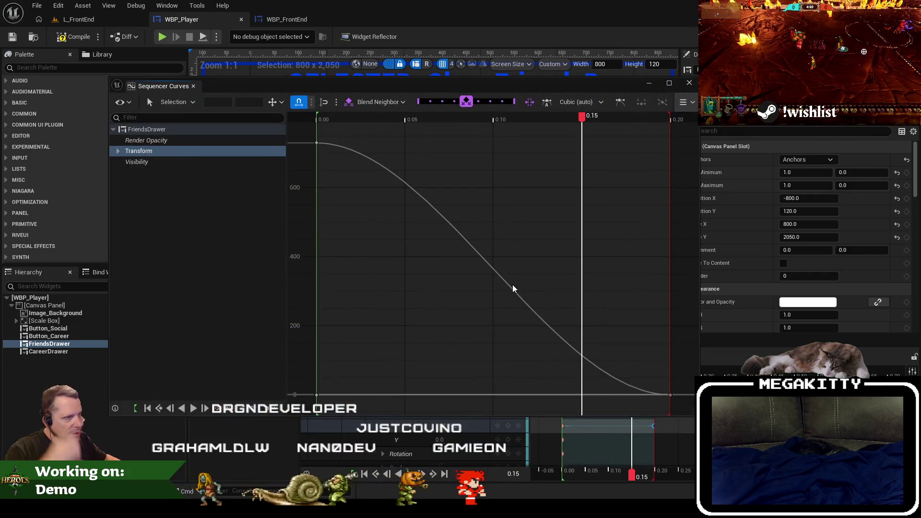
# Step: Add a middle key at 0.10 s (365) to the slide-in curve, undoing the stray key drag
pyautogui.click(512, 291)
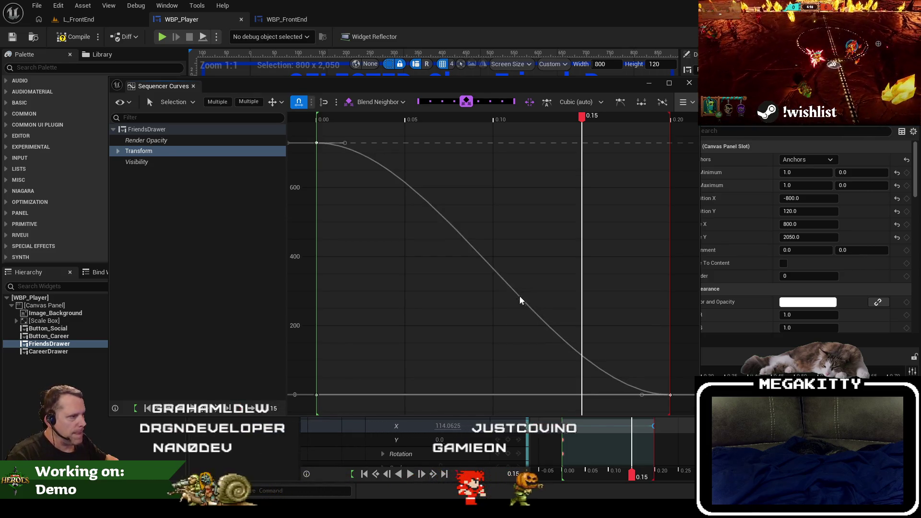
pyautogui.rightClick(520, 297)
pyautogui.click(539, 327)
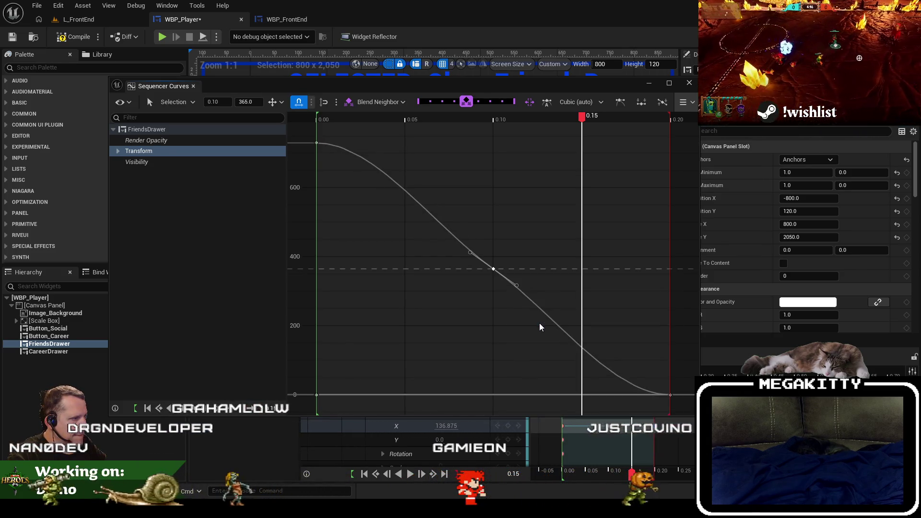
pyautogui.moveTo(517, 287)
pyautogui.mouseDown()
pyautogui.moveTo(523, 273)
pyautogui.moveTo(503, 237)
pyautogui.moveTo(512, 186)
pyautogui.moveTo(468, 154)
pyautogui.moveTo(463, 181)
pyautogui.moveTo(490, 187)
pyautogui.moveTo(421, 162)
pyautogui.moveTo(468, 173)
pyautogui.moveTo(537, 212)
pyautogui.moveTo(456, 158)
pyautogui.moveTo(407, 148)
pyautogui.moveTo(526, 150)
pyautogui.moveTo(405, 154)
pyautogui.moveTo(587, 197)
pyautogui.moveTo(434, 158)
pyautogui.moveTo(396, 181)
pyautogui.moveTo(485, 249)
pyautogui.moveTo(489, 176)
pyautogui.moveTo(382, 145)
pyautogui.moveTo(402, 152)
pyautogui.mouseUp()
pyautogui.hotkey('ctrl', 'z')
pyautogui.hotkey('ctrl', 'z')
pyautogui.hotkey('ctrl', 'z')
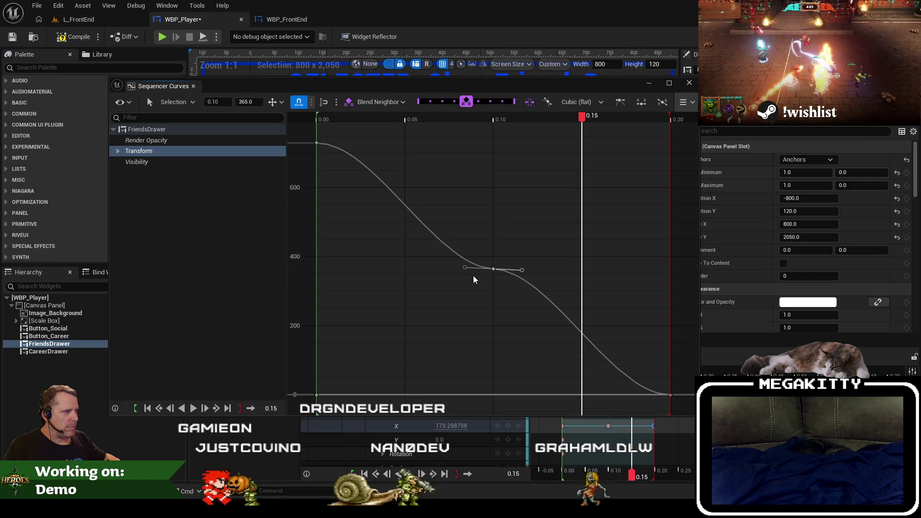
pyautogui.hotkey('ctrl', 'z')
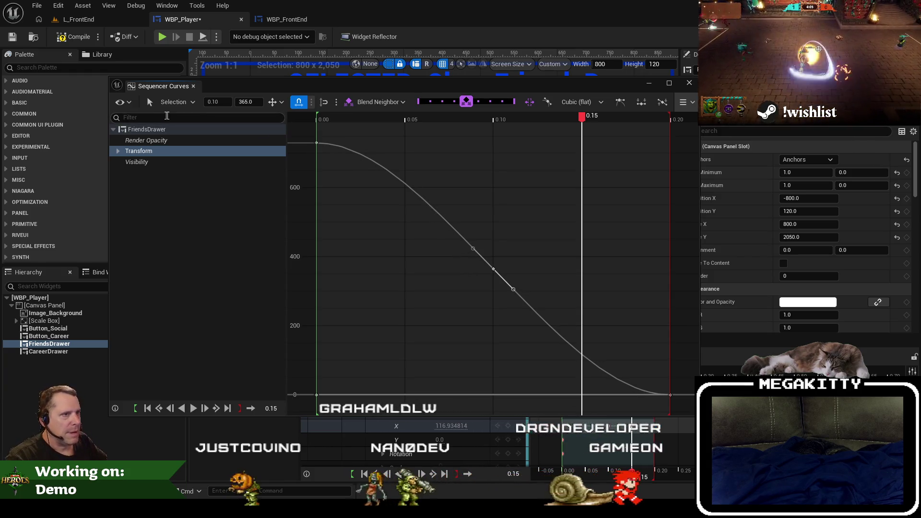
pyautogui.click(193, 86)
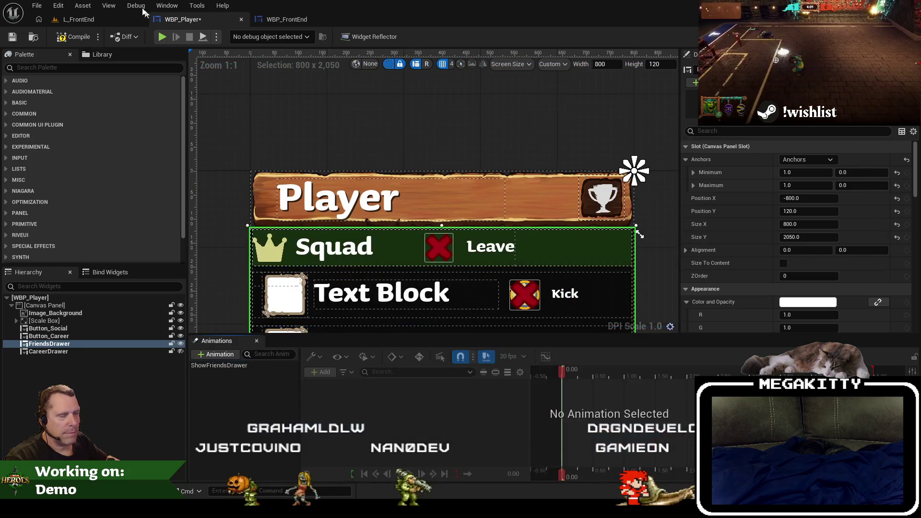
# Step: Play L_FrontEnd and toggle the Squad friends drawer open and closed repeatedly, then exit the game
pyautogui.click(109, 21)
pyautogui.hotkey('alt', 'p')
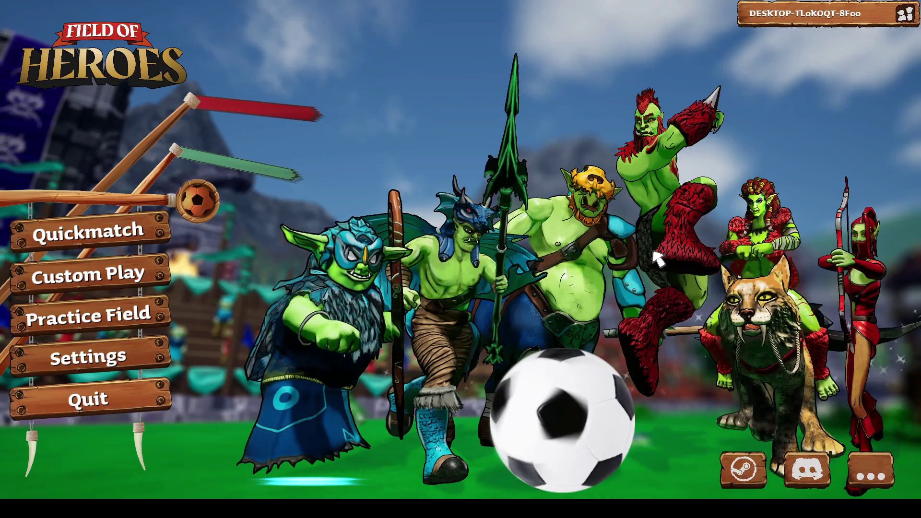
pyautogui.click(903, 15)
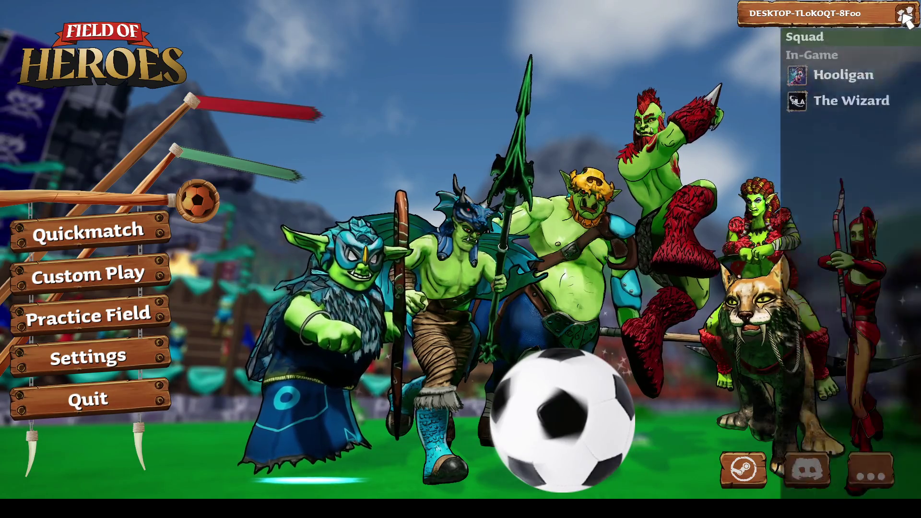
pyautogui.click(902, 16)
pyautogui.click(903, 14)
pyautogui.click(903, 15)
pyautogui.click(903, 14)
pyautogui.click(903, 14)
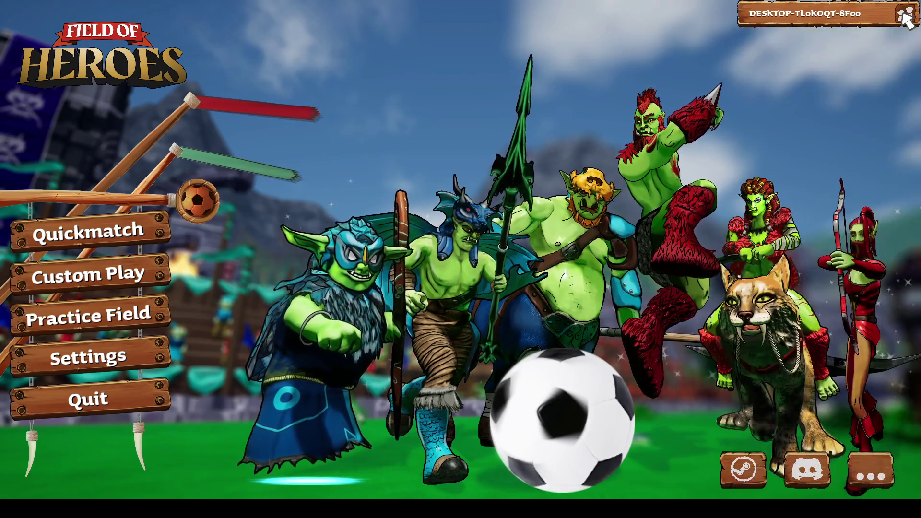
pyautogui.click(903, 15)
pyautogui.click(903, 14)
pyautogui.click(903, 14)
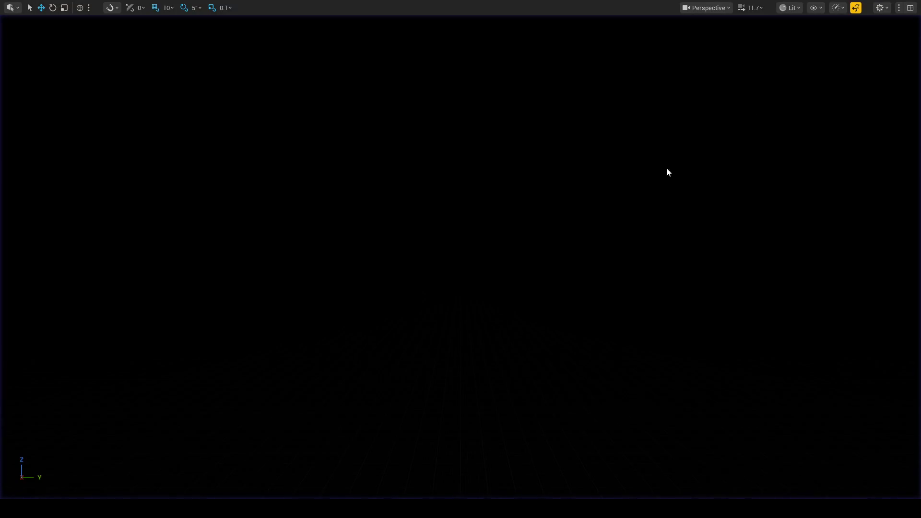
pyautogui.press('F11')
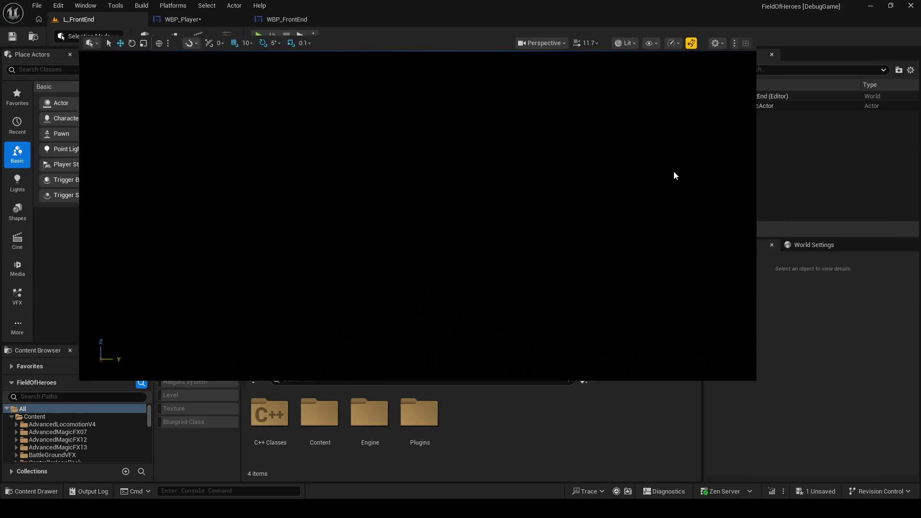
# Step: Shorten ShowFriendsDrawer to 0.15 s, delete its middle Translation X key, and play L_FrontEnd
pyautogui.click(199, 19)
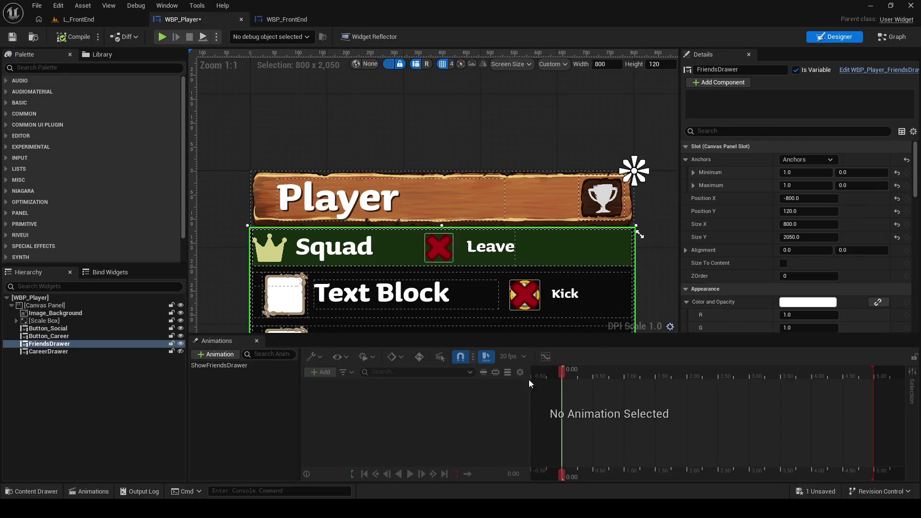
pyautogui.click(262, 364)
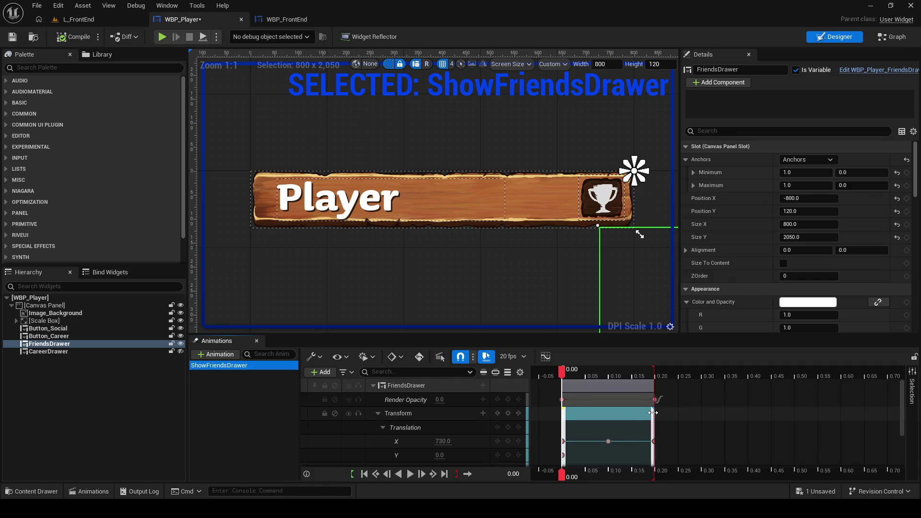
pyautogui.moveTo(653, 386); pyautogui.dragTo(641, 386)
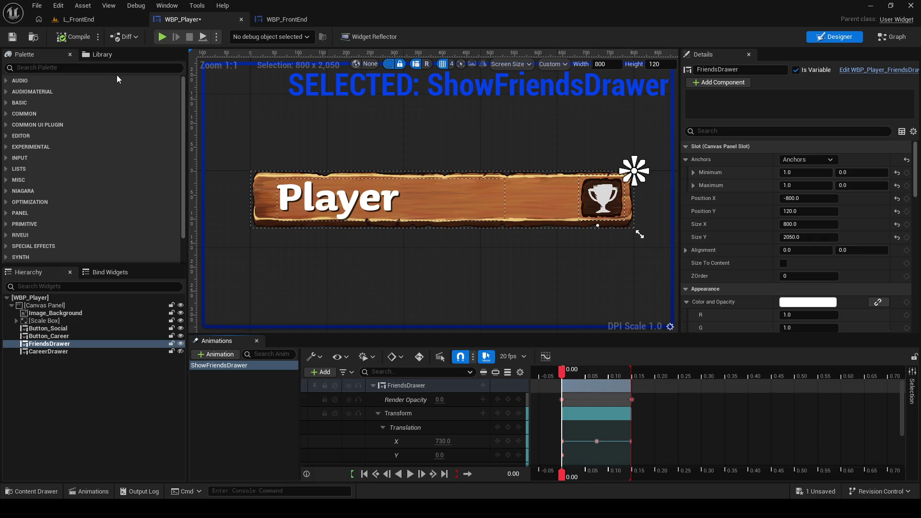
pyautogui.moveTo(565, 370)
pyautogui.mouseDown()
pyautogui.moveTo(609, 371)
pyautogui.moveTo(595, 369)
pyautogui.mouseUp()
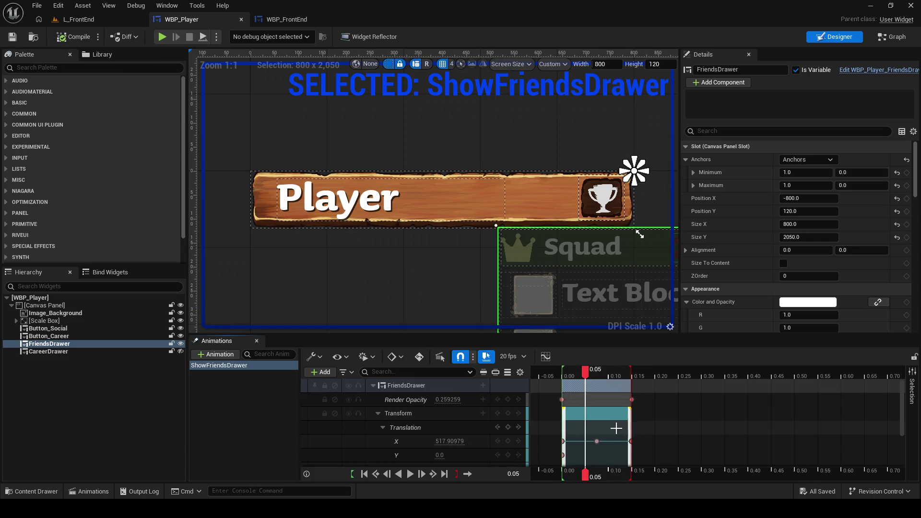
pyautogui.moveTo(596, 441); pyautogui.dragTo(630, 442)
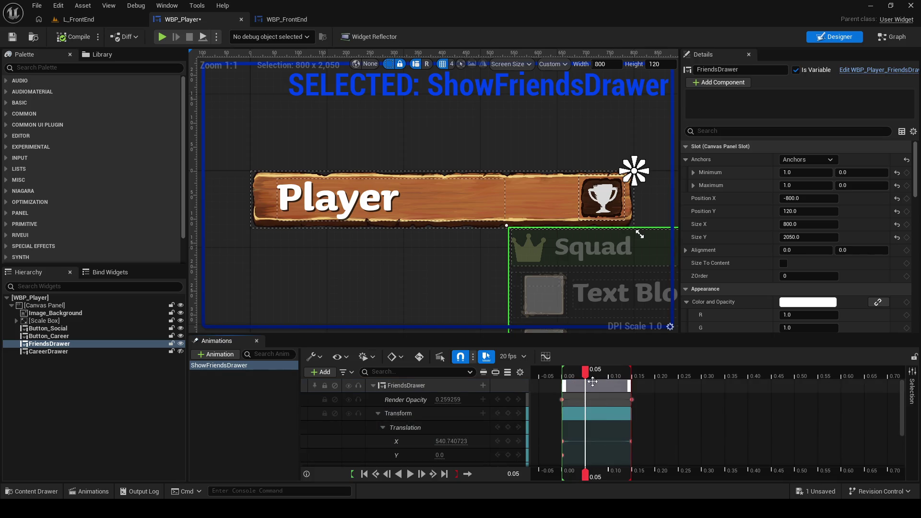
pyautogui.moveTo(603, 375); pyautogui.dragTo(631, 375)
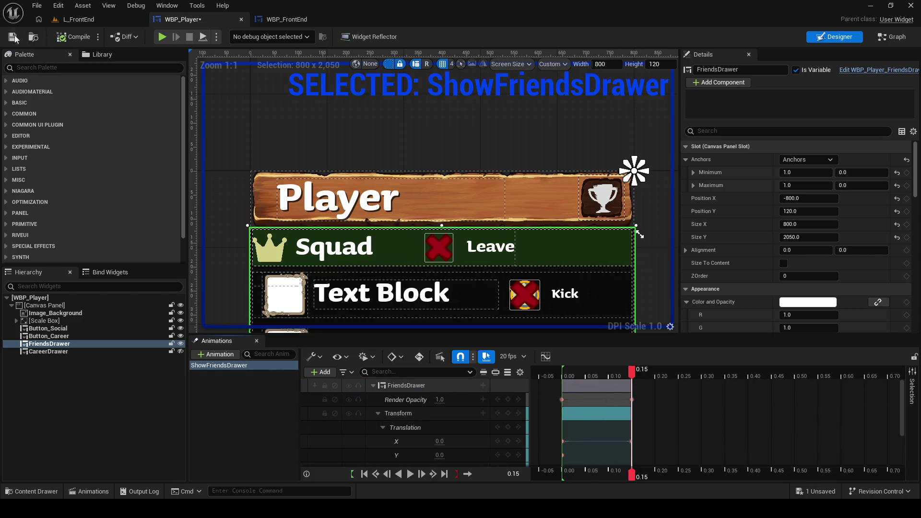
pyautogui.click(67, 19)
pyautogui.hotkey('alt', 'p')
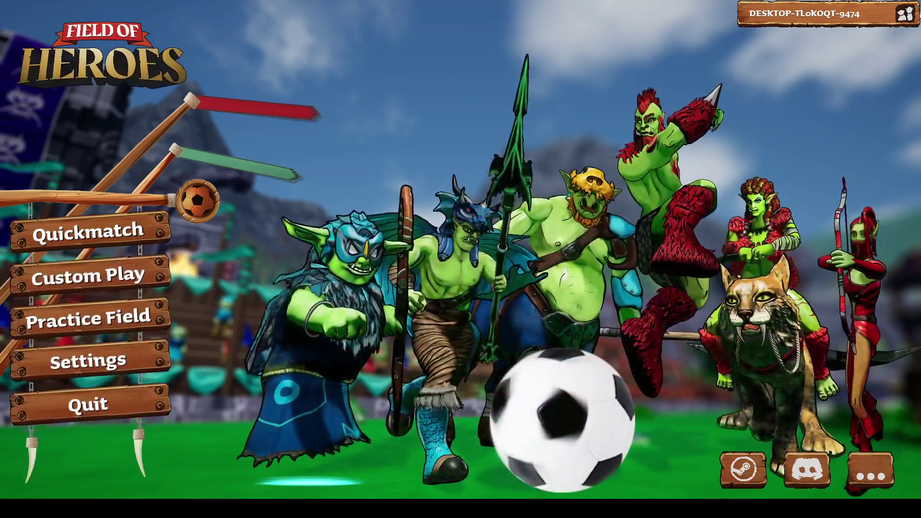
# Step: Toggle the Squad friends drawer open and closed several times in the running game
pyautogui.click(906, 14)
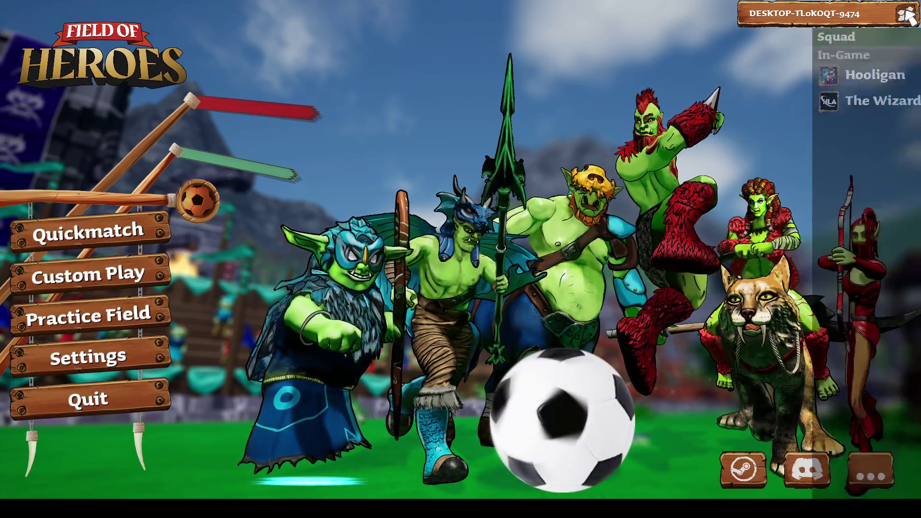
pyautogui.click(906, 14)
pyautogui.click(907, 14)
pyautogui.click(906, 14)
pyautogui.click(906, 14)
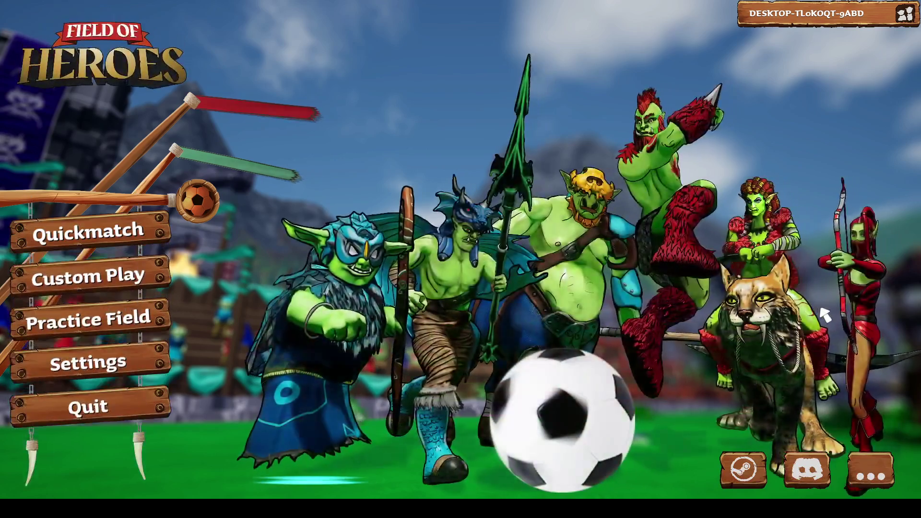
# Step: Open the credits screen twice and return to the menu, then open the drawer and stop playing
pyautogui.click(884, 478)
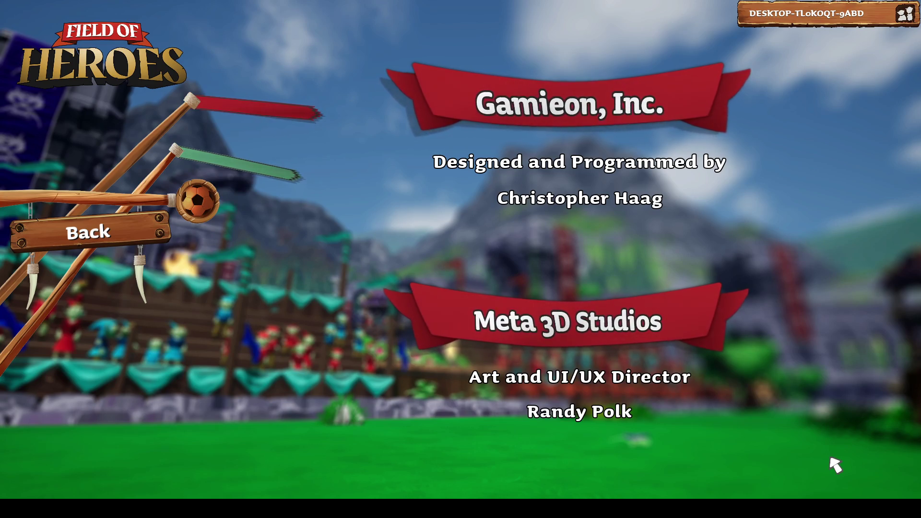
pyautogui.click(89, 232)
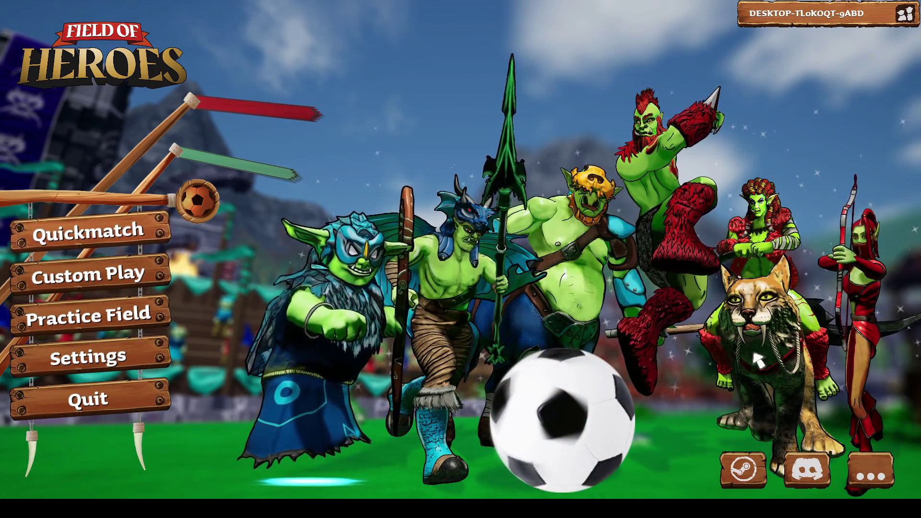
pyautogui.click(870, 472)
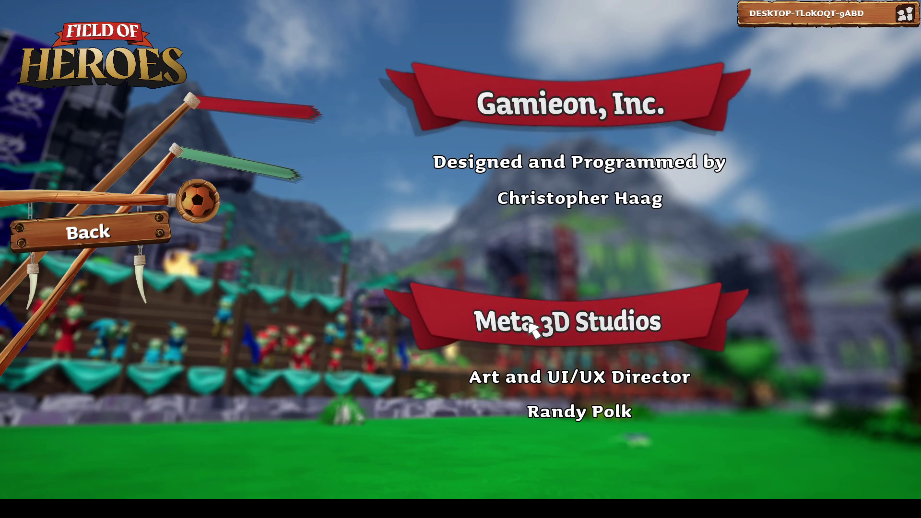
pyautogui.click(136, 235)
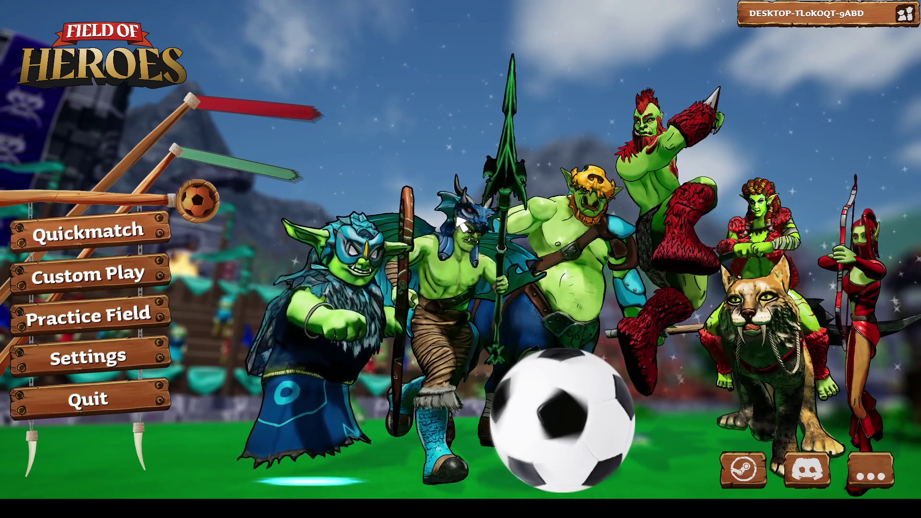
pyautogui.click(914, 18)
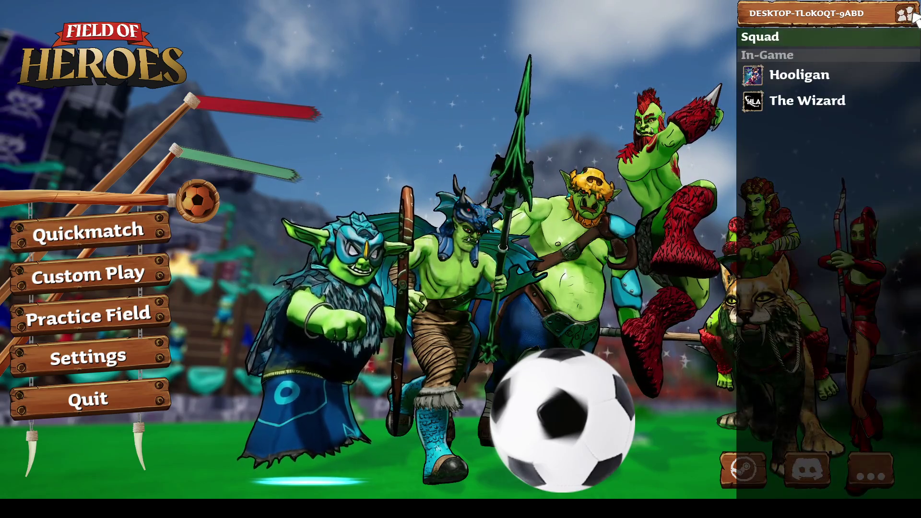
pyautogui.press('Escape')
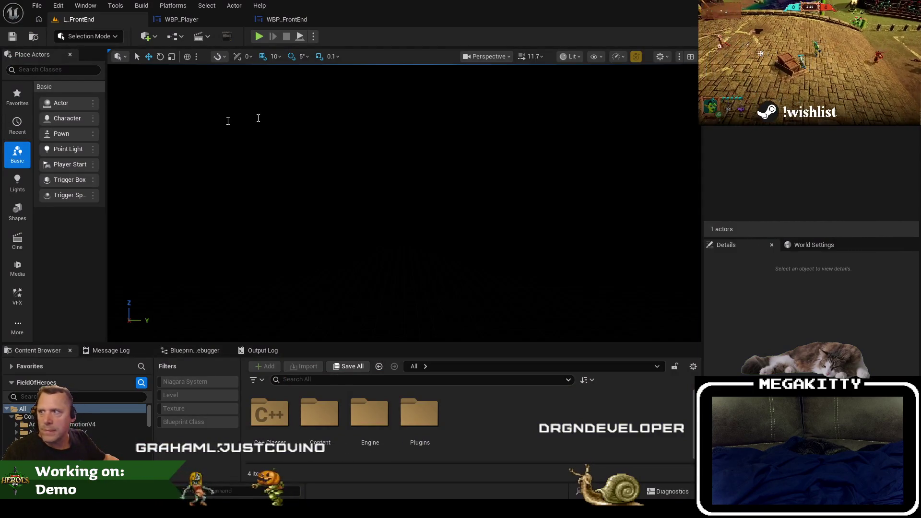
pyautogui.hotkey('alt', 'Tab')
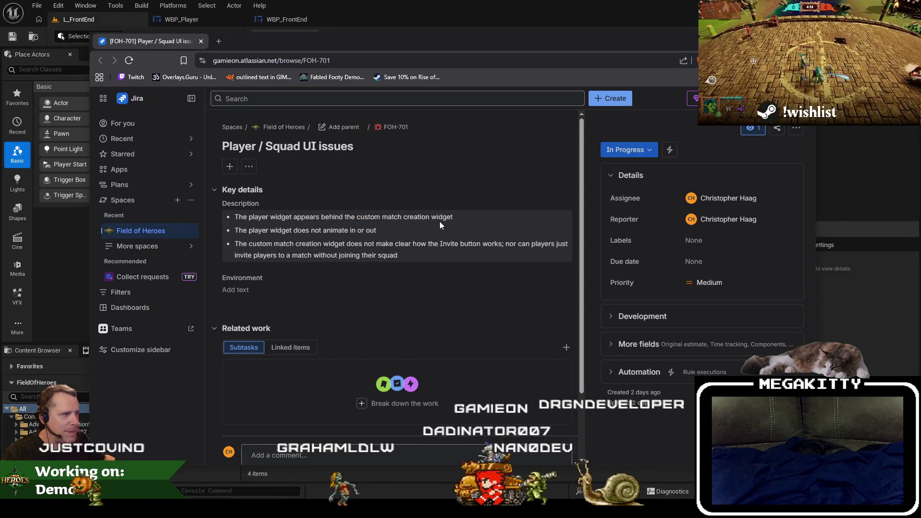
pyautogui.hotkey('alt', 'Tab')
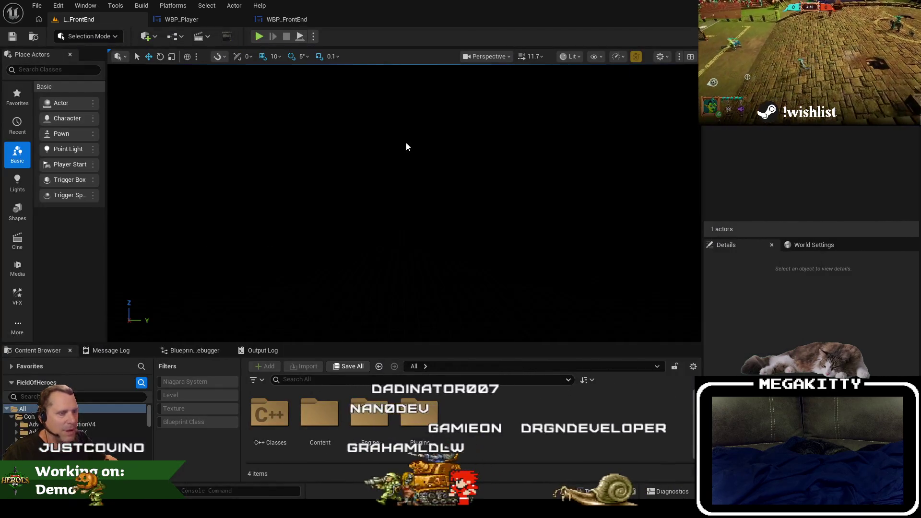
pyautogui.hotkey('alt', 'p')
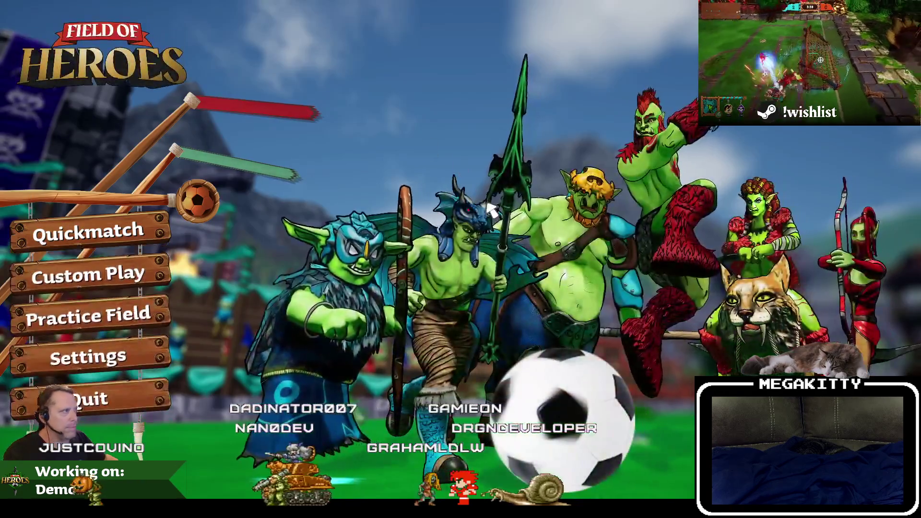
pyautogui.press('Return')
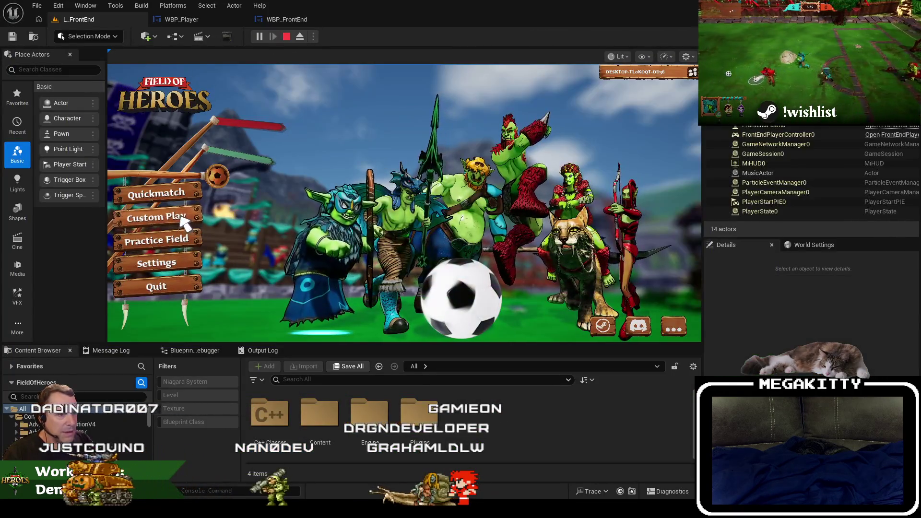
pyautogui.click(196, 216)
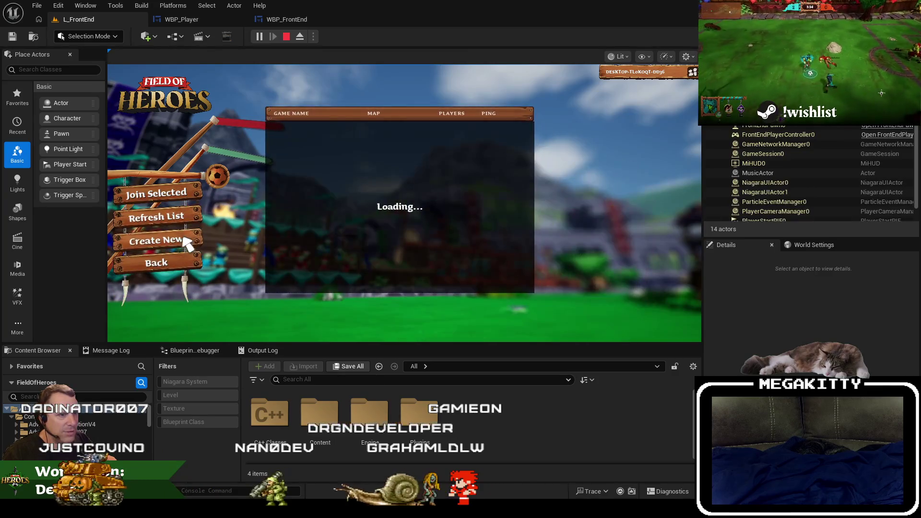
pyautogui.click(189, 237)
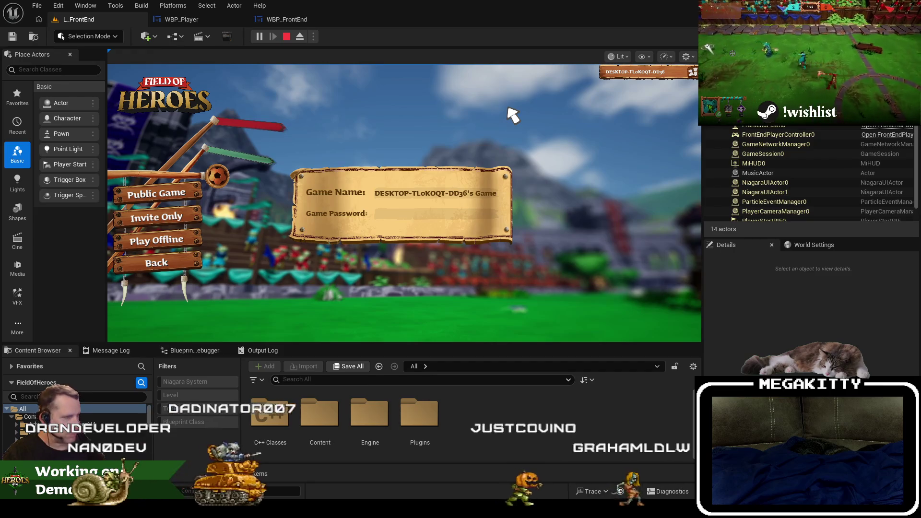
pyautogui.press('Escape')
pyautogui.press('F11')
pyautogui.hotkey('alt', 'p')
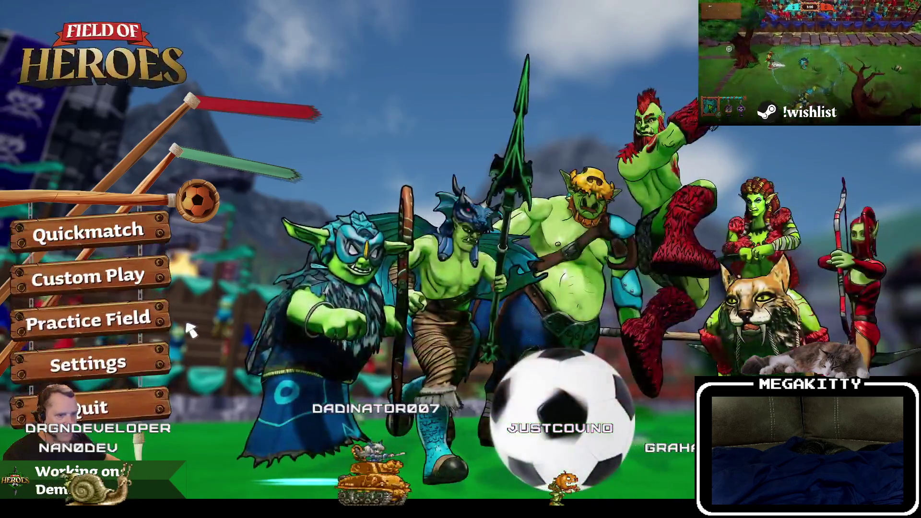
pyautogui.click(110, 274)
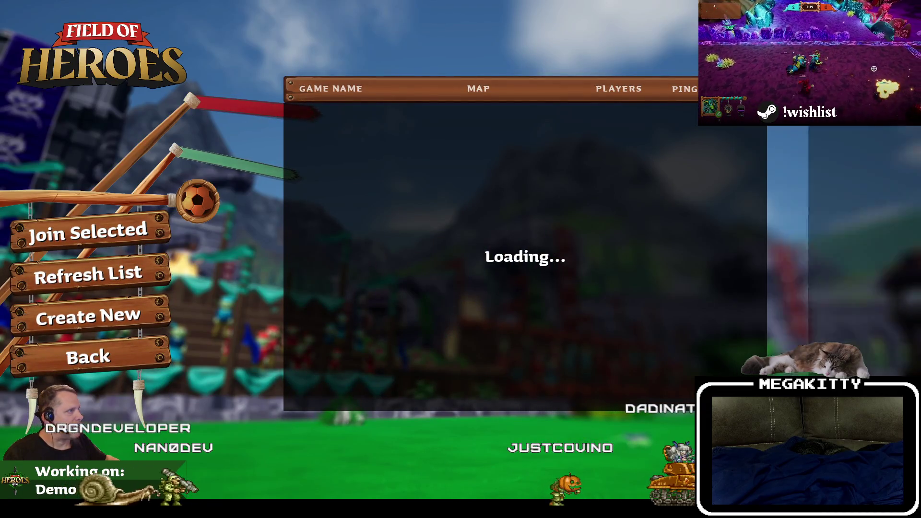
pyautogui.click(88, 316)
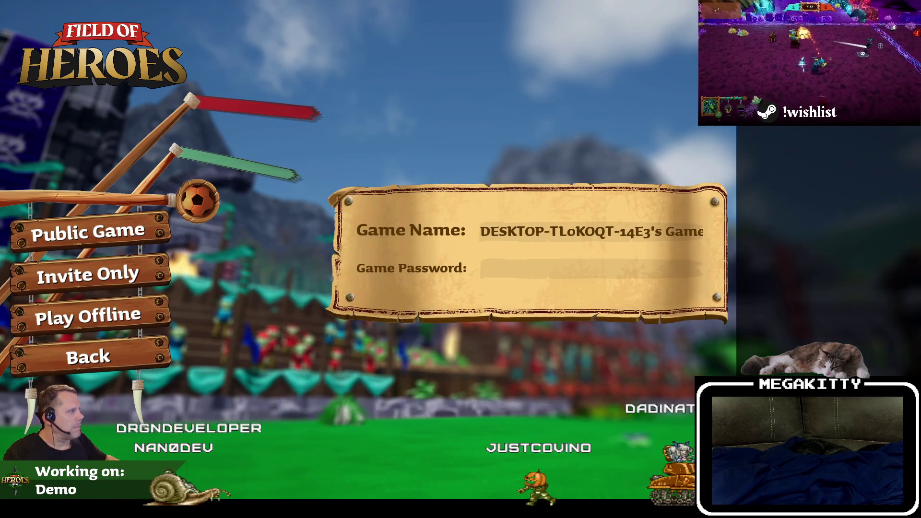
pyautogui.press('Escape')
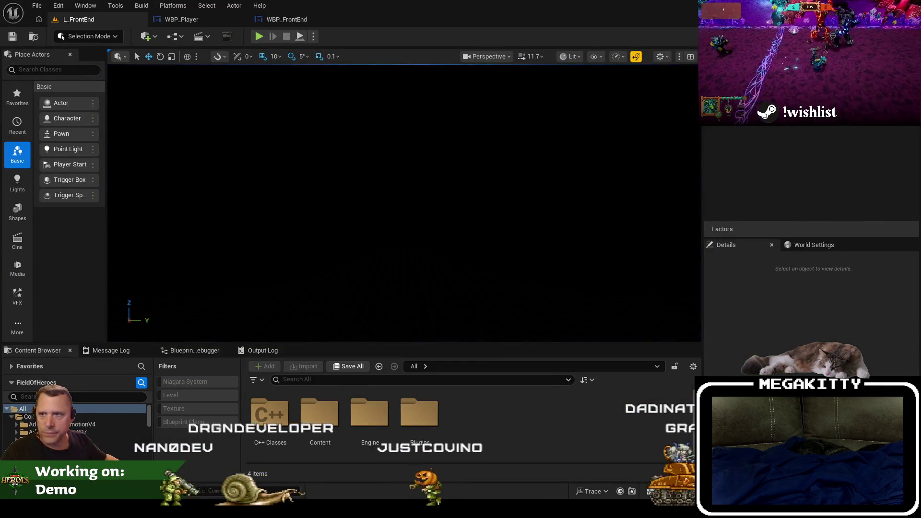
# Step: Strike through the first and second bullets of the FOH-701 description
pyautogui.hotkey('alt', 'Tab')
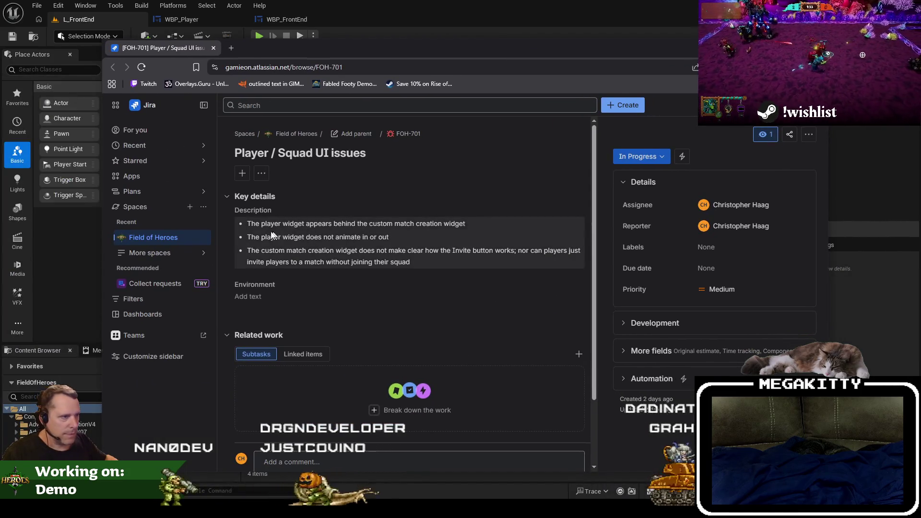
pyautogui.click(258, 229)
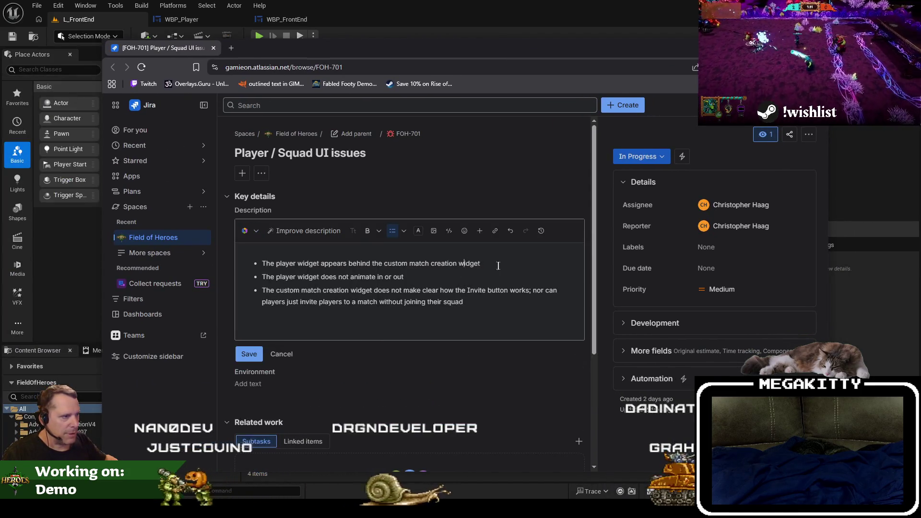
pyautogui.moveTo(495, 263); pyautogui.dragTo(227, 263)
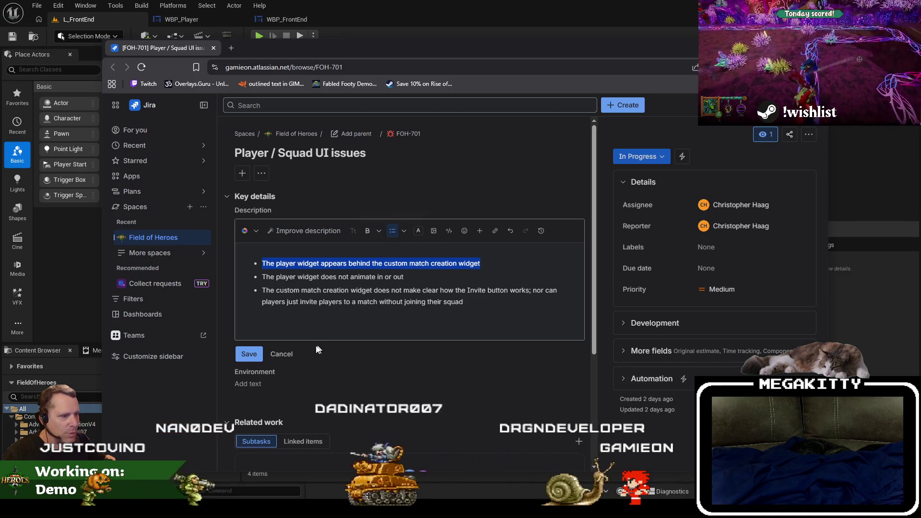
pyautogui.doubleClick(405, 53)
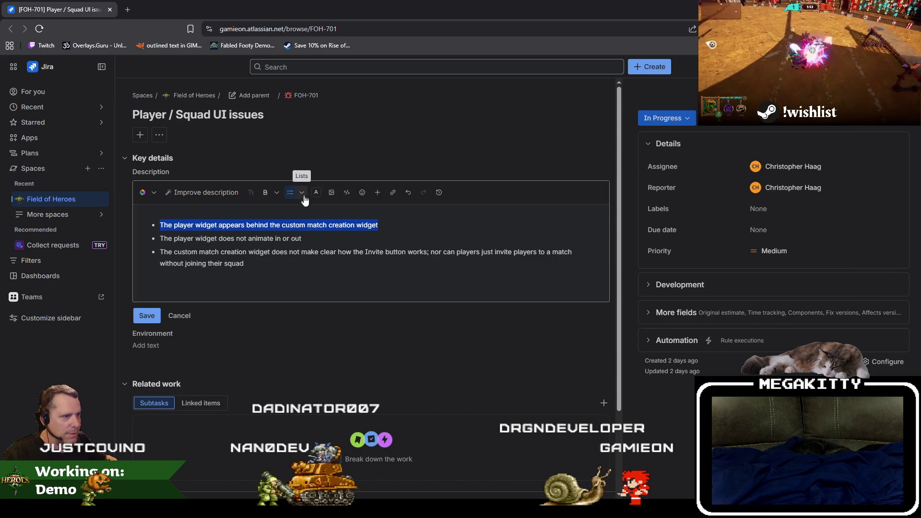
pyautogui.click(278, 194)
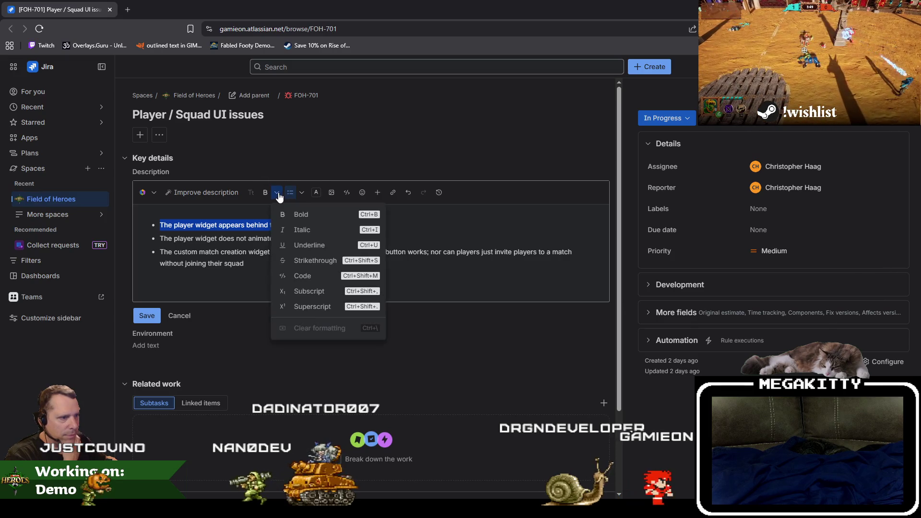
pyautogui.click(307, 260)
pyautogui.moveTo(161, 239); pyautogui.dragTo(301, 239)
pyautogui.click(277, 193)
pyautogui.click(307, 261)
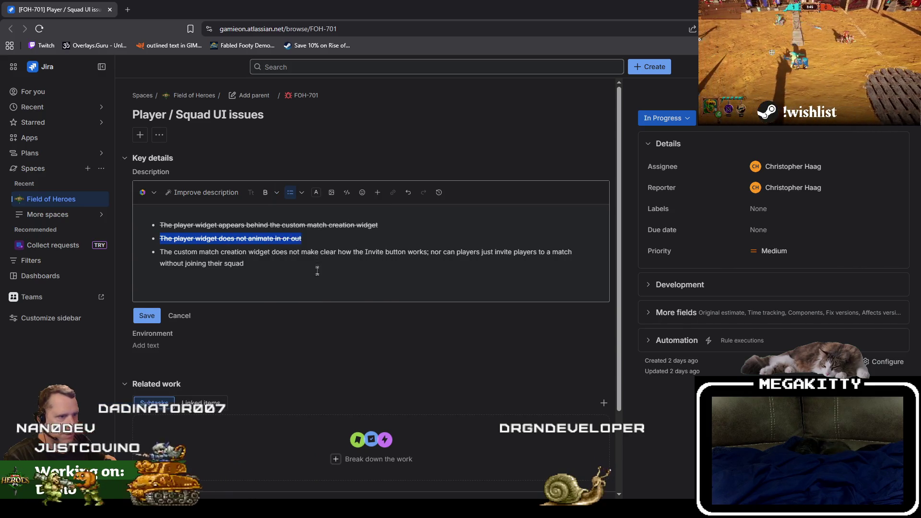
# Step: Save the FOH-701 description, leaving the third bullet unstruck, and return to Unreal
pyautogui.moveTo(254, 257); pyautogui.dragTo(130, 256)
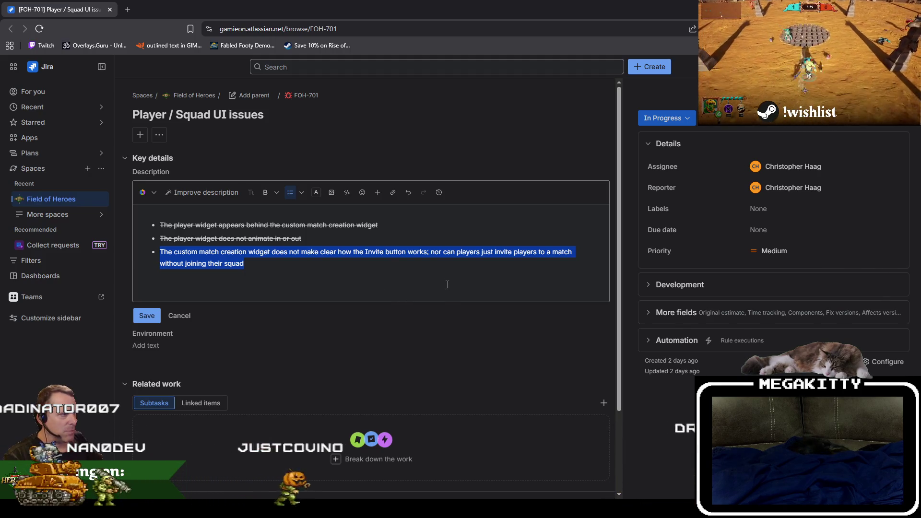
pyautogui.click(368, 285)
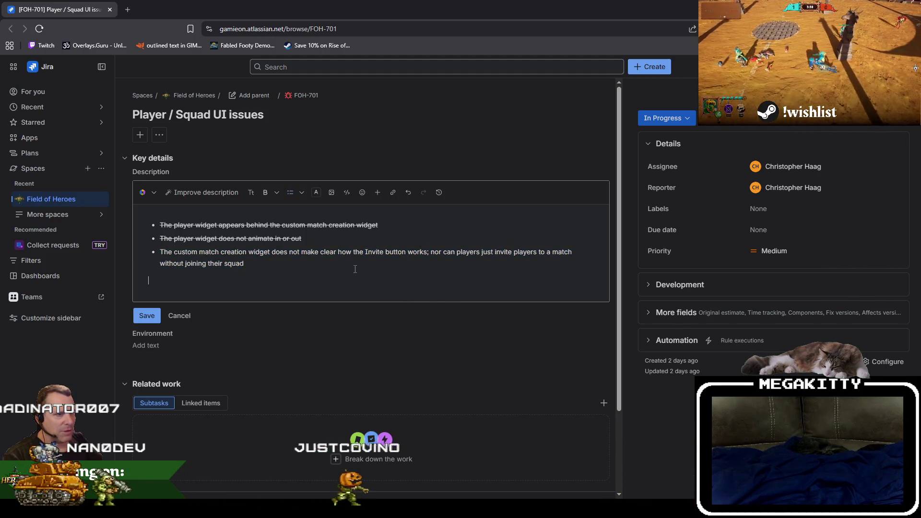
pyautogui.tripleClick(263, 266)
pyautogui.click(208, 279)
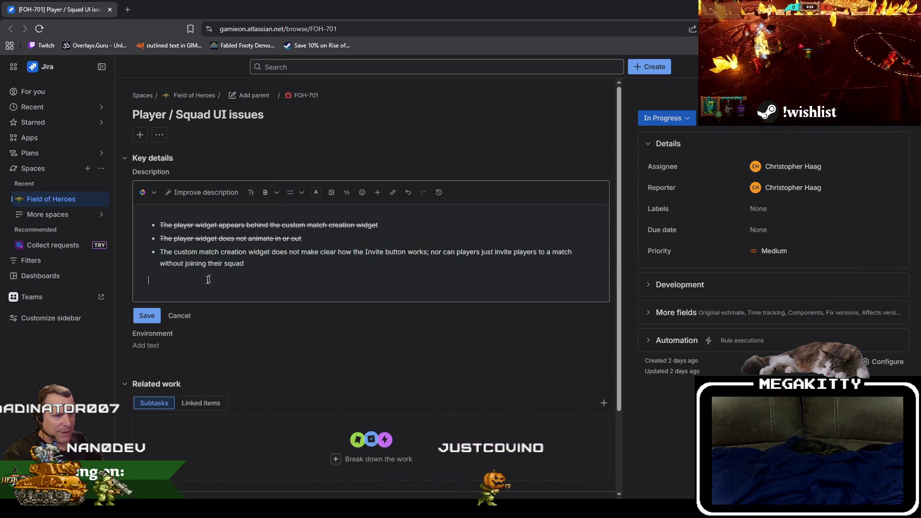
pyautogui.click(146, 316)
pyautogui.moveTo(350, 10); pyautogui.dragTo(352, 135)
pyautogui.click(689, 136)
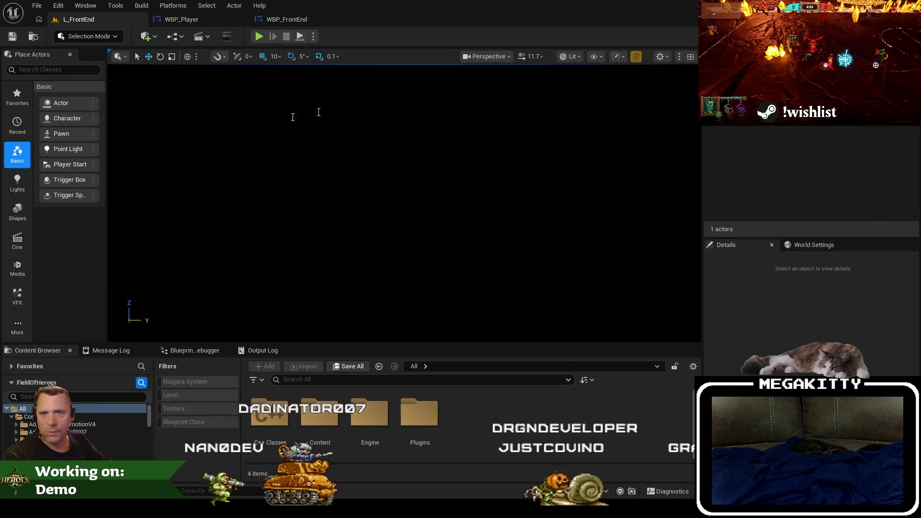
pyautogui.hotkey('alt', 'Tab')
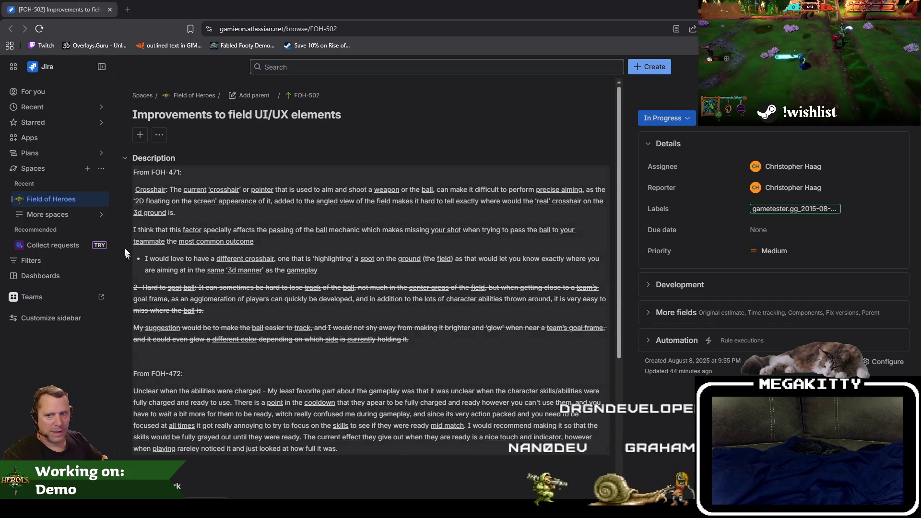
pyautogui.hotkey('alt', 'Tab')
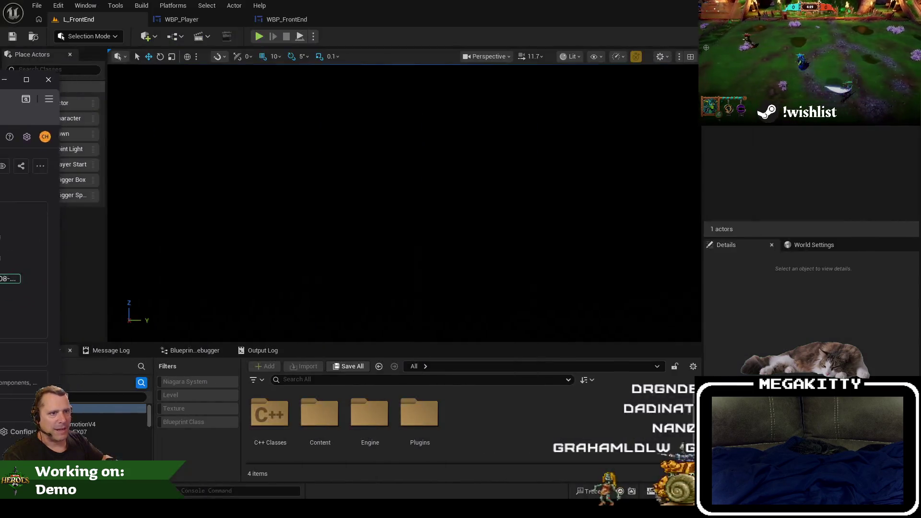
# Step: Open the L_DangerRoom_Empty level from Recent Levels
pyautogui.click(43, 6)
pyautogui.moveTo(77, 74)
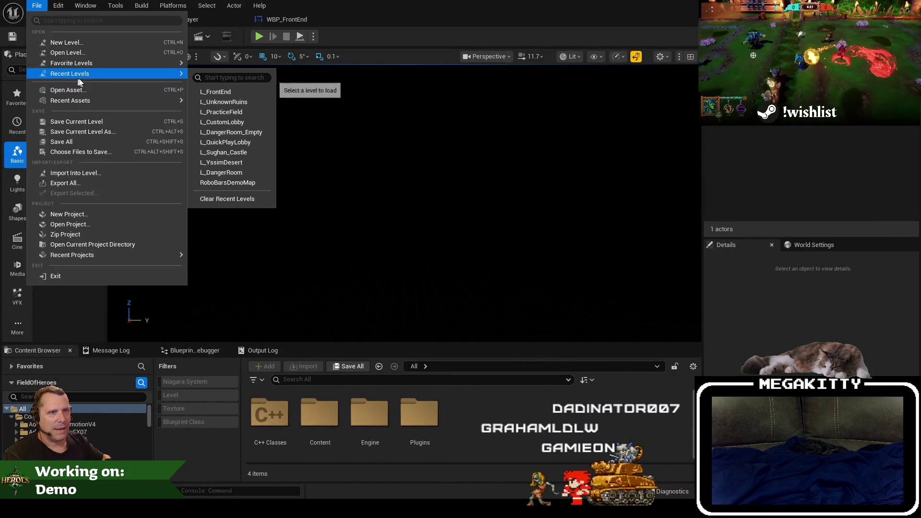
pyautogui.click(249, 133)
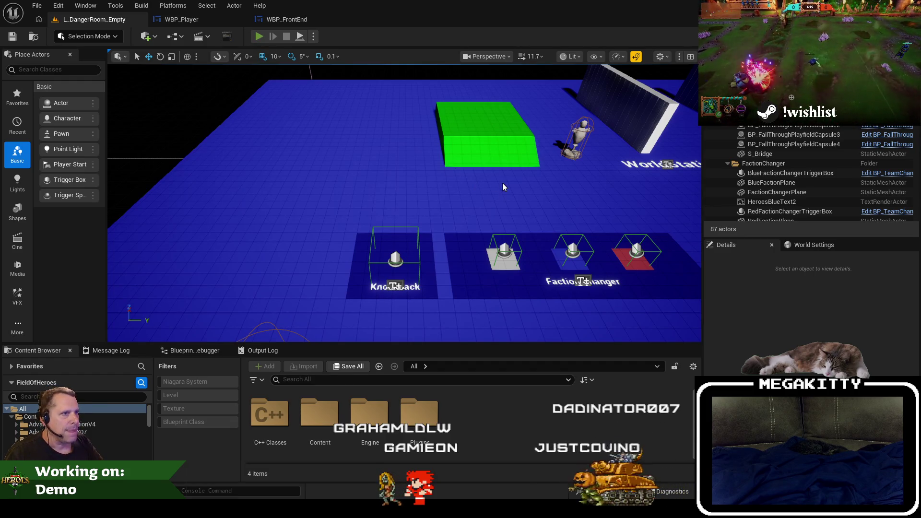
# Step: Play the level full-screen, moving Guthorn around and restarting the session several times
pyautogui.hotkey('alt', 'p')
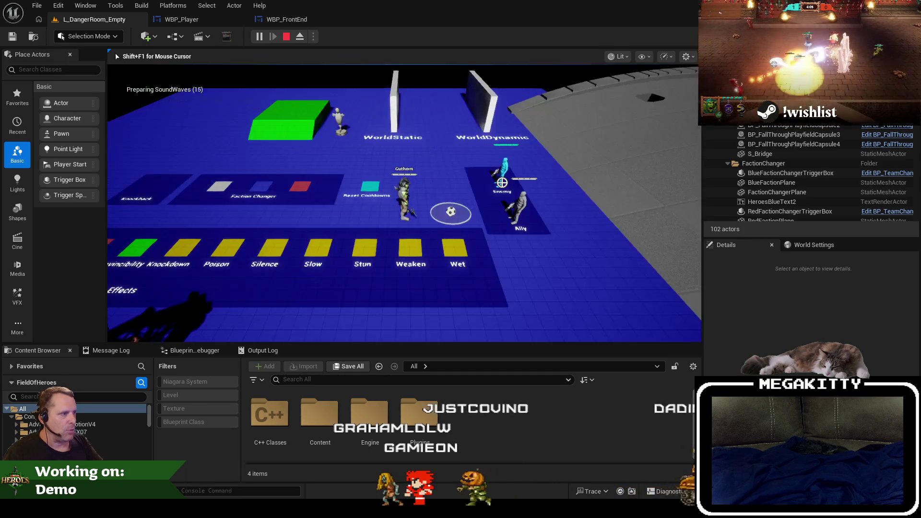
pyautogui.press('F11')
pyautogui.press('w')
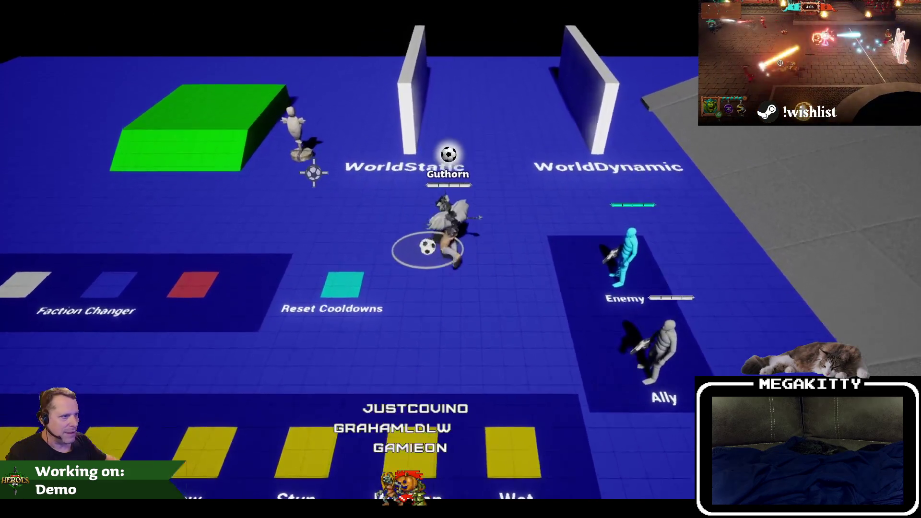
pyautogui.press('a')
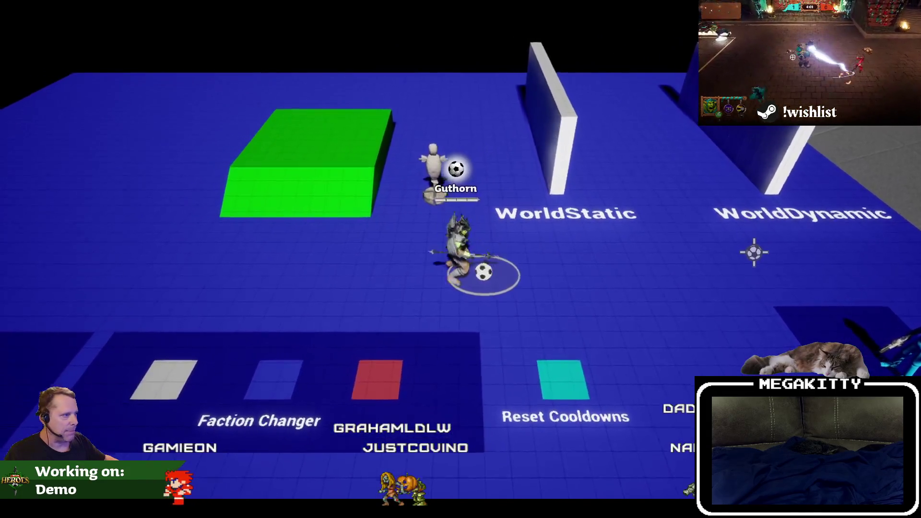
pyautogui.press('d')
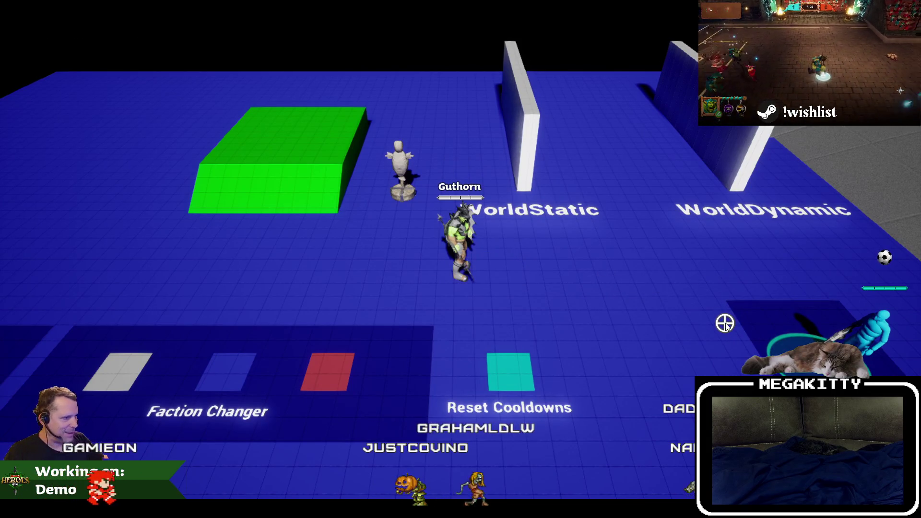
pyautogui.press('Escape')
pyautogui.hotkey('alt', 'p')
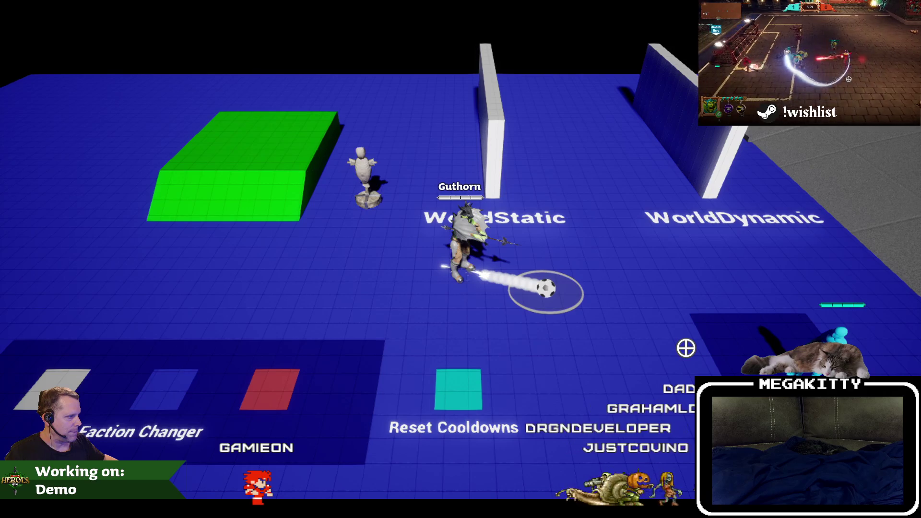
pyautogui.press('Escape')
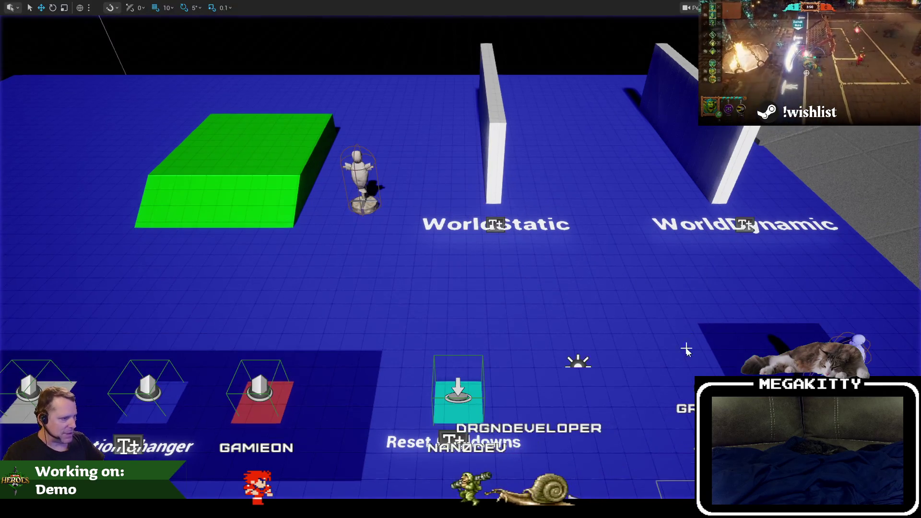
pyautogui.hotkey('alt', 'p')
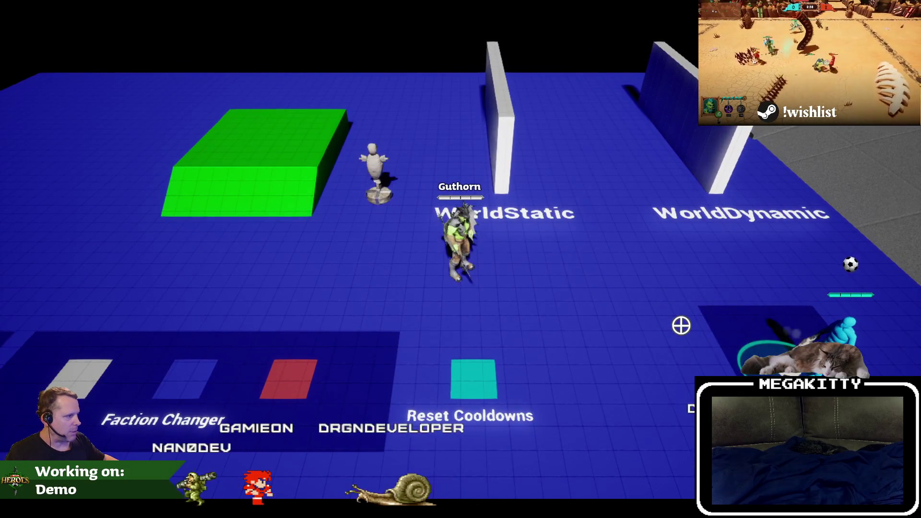
pyautogui.press('Escape')
# Step: Play again, walk Guthorn past the Reset Cooldowns pad, kick the ball along the aim trail, and stop
pyautogui.hotkey('alt', 'p')
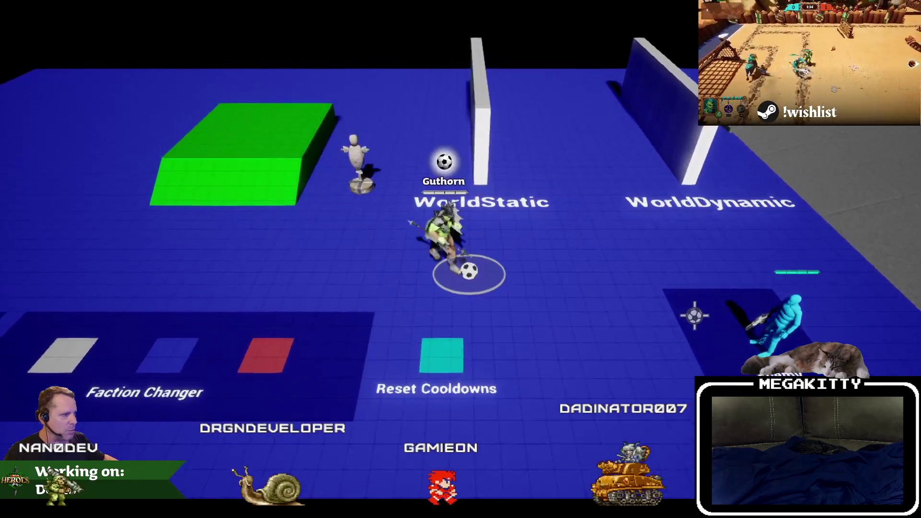
pyautogui.click(620, 307)
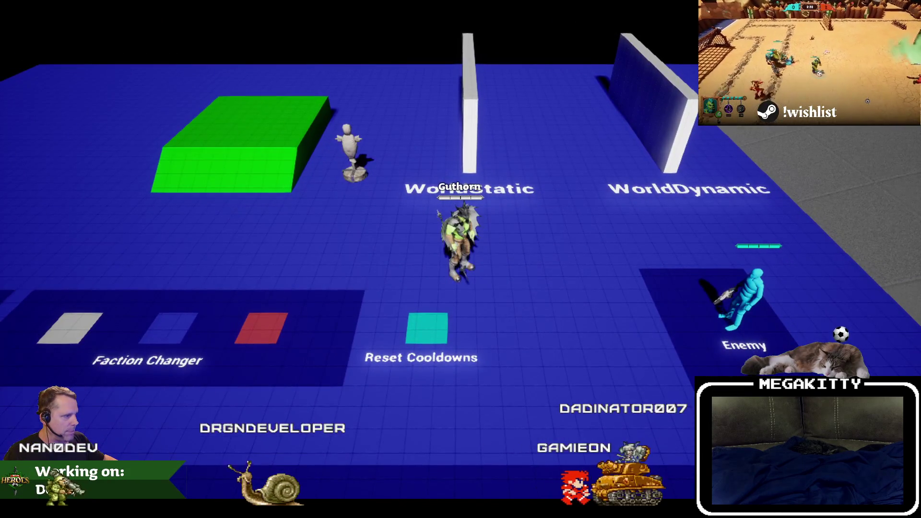
pyautogui.press('Escape')
pyautogui.hotkey('alt', 'p')
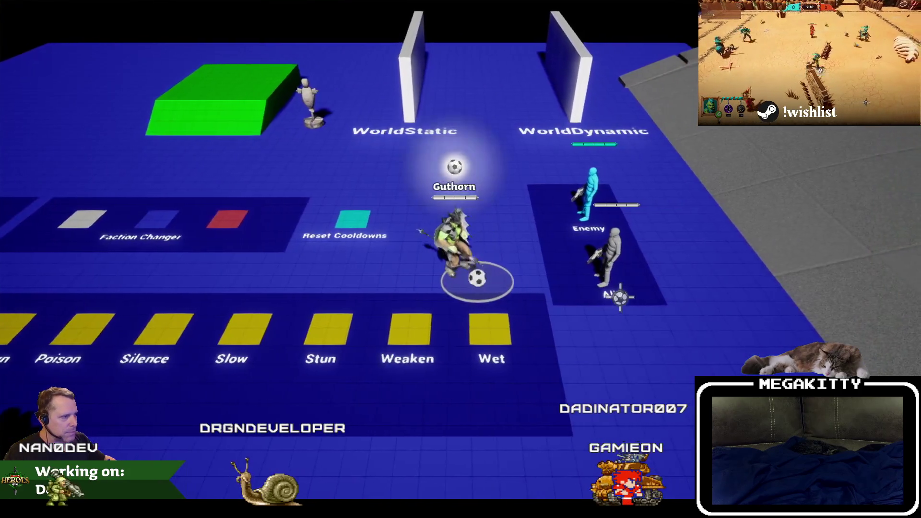
pyautogui.press('a')
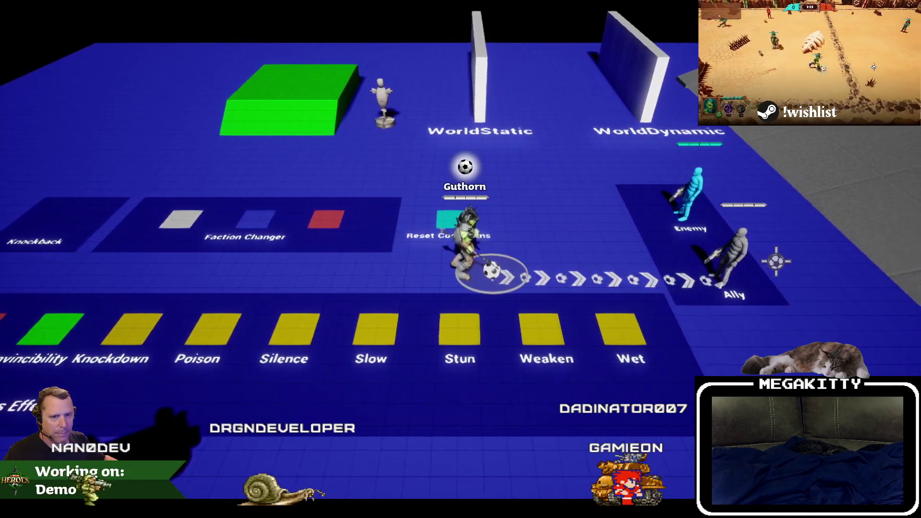
pyautogui.press('d')
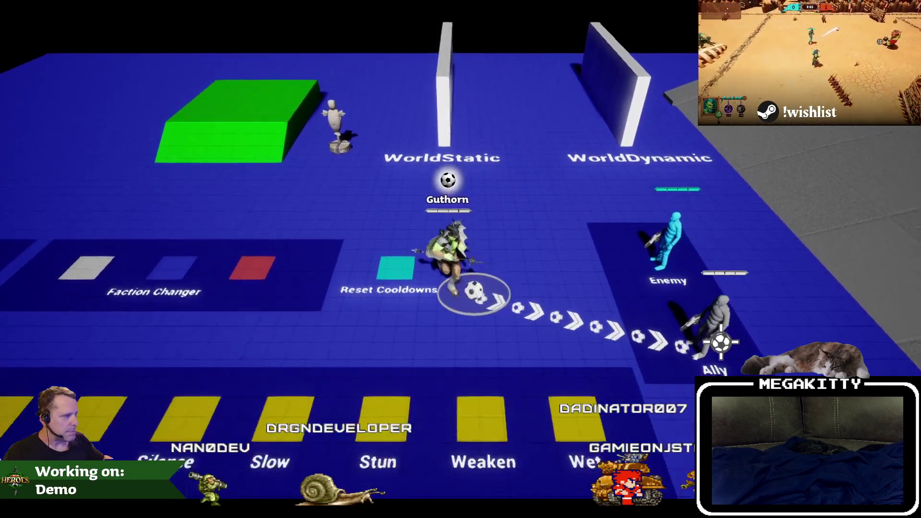
pyautogui.press('a')
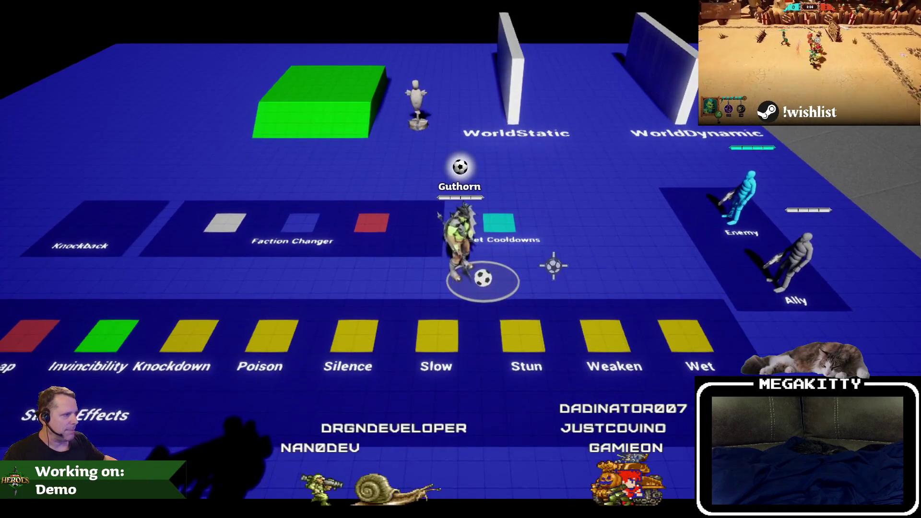
pyautogui.click(569, 287)
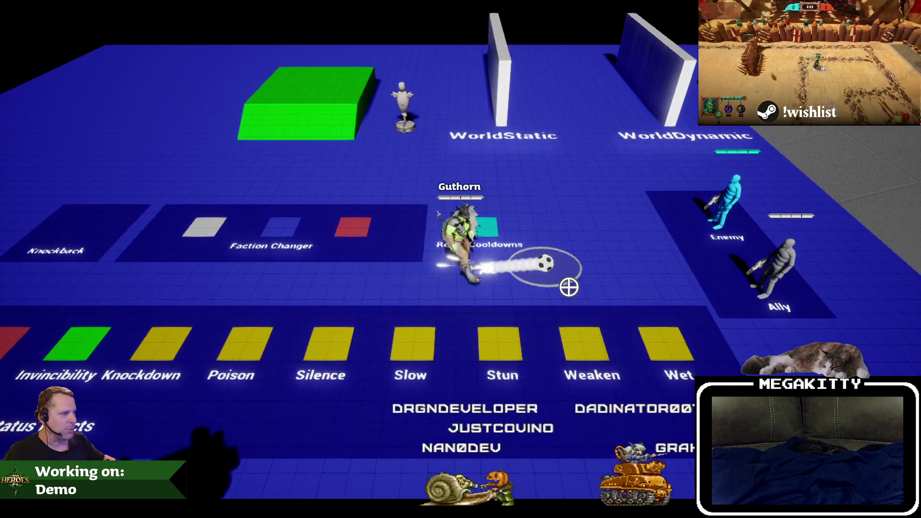
pyautogui.press('Escape')
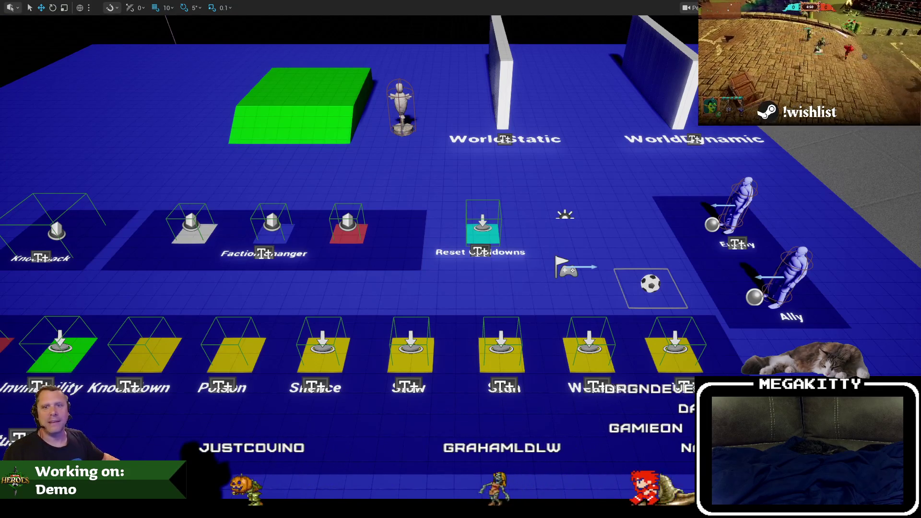
# Step: Strike through the FOH-471 crosshair notes in the FOH-502 description
pyautogui.hotkey('alt', 'Tab')
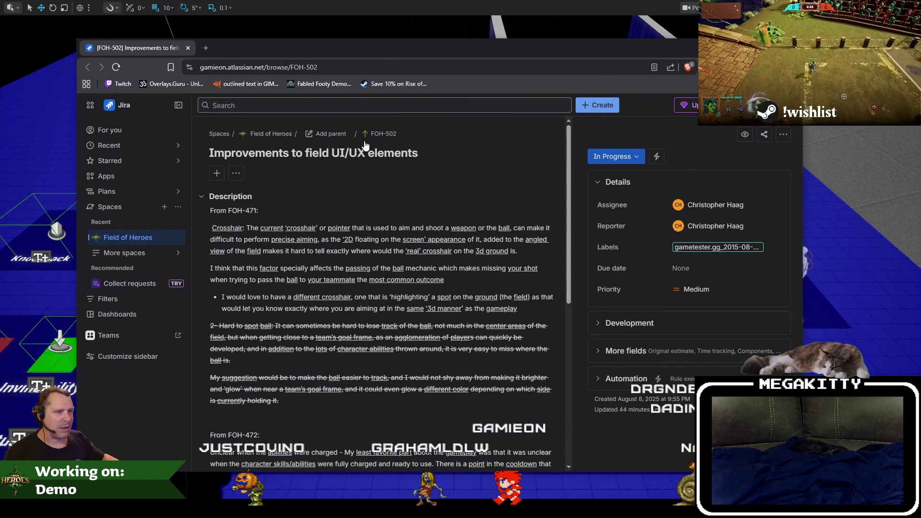
pyautogui.click(221, 241)
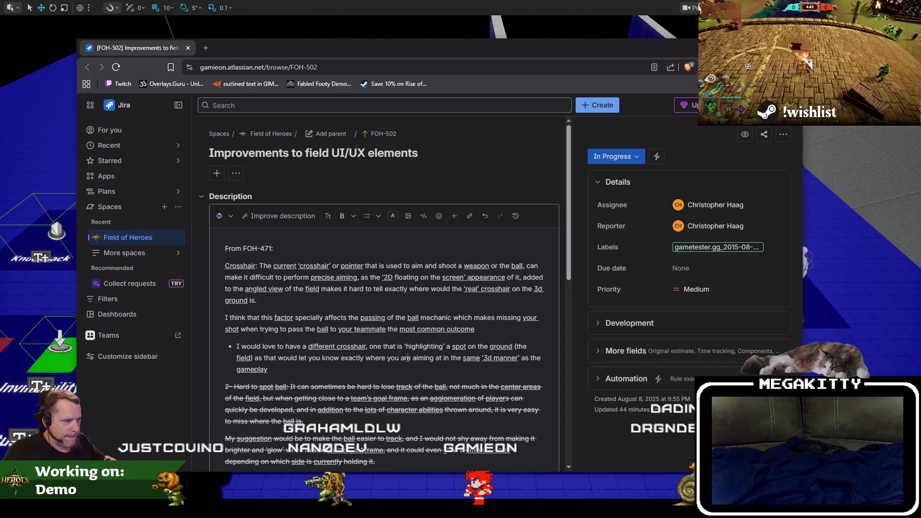
pyautogui.moveTo(261, 330); pyautogui.dragTo(477, 330)
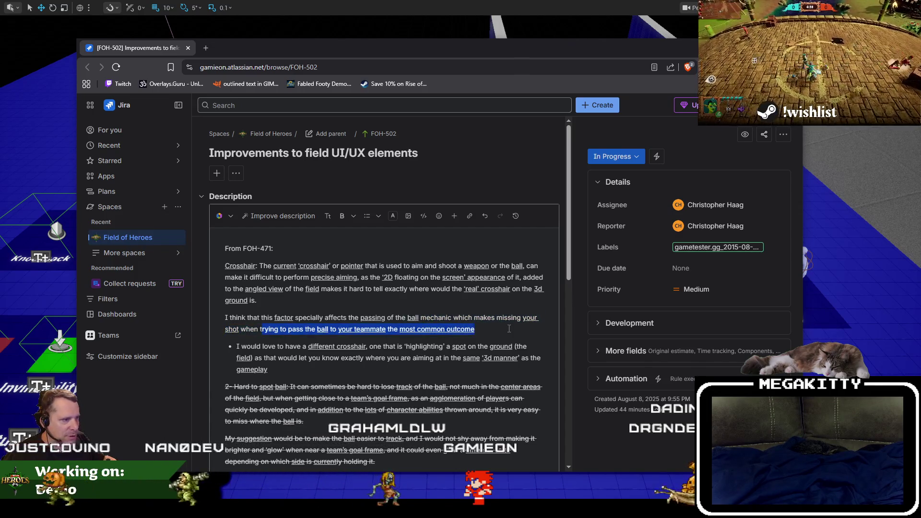
pyautogui.click(233, 277)
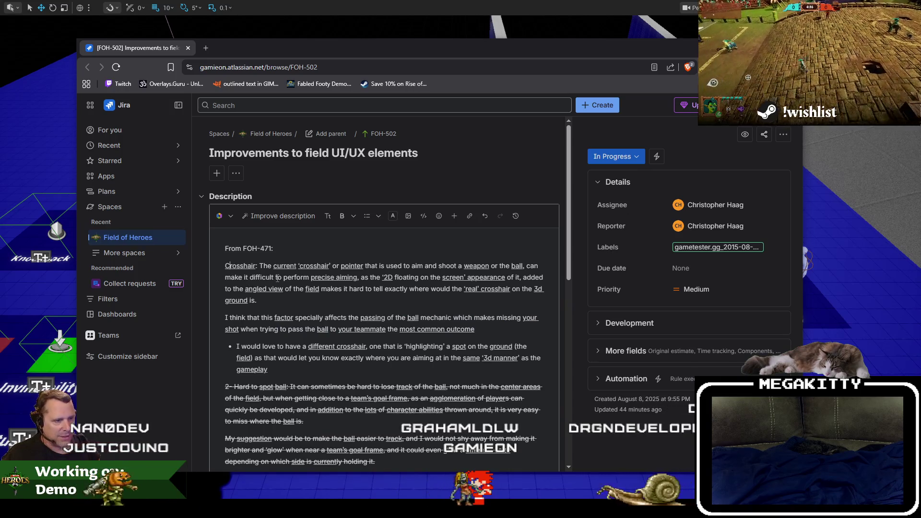
pyautogui.keyDown('shift'); pyautogui.click(285, 373); pyautogui.keyUp('shift')
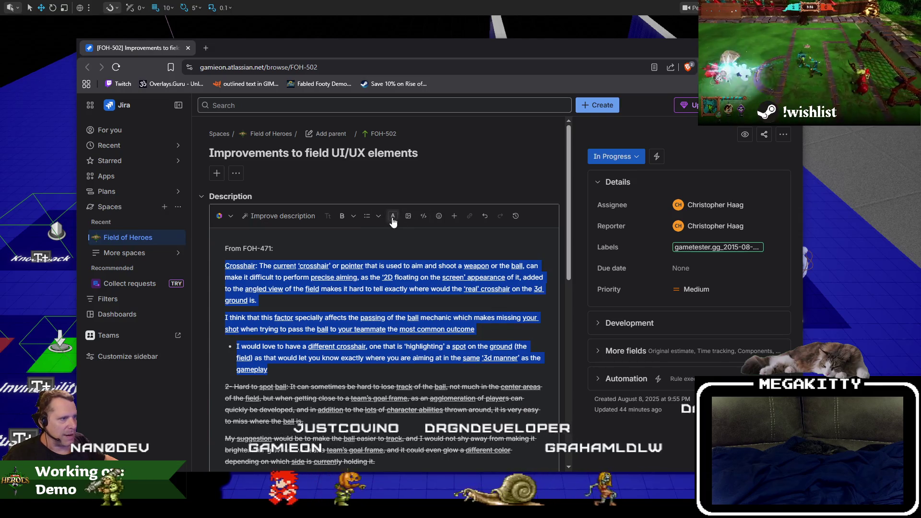
pyautogui.click(357, 218)
pyautogui.click(386, 282)
pyautogui.click(391, 380)
# Step: Strike through the whole From FOH-472 section of the description
pyautogui.scroll(-4, 390, 374)
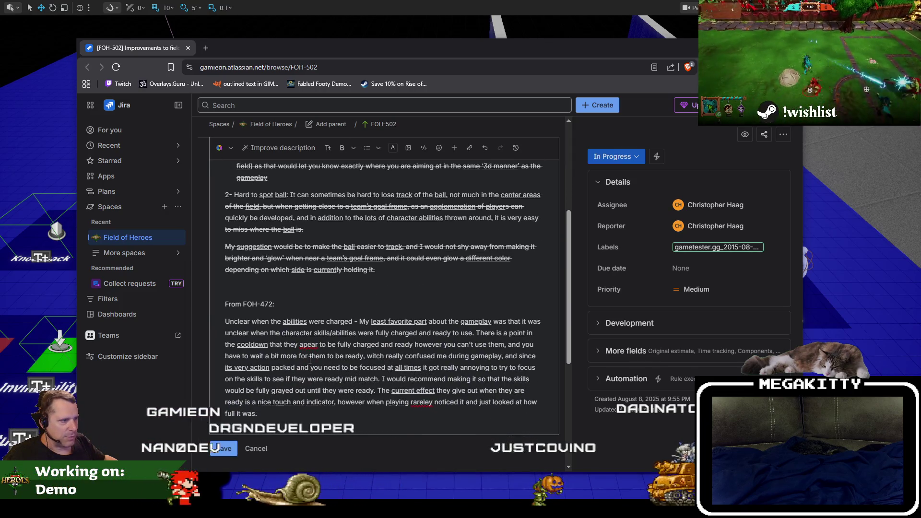
pyautogui.moveTo(258, 413)
pyautogui.mouseDown()
pyautogui.moveTo(226, 379)
pyautogui.moveTo(217, 325)
pyautogui.mouseUp()
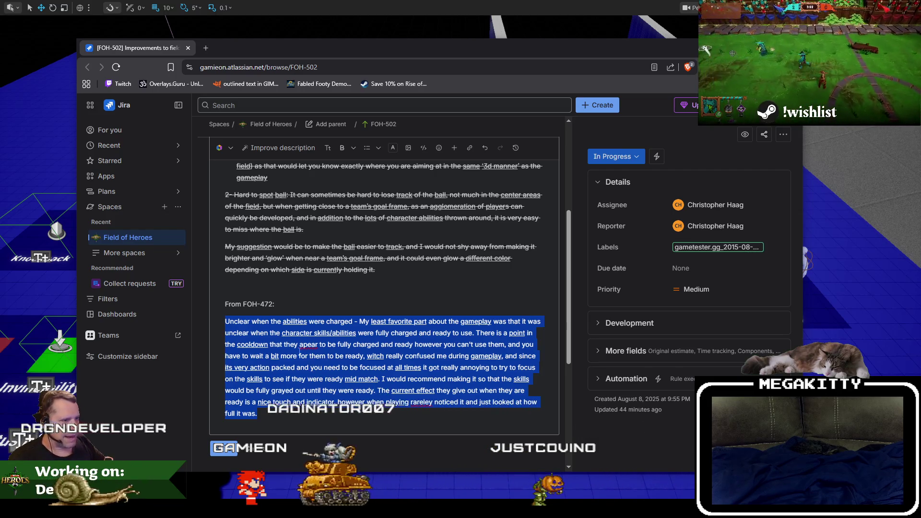
pyautogui.moveTo(276, 344); pyautogui.dragTo(401, 344)
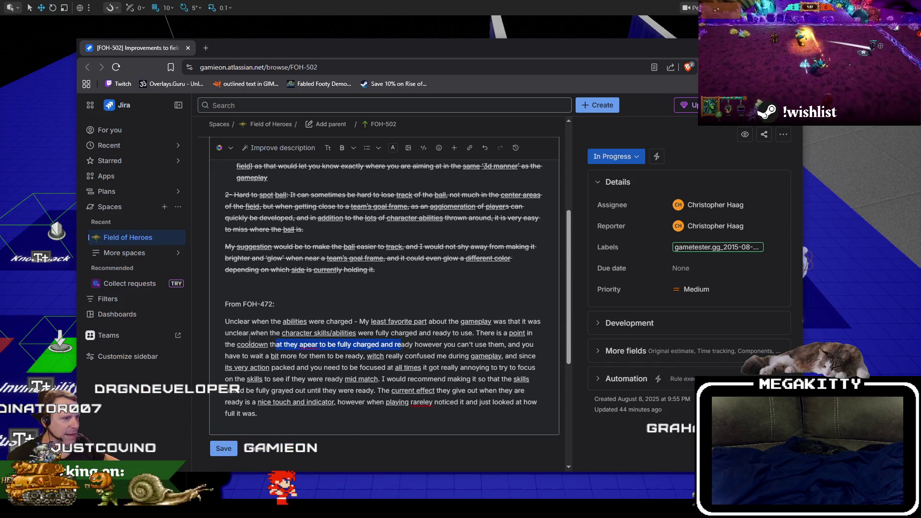
pyautogui.moveTo(283, 426)
pyautogui.mouseDown()
pyautogui.moveTo(212, 320)
pyautogui.moveTo(215, 305)
pyautogui.mouseUp()
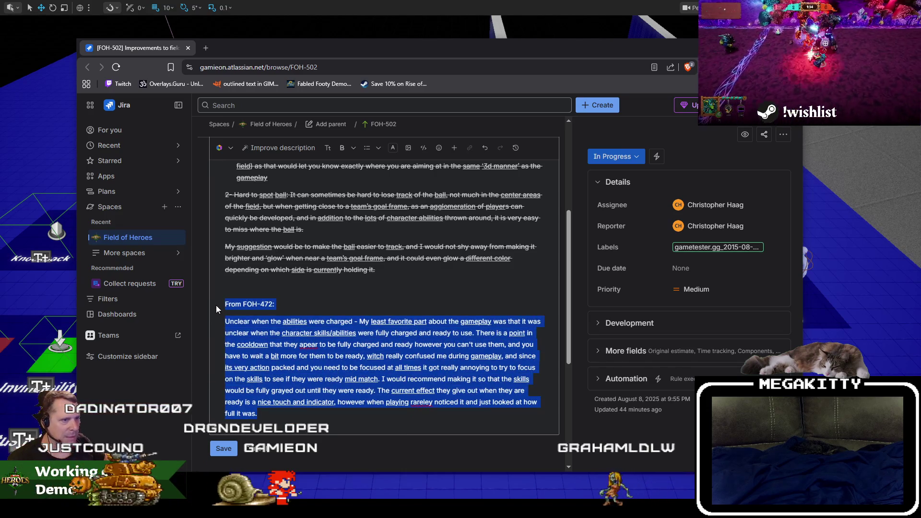
pyautogui.click(342, 148)
pyautogui.click(342, 148)
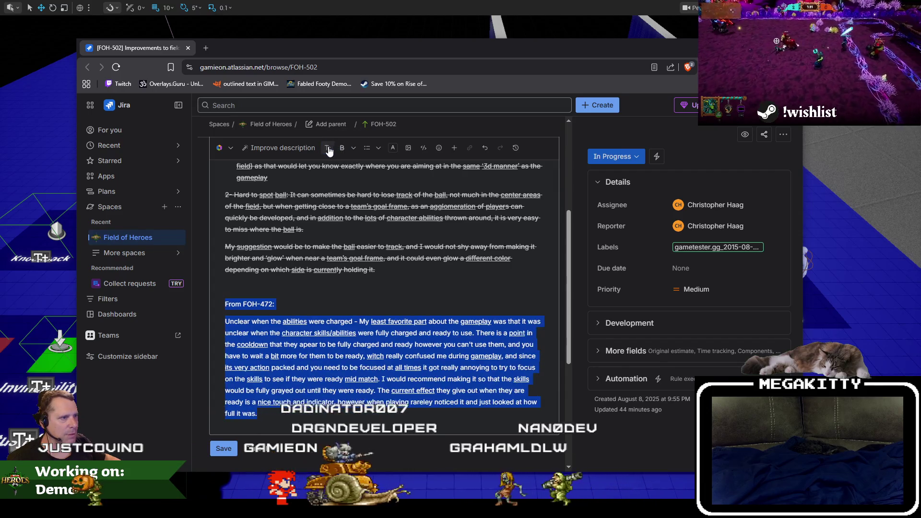
pyautogui.click(354, 147)
pyautogui.click(392, 215)
# Step: Set FOH-502's status to Done, save the description, and close the browser window
pyautogui.scroll(5, 387, 322)
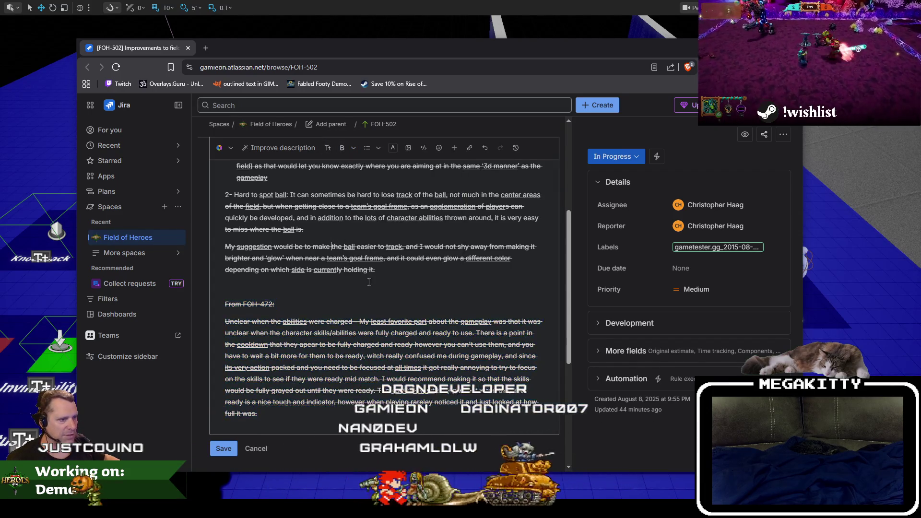
pyautogui.click(613, 156)
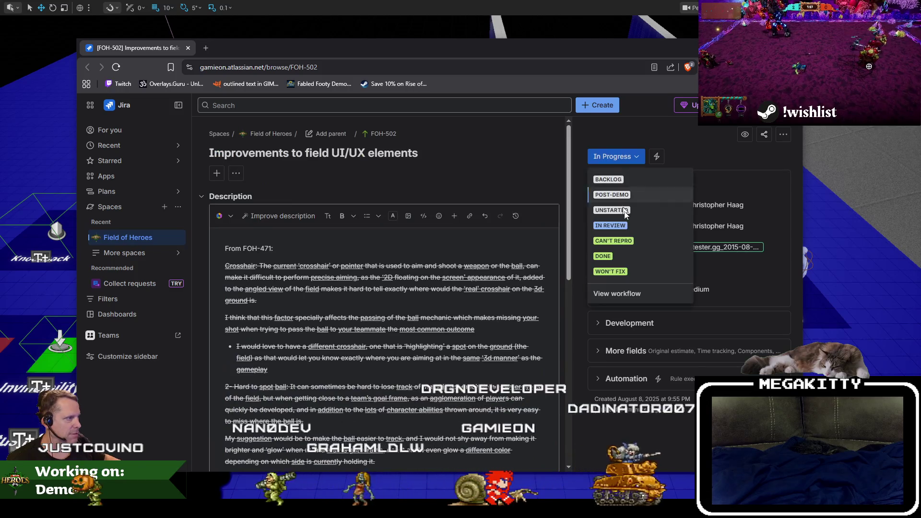
pyautogui.click(620, 255)
pyautogui.scroll(-5, 248, 413)
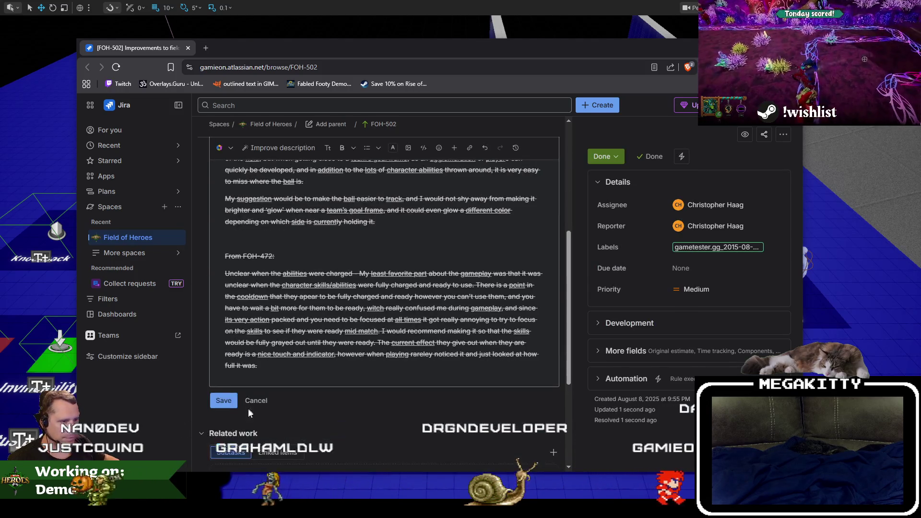
pyautogui.click(222, 401)
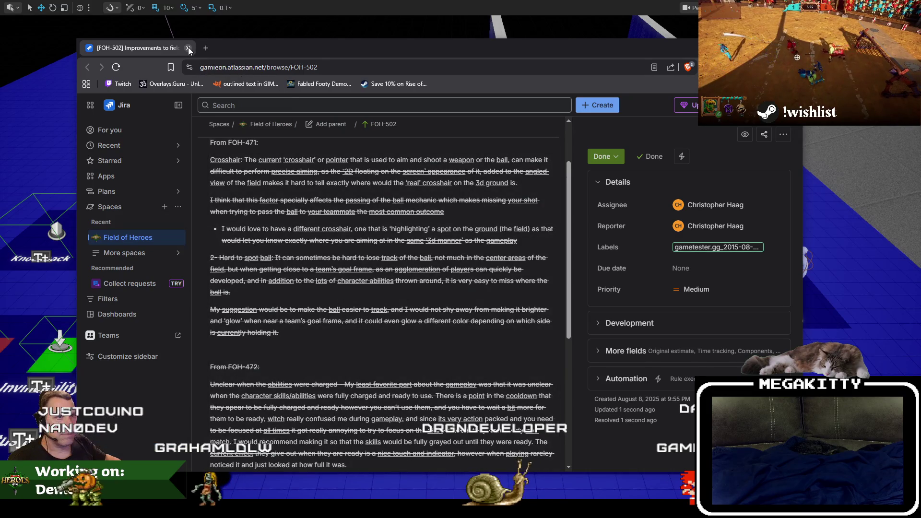
pyautogui.click(188, 48)
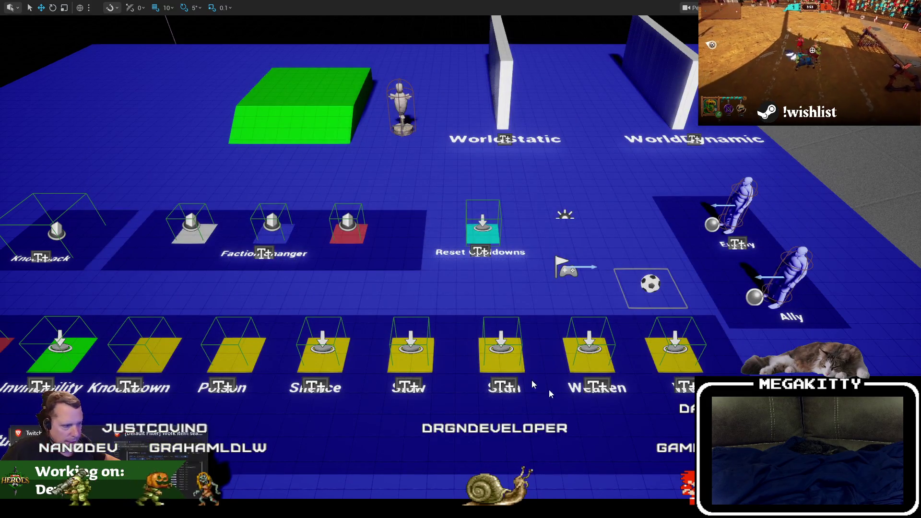
# Step: Check in the WBP_FrontEnd and WBP_Player changes with a comment about the player drawer
pyautogui.press('F11')
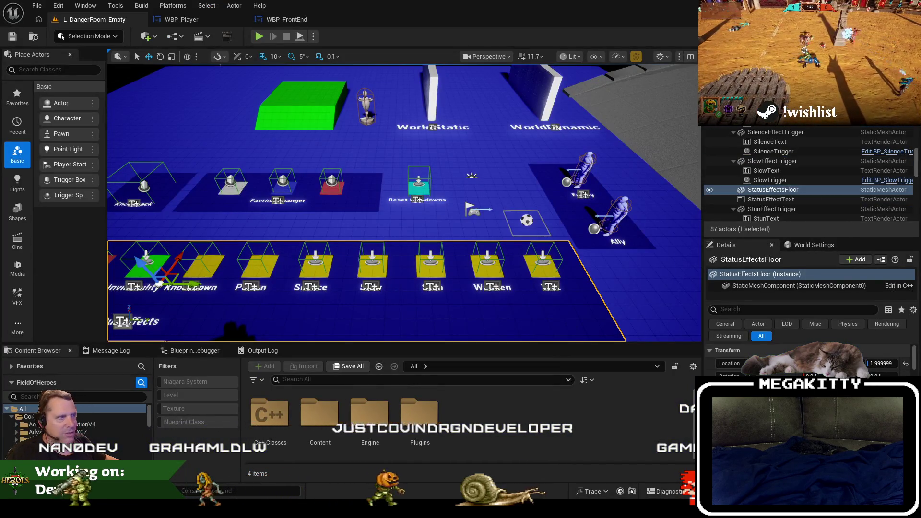
pyautogui.hotkey('alt', 'Tab')
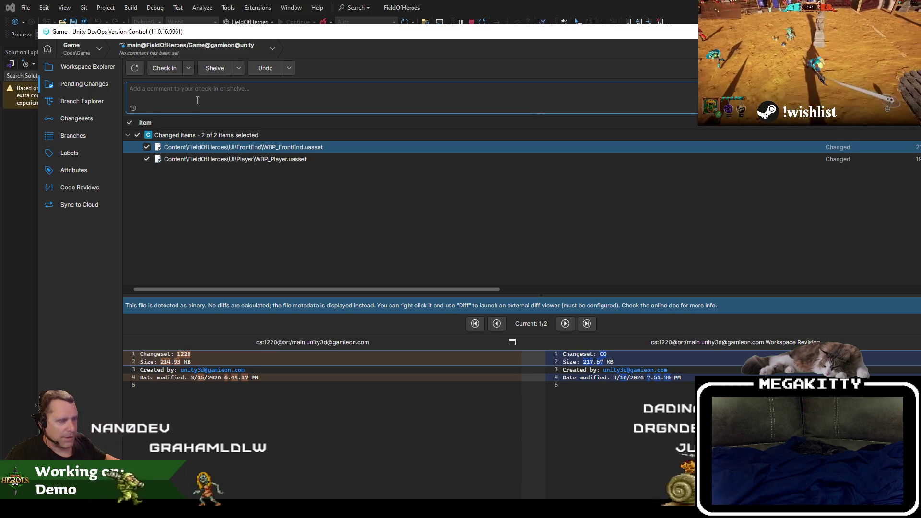
pyautogui.write('Improvements to')
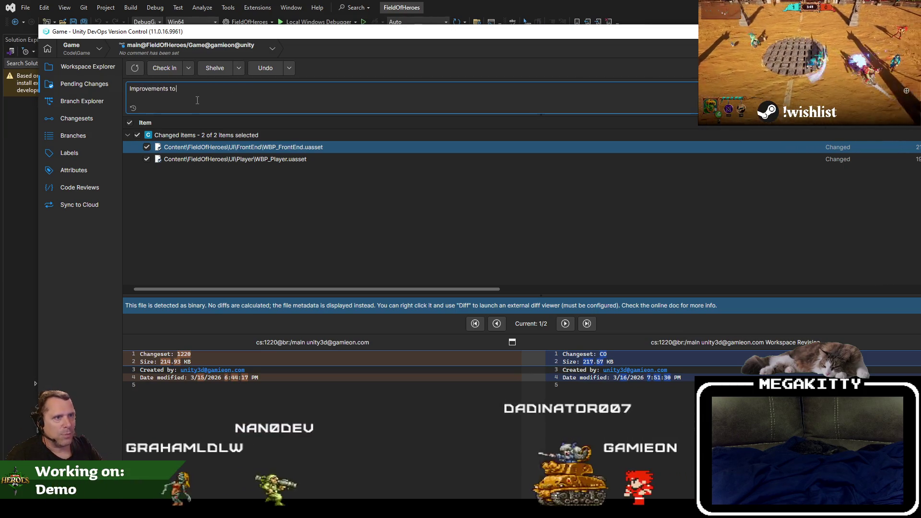
pyautogui.hotkey('ctrl', 'a')
pyautogui.write('The player drawer')
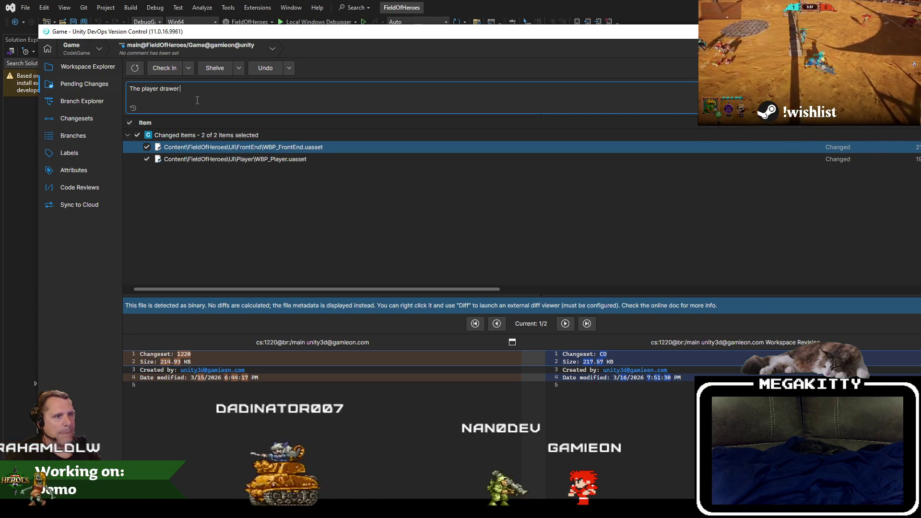
pyautogui.press('BackSpace')
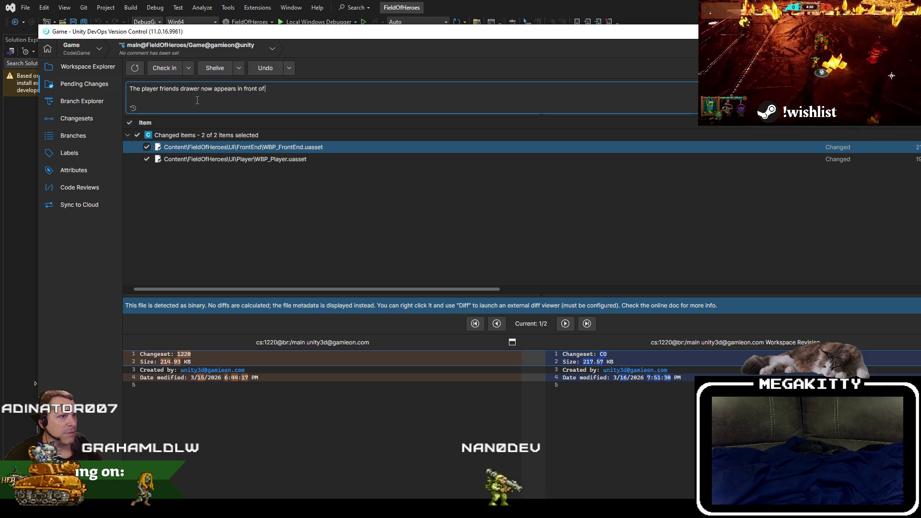
pyautogui.write('and ar')
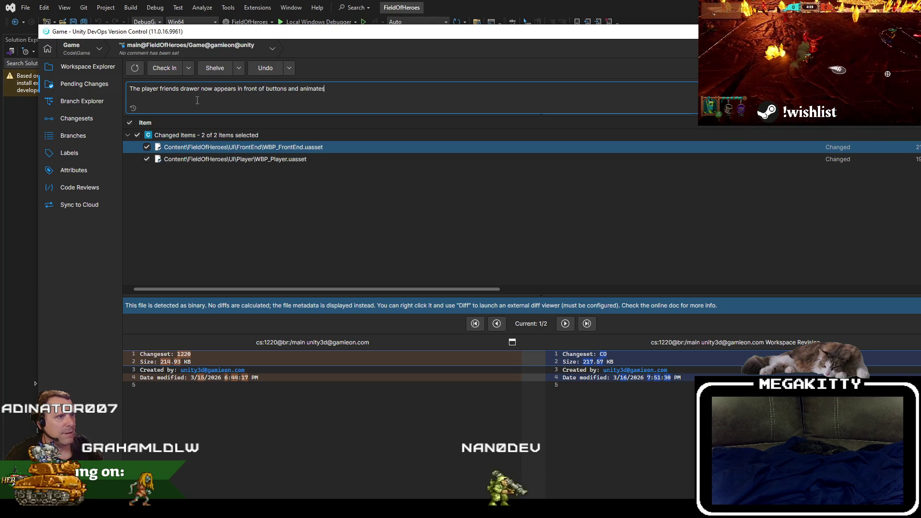
pyautogui.hotkey('ctrl', 'Return')
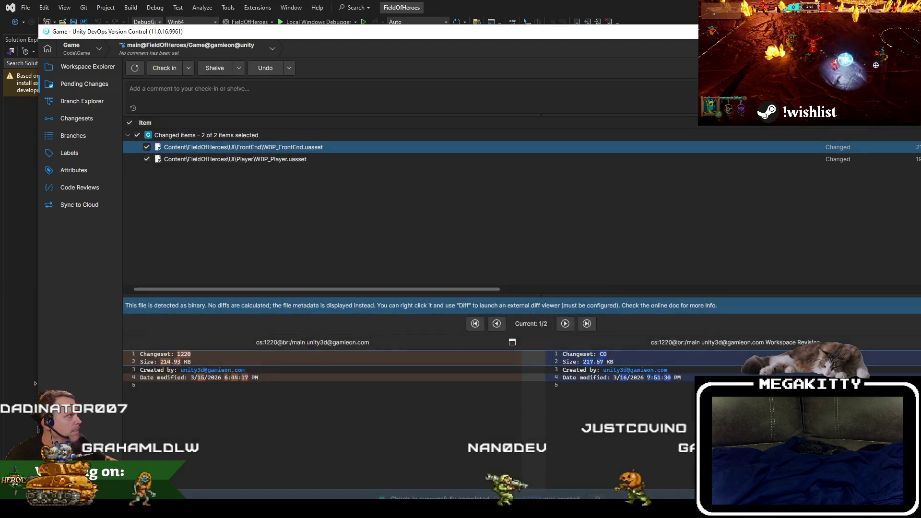
pyautogui.press('super+d')
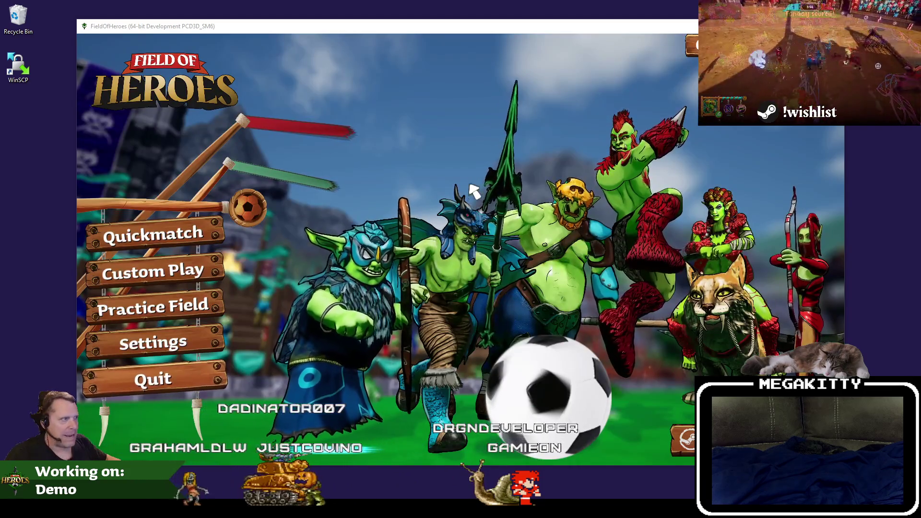
# Step: Open Custom Play, see 'No custom games found', and go back to the main menu
pyautogui.click(163, 274)
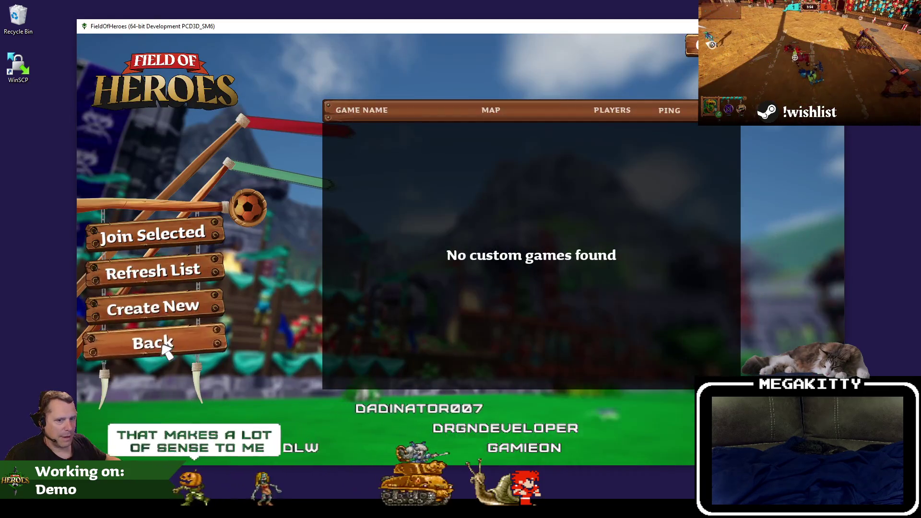
pyautogui.click(166, 349)
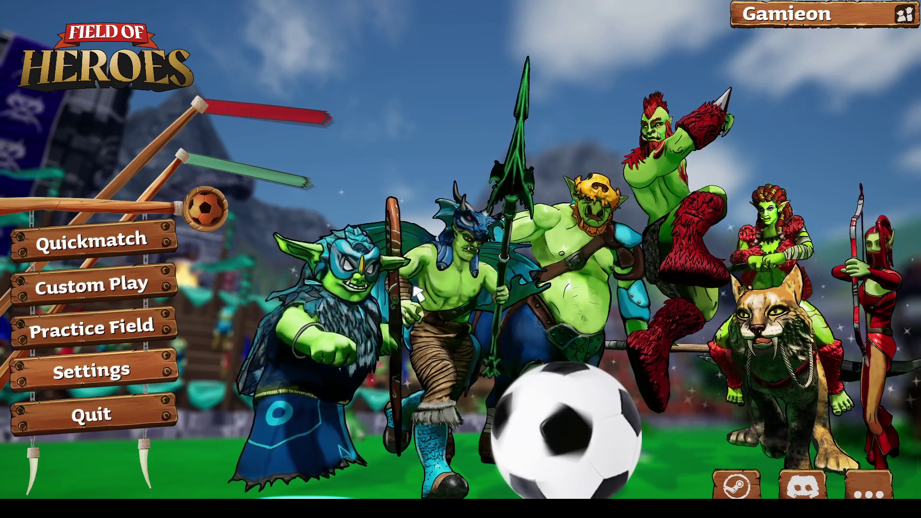
pyautogui.click(119, 370)
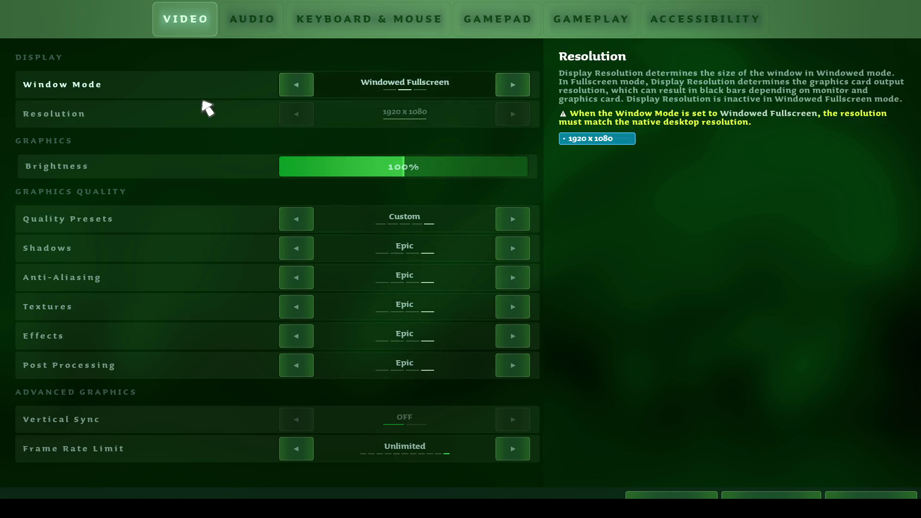
pyautogui.click(265, 28)
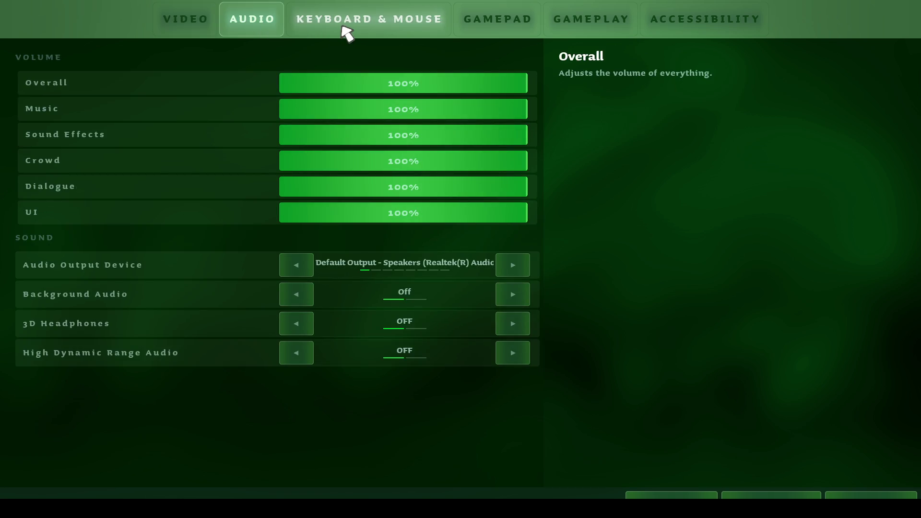
pyautogui.click(347, 32)
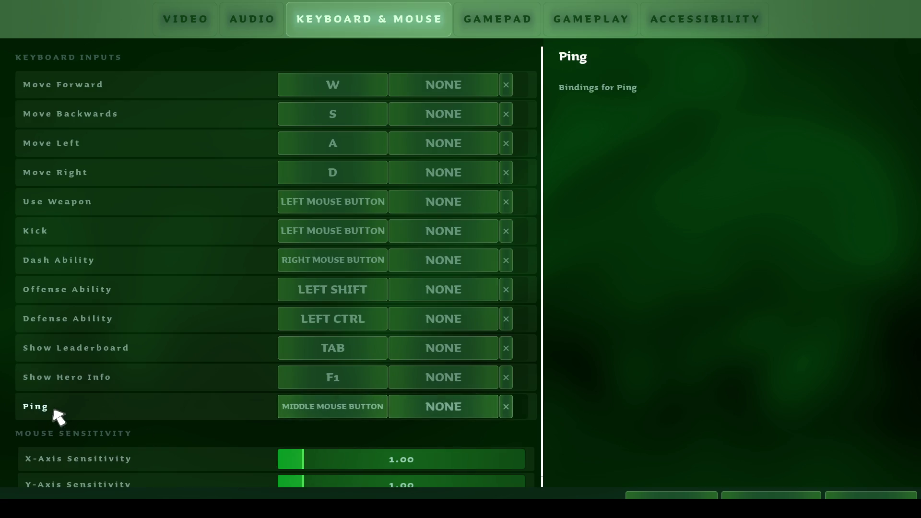
pyautogui.click(509, 29)
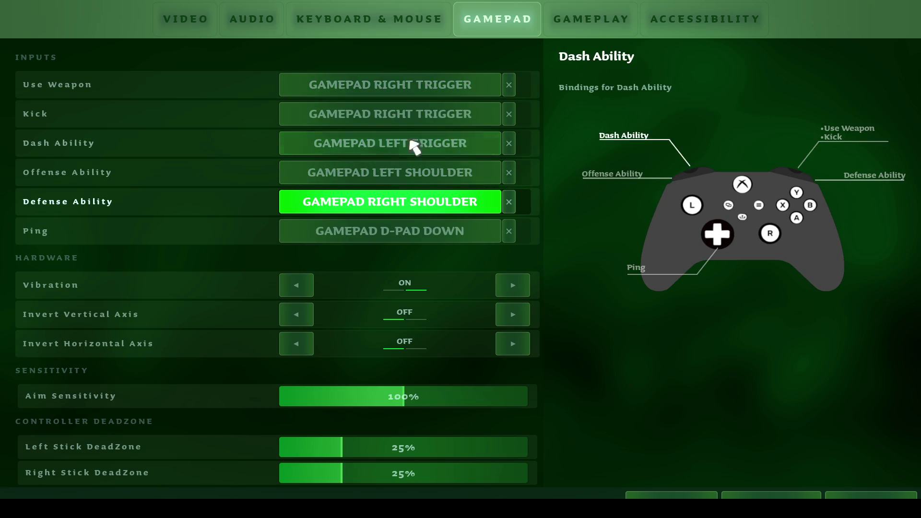
pyautogui.click(585, 22)
pyautogui.click(495, 24)
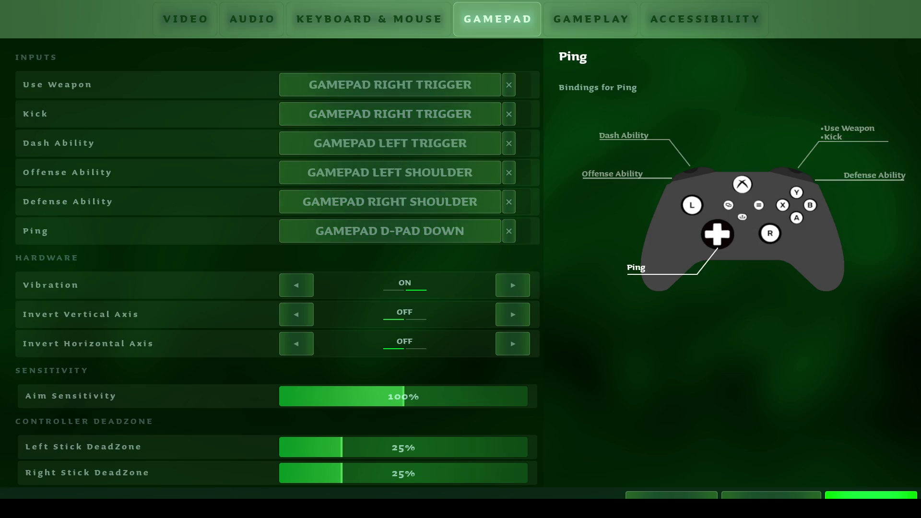
pyautogui.press('Escape')
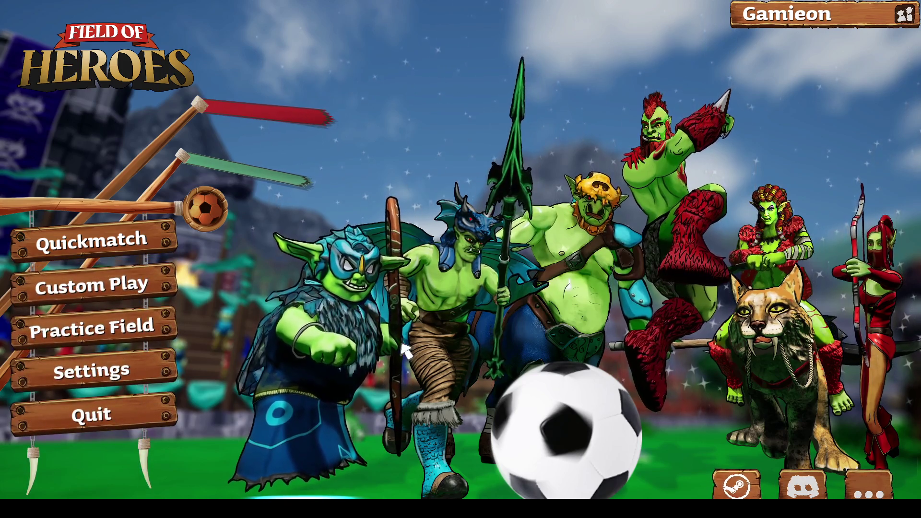
pyautogui.click(879, 490)
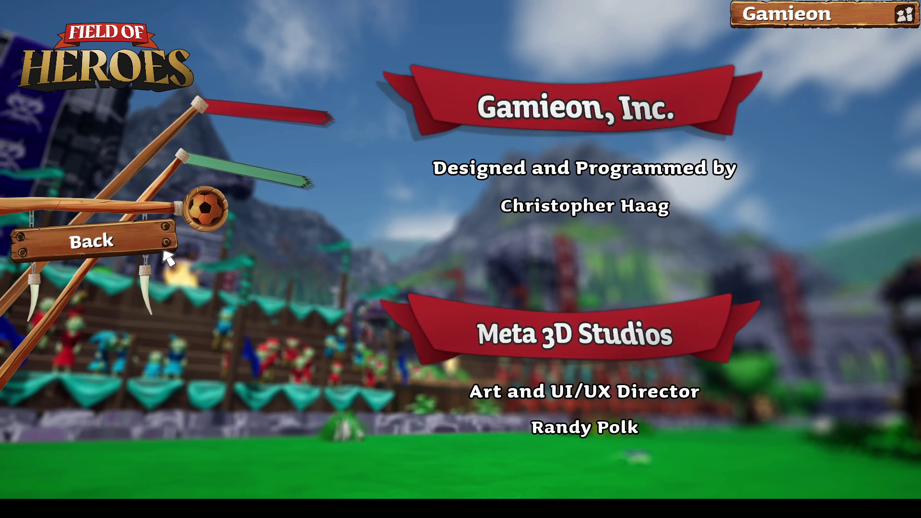
pyautogui.click(144, 242)
pyautogui.click(736, 485)
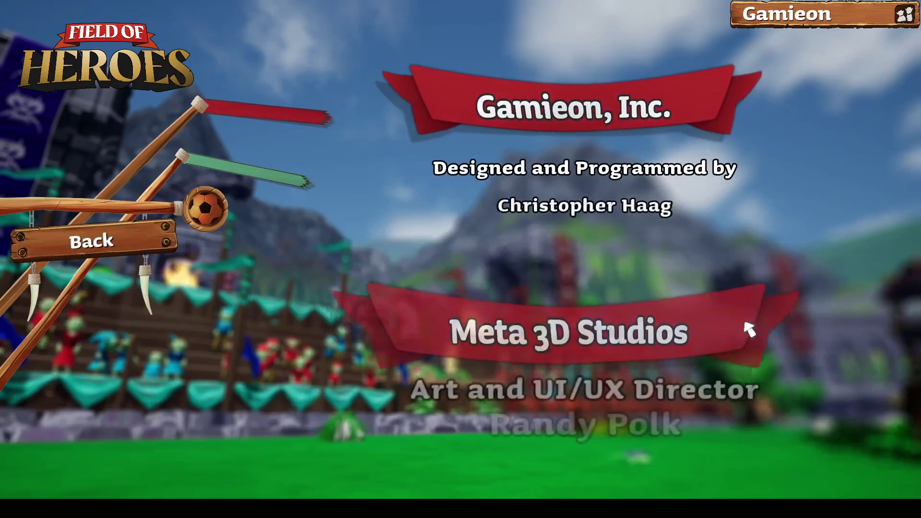
pyautogui.click(140, 240)
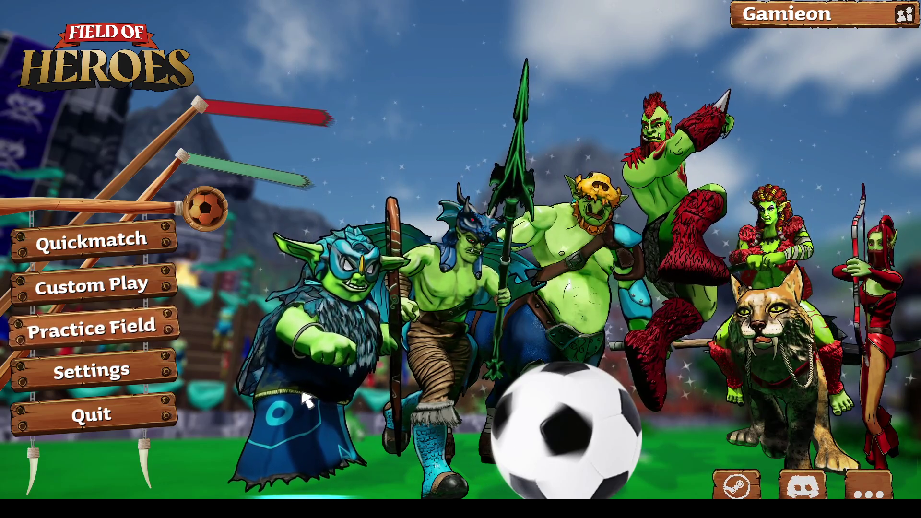
# Step: Create an offline custom game via Custom Play and start the match on The Unknown Ruins
pyautogui.click(145, 290)
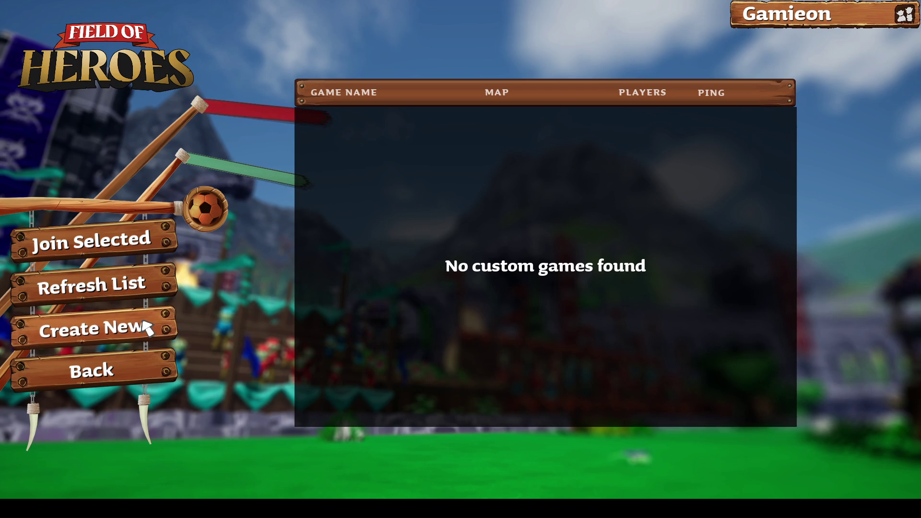
pyautogui.click(153, 329)
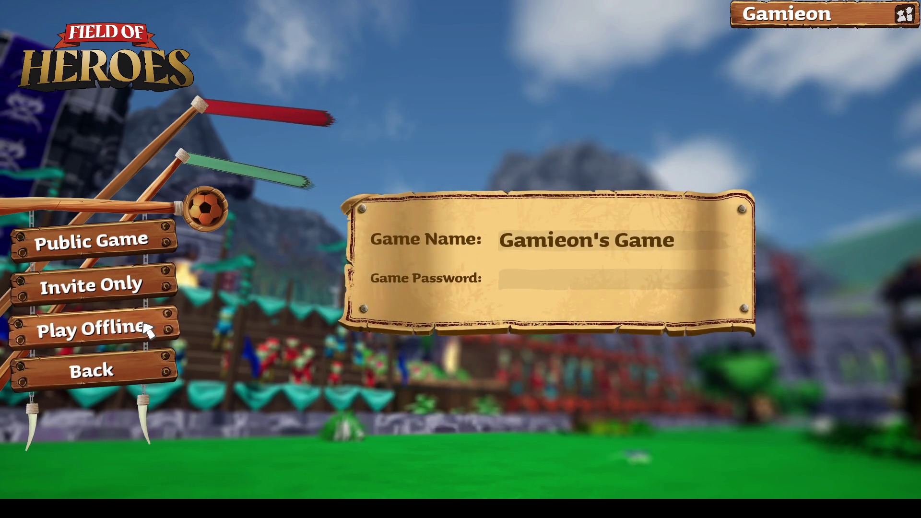
pyautogui.click(146, 329)
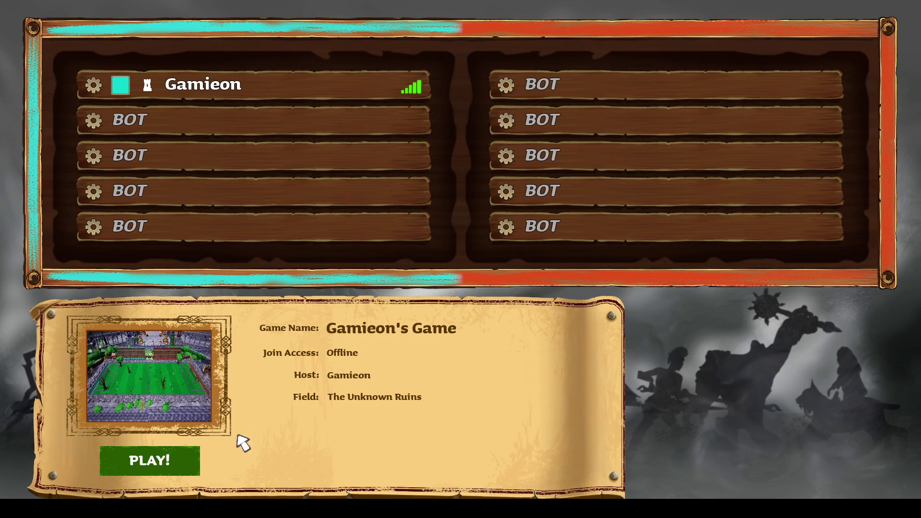
pyautogui.click(173, 458)
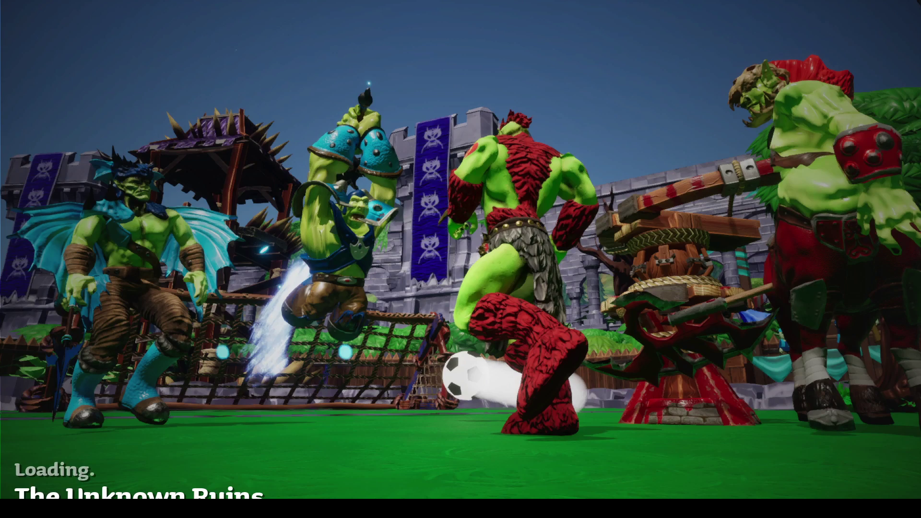
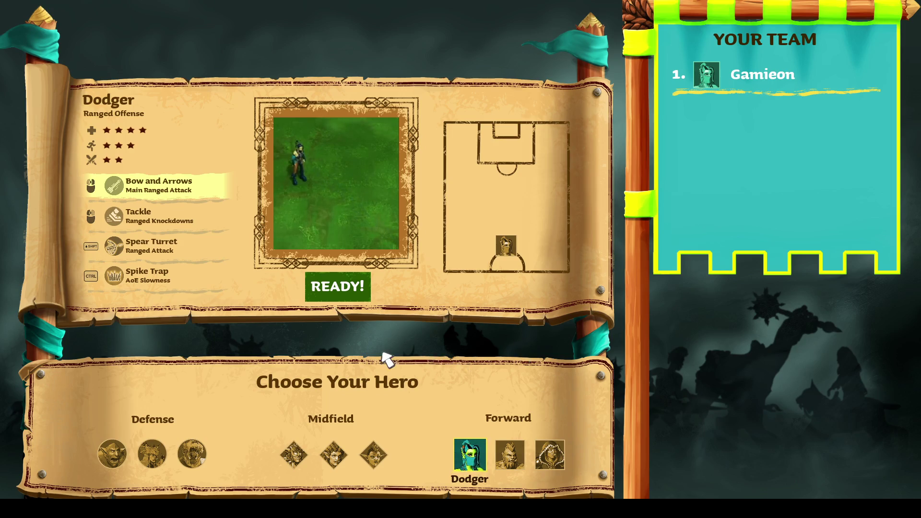
# Step: Confirm Dodger, the ranged-offense forward, with READY! to start the arena match
pyautogui.click(337, 286)
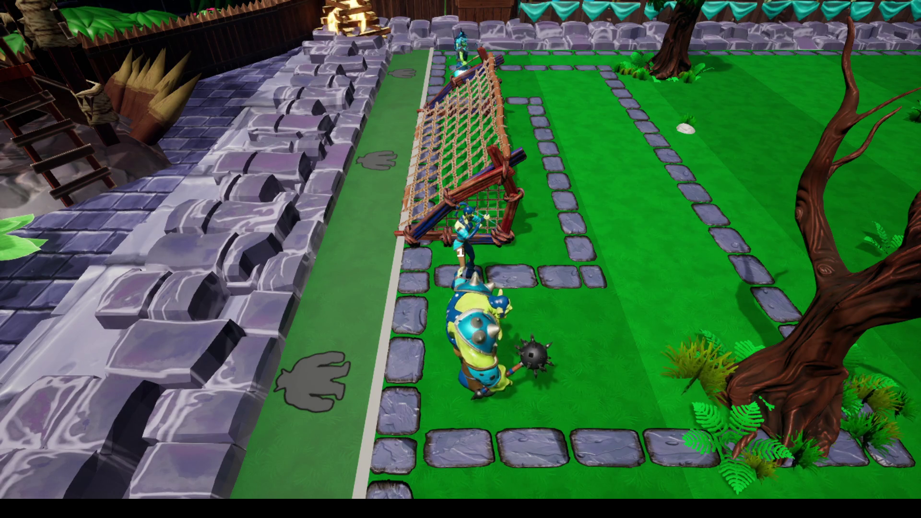
# Step: Run right onto the ball, dribble it toward the right goal and shoot
pyautogui.press('d')
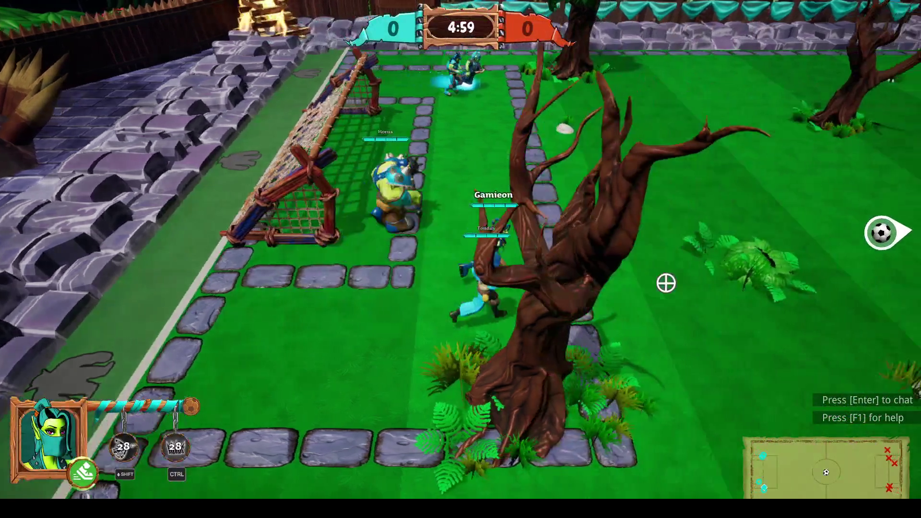
pyautogui.press('d')
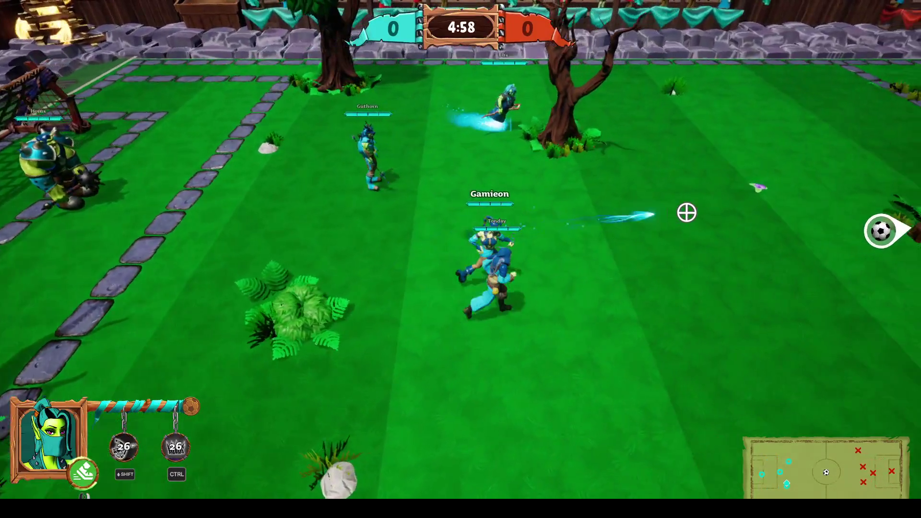
pyautogui.press('d')
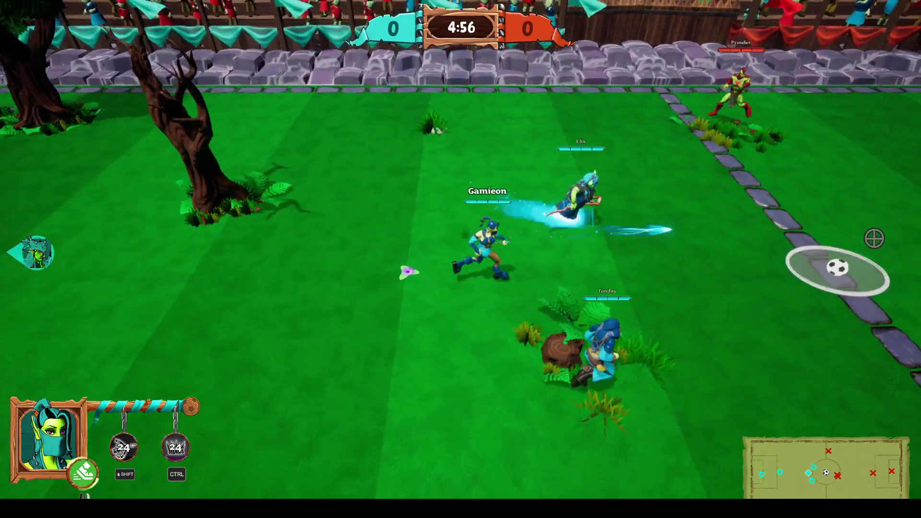
pyautogui.press('d')
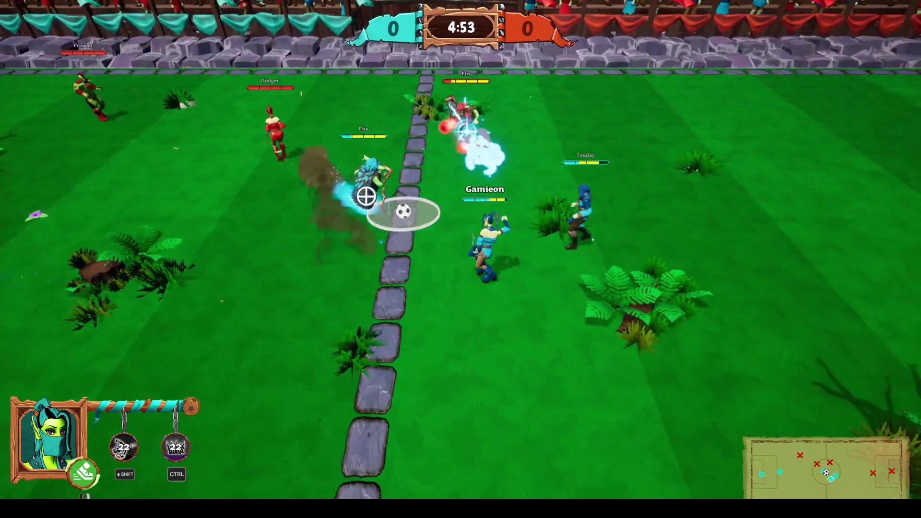
pyautogui.press('d')
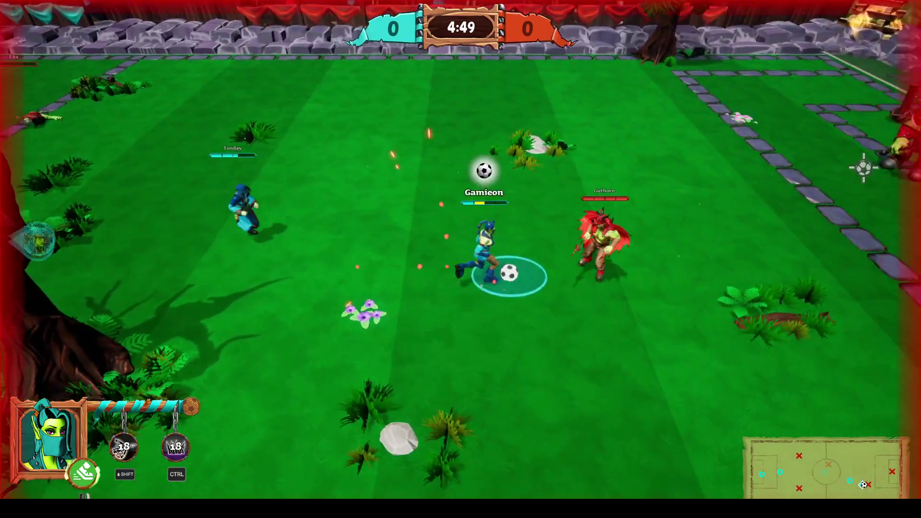
pyautogui.click(863, 179)
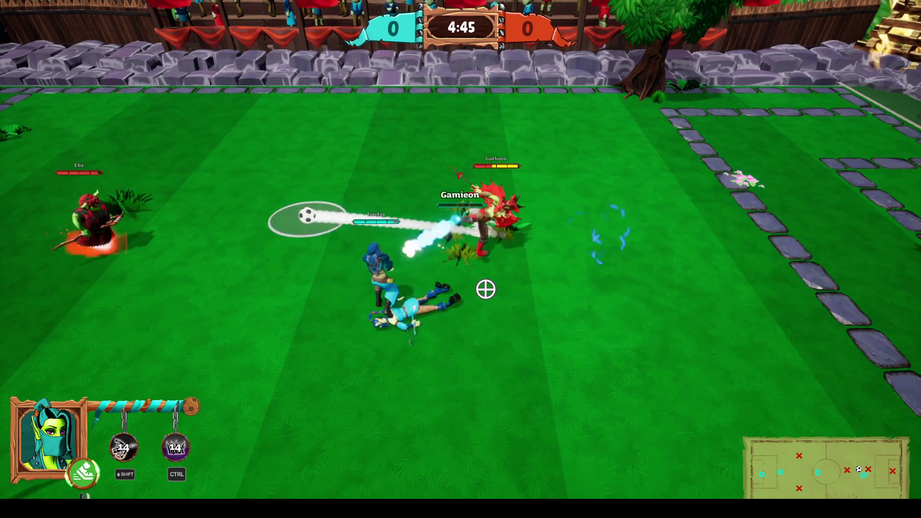
# Step: Dash left and fight the opponents with an arrow and the Shift/Ctrl abilities
pyautogui.rightClick(248, 257)
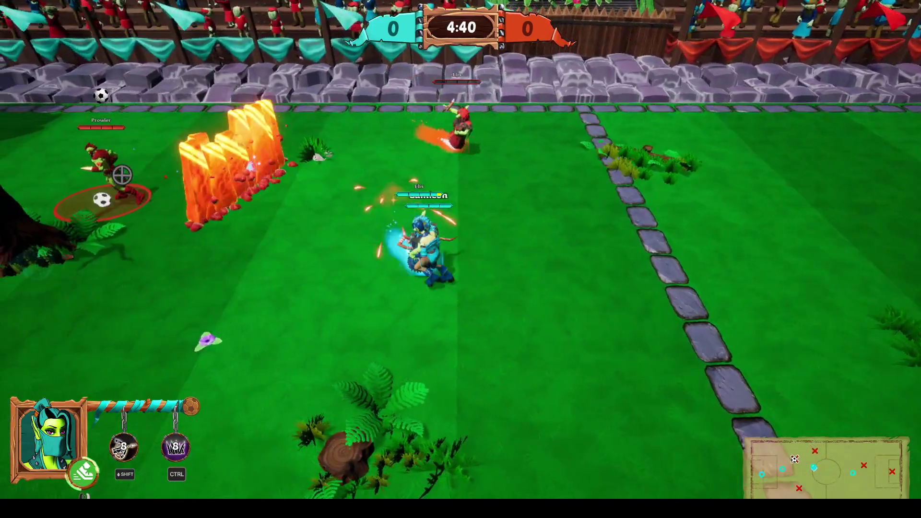
pyautogui.click(131, 244)
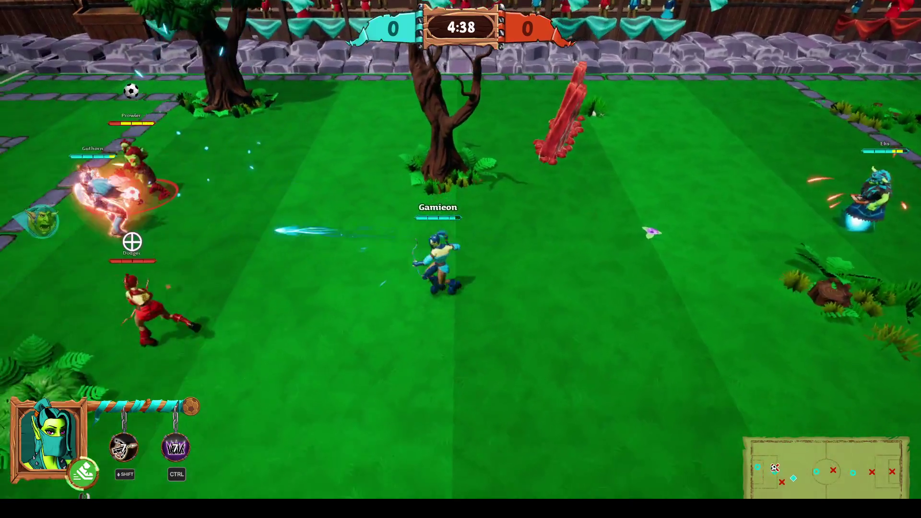
pyautogui.press('shift')
pyautogui.press('ctrl')
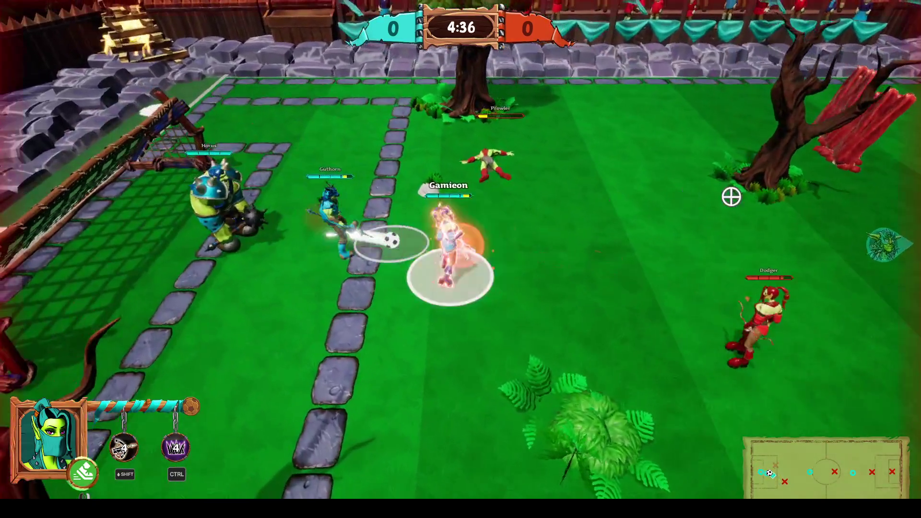
# Step: Win the ball again at midfield and dribble it right past the tree
pyautogui.press('d')
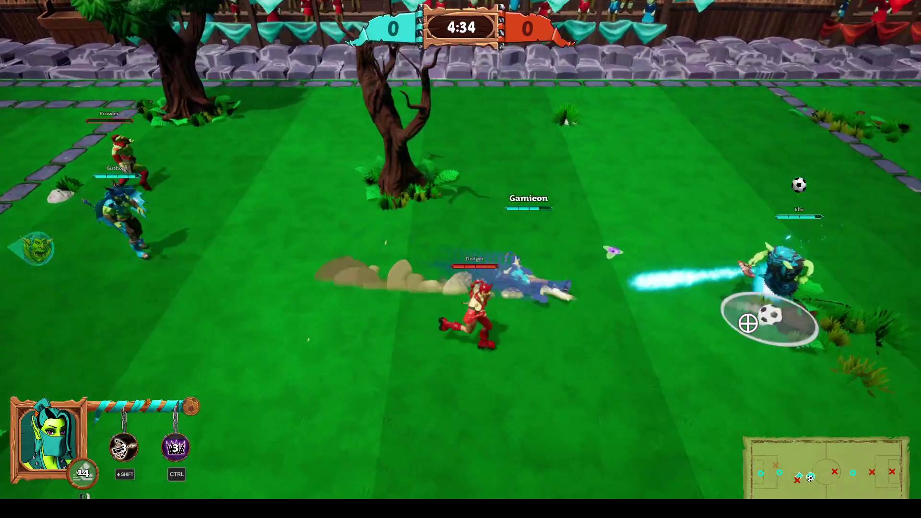
pyautogui.press('d')
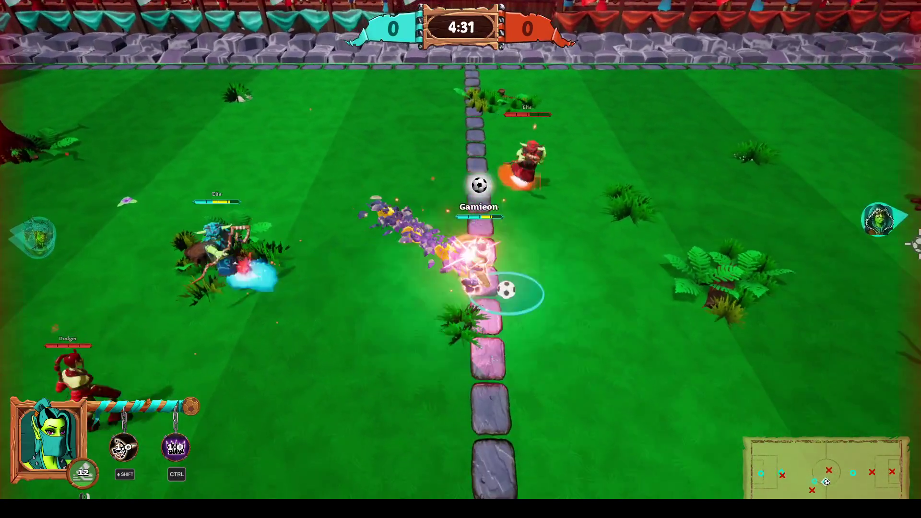
pyautogui.press('s')
pyautogui.press('d')
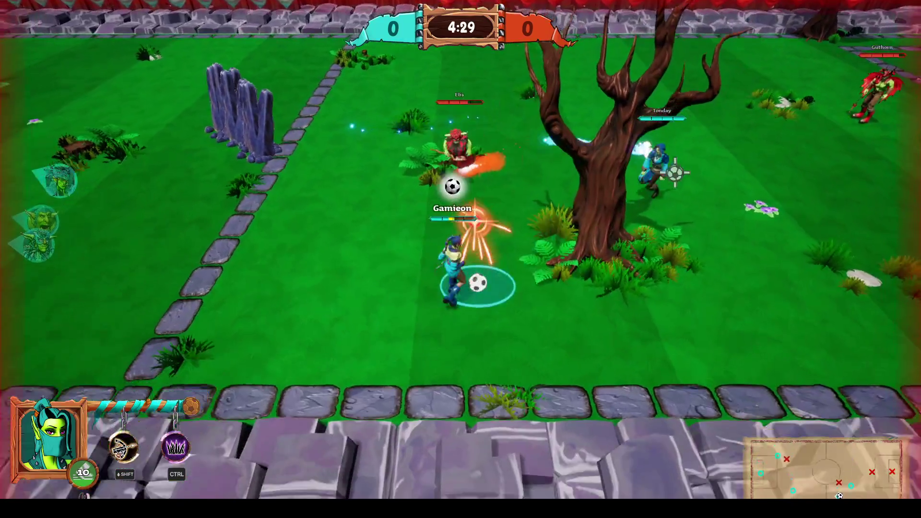
pyautogui.press('d')
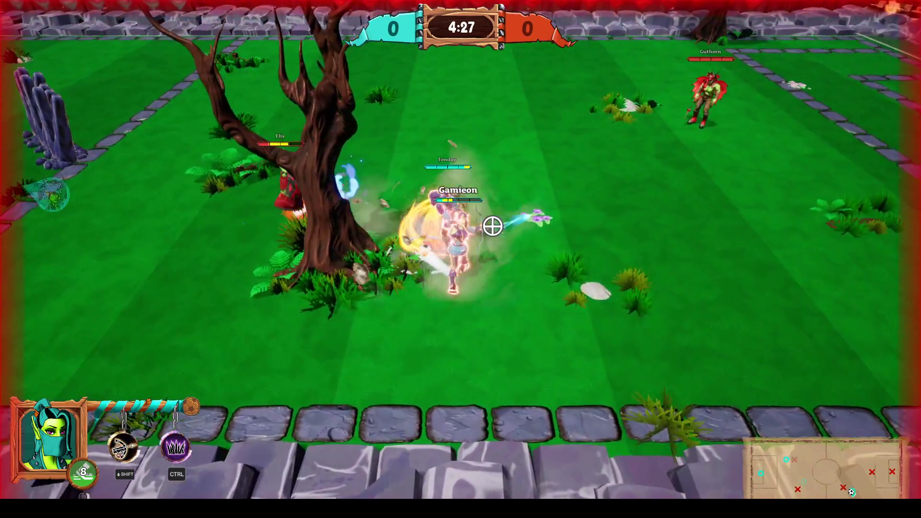
pyautogui.press('w')
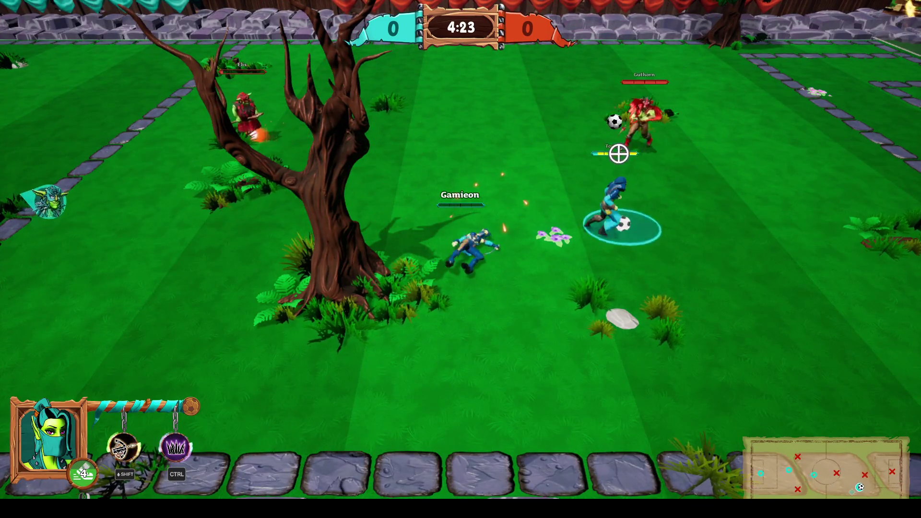
pyautogui.press('d')
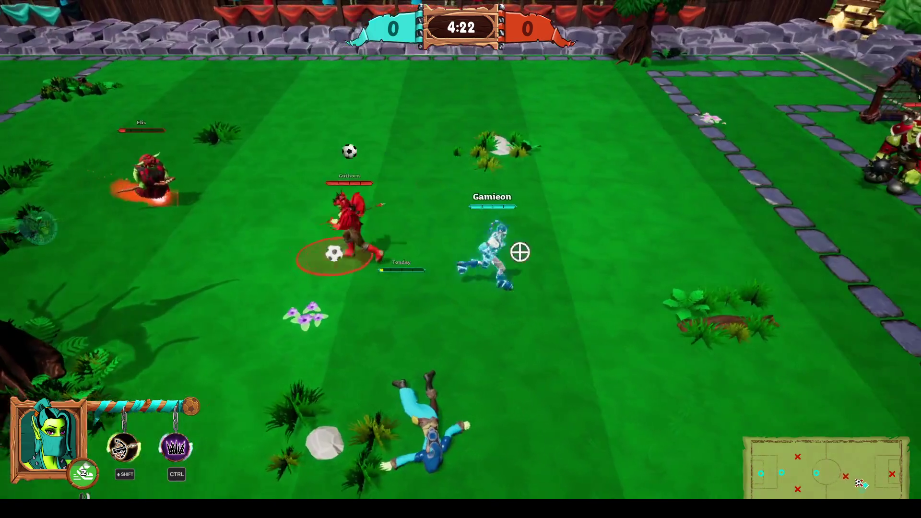
# Step: Fall back toward your own goal, dropping a spear turret and spike trap and kicking the ball left
pyautogui.press('a')
pyautogui.press('shift')
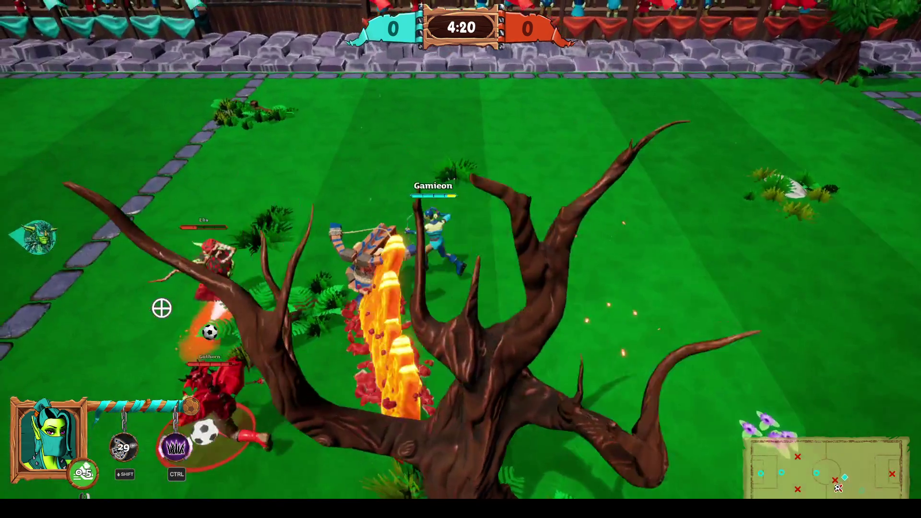
pyautogui.click(246, 315)
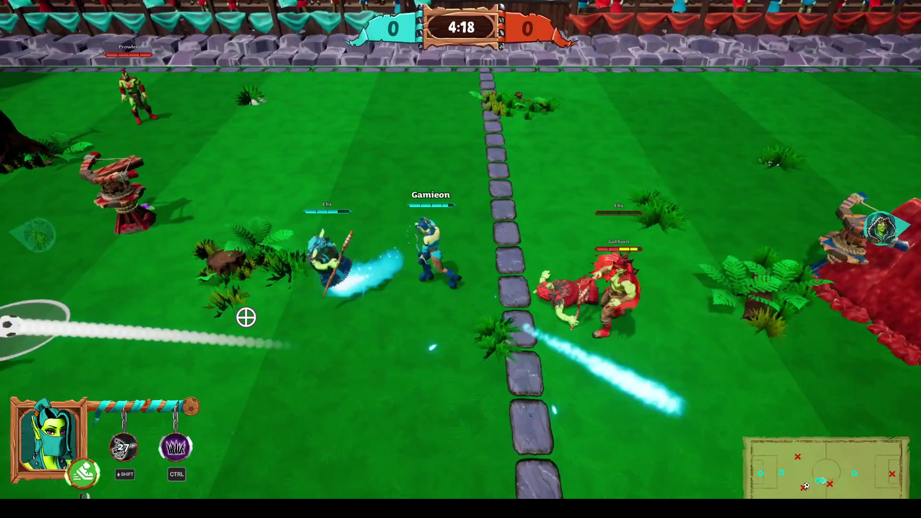
pyautogui.press('a')
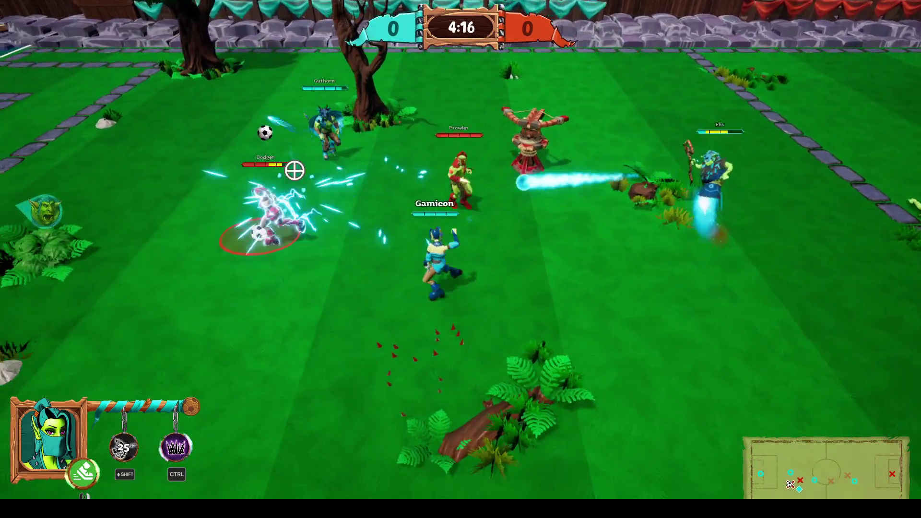
pyautogui.press('a')
pyautogui.press('ctrl')
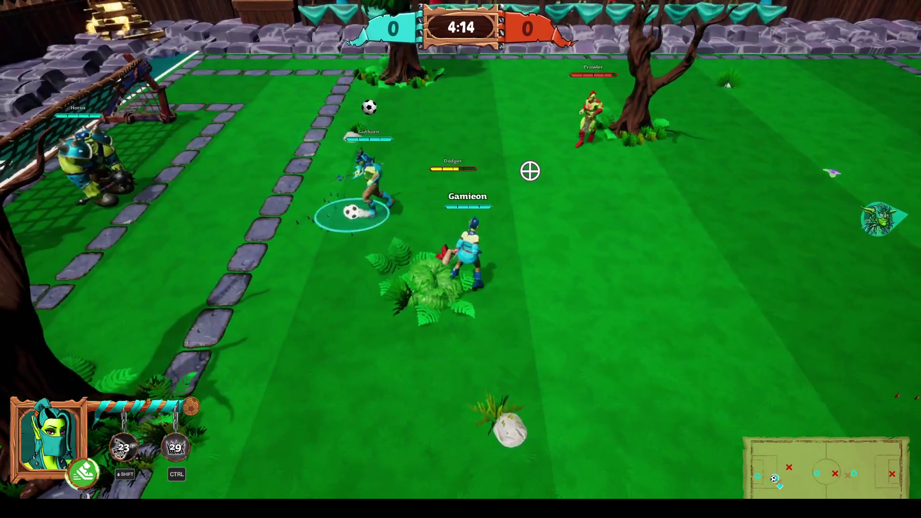
# Step: Dribble across the centre line, pass to a teammate, and shoot into the goal for 1–0
pyautogui.press('d')
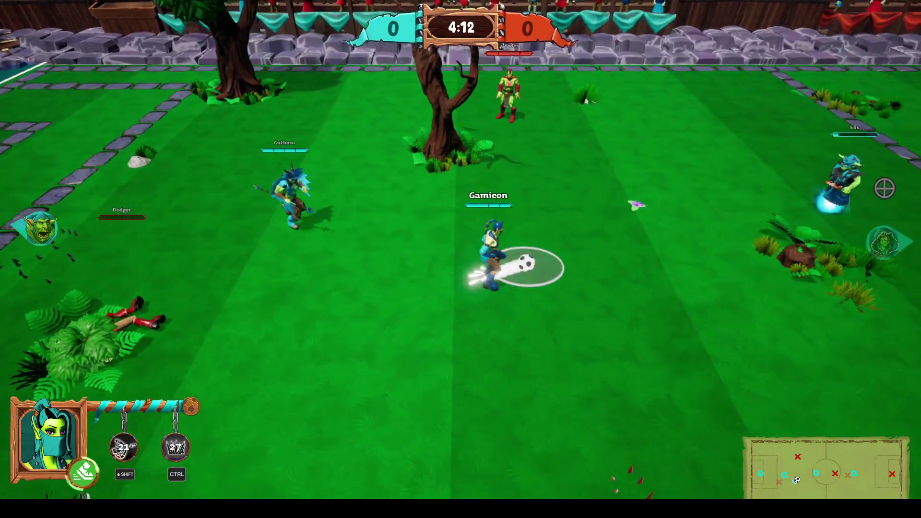
pyautogui.press('d')
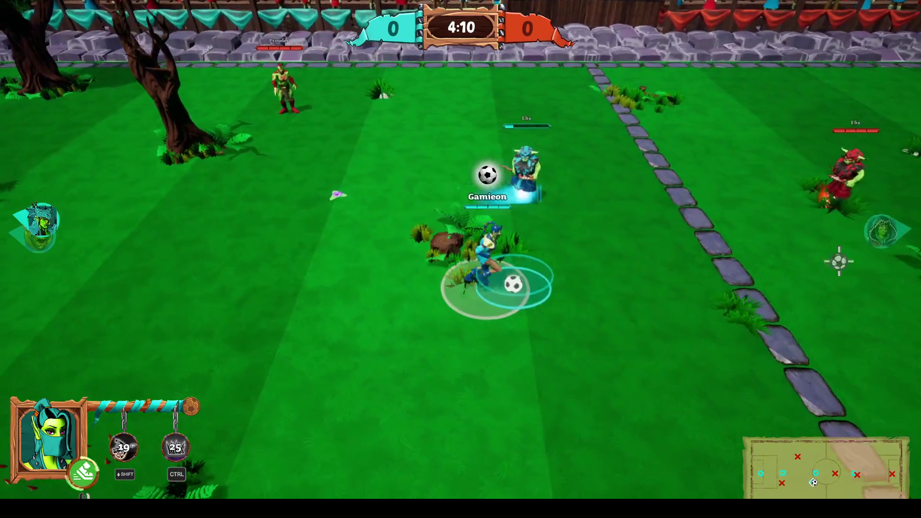
pyautogui.press('d')
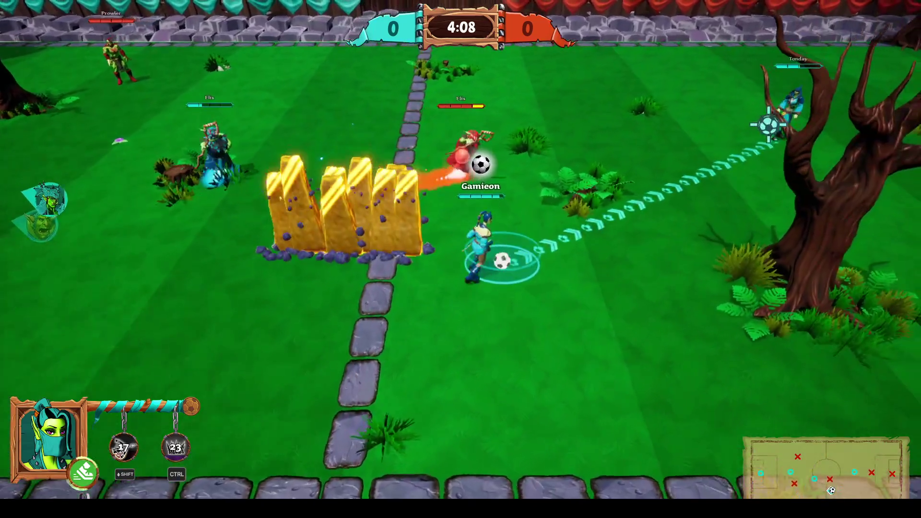
pyautogui.press('d')
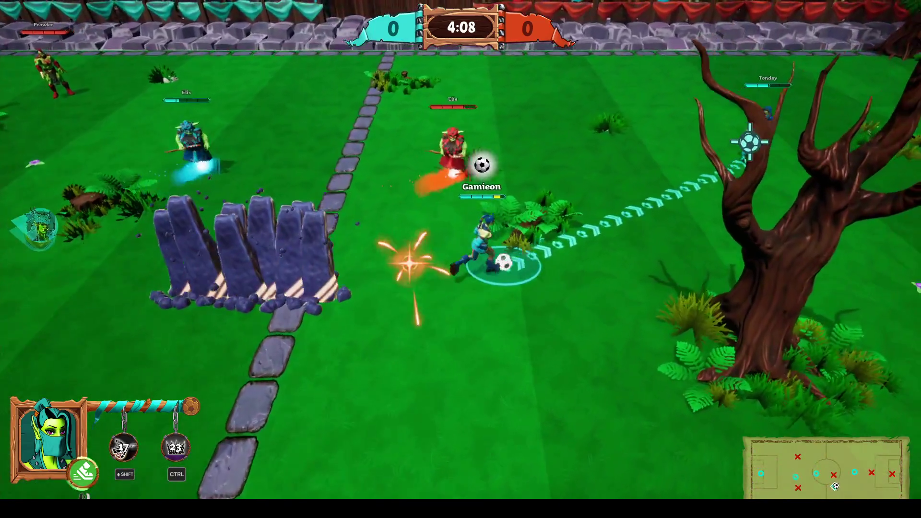
pyautogui.click(749, 144)
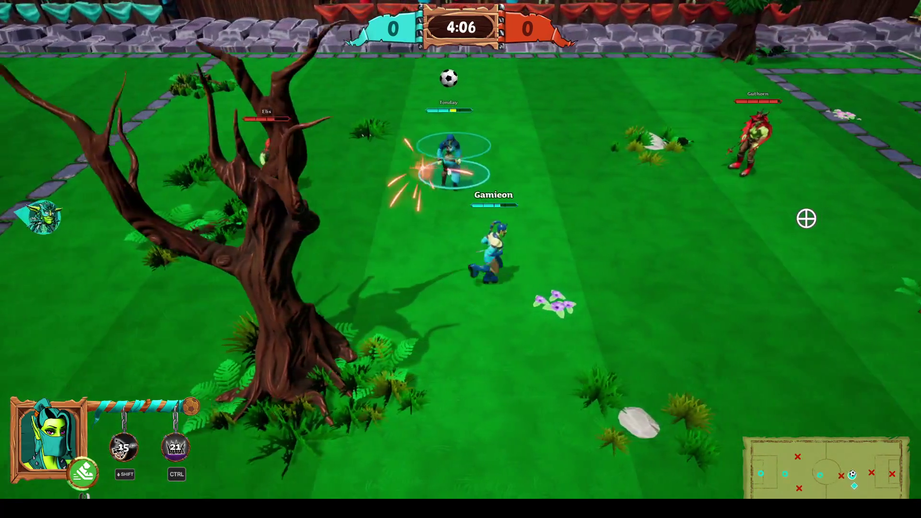
pyautogui.press('d')
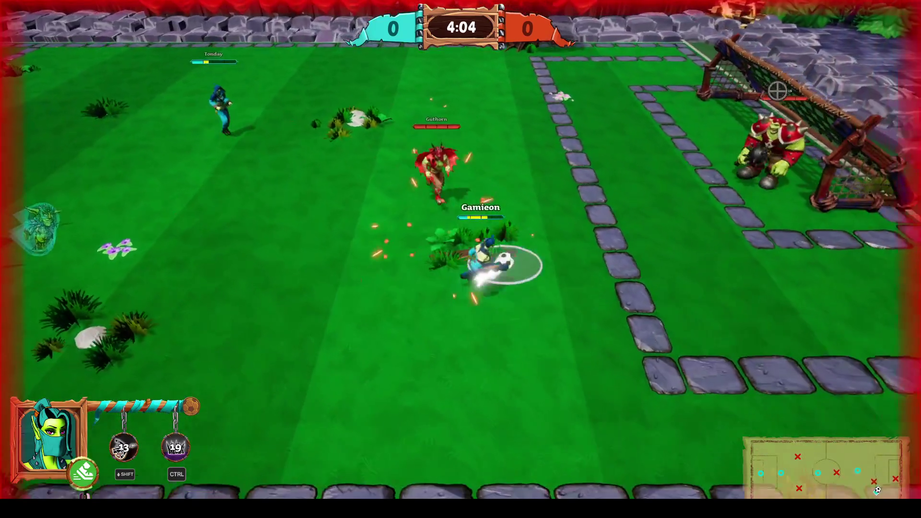
pyautogui.click(777, 91)
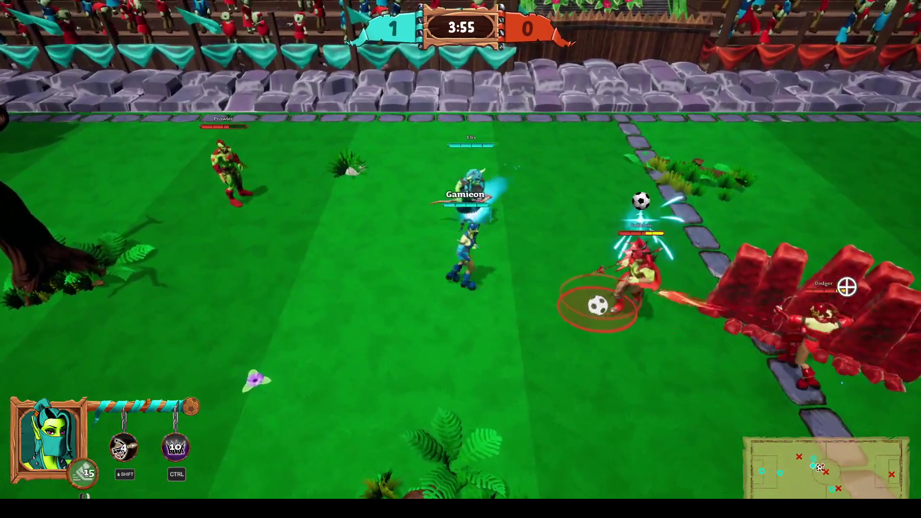
# Step: Dash onto the ball, kick it right and trigger the Ctrl area ability
pyautogui.click(768, 311)
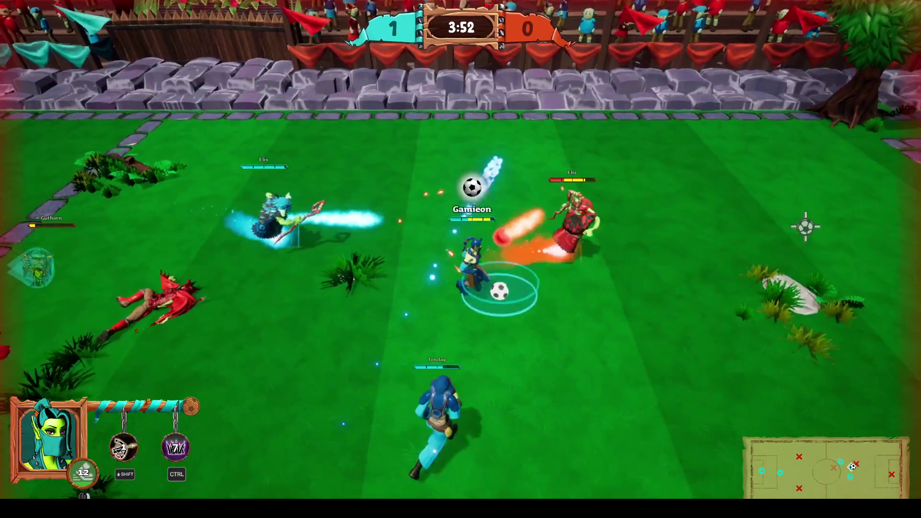
pyautogui.click(805, 226)
pyautogui.press('ctrl')
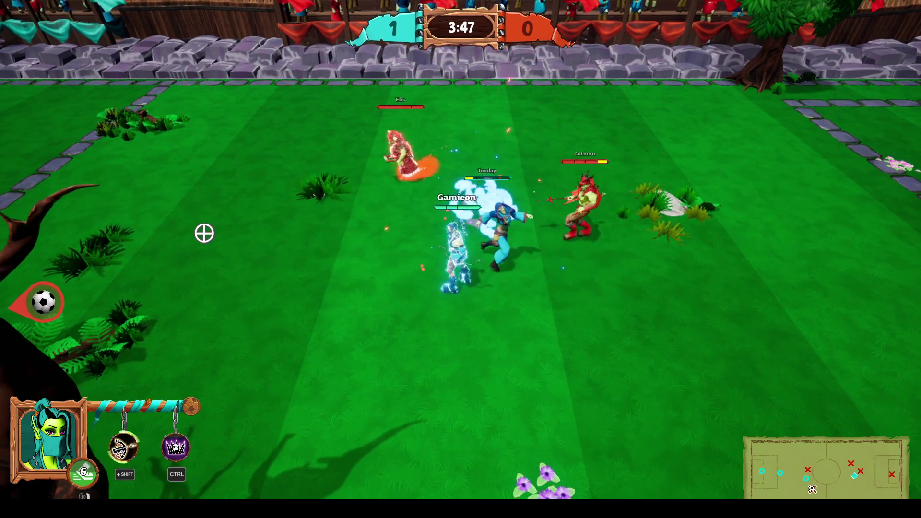
# Step: Run back toward the bottom wall, then chase the ball and kick it up-field to a teammate
pyautogui.press('a')
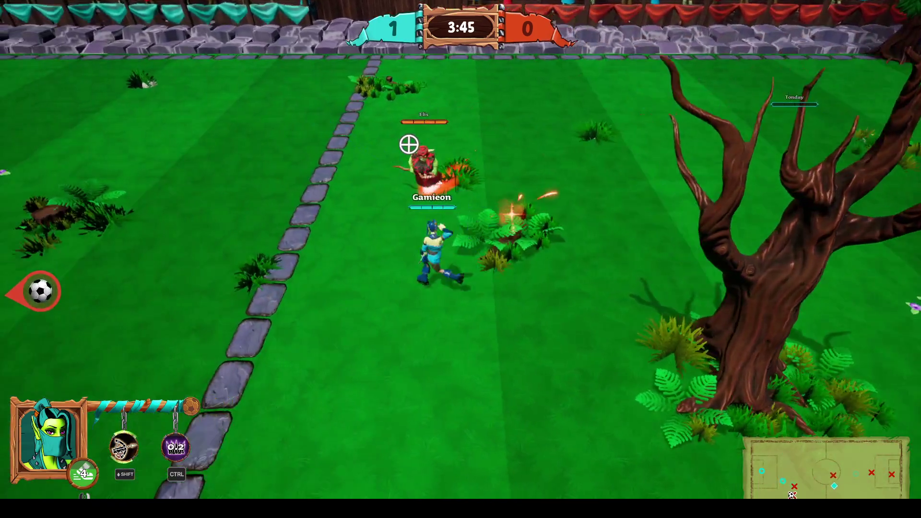
pyautogui.press('a')
pyautogui.press('s')
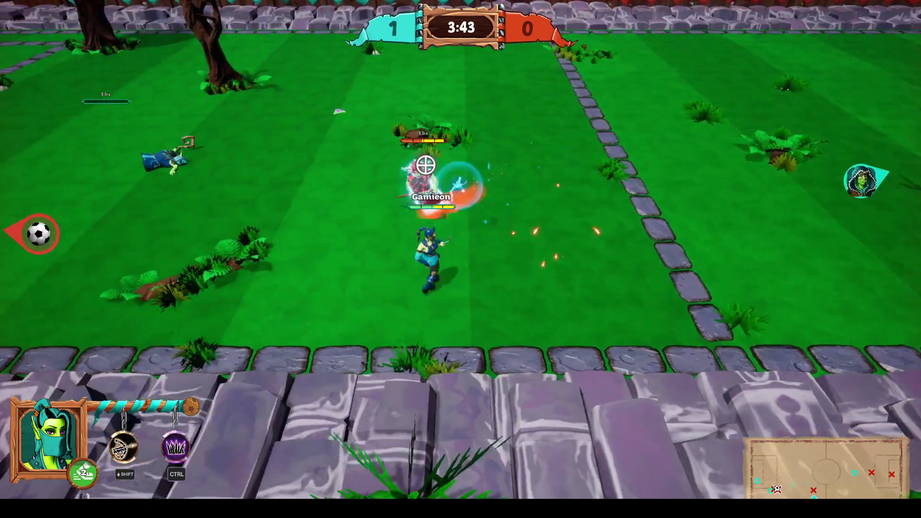
pyautogui.press('w')
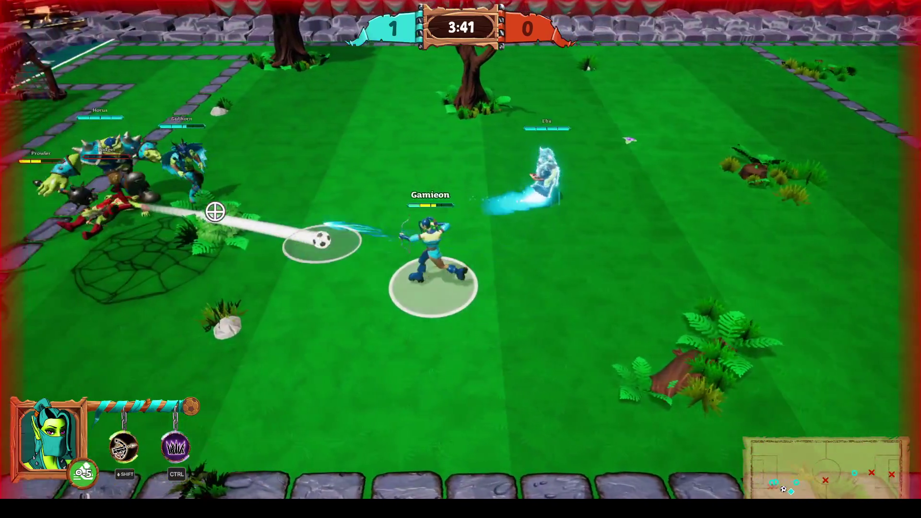
pyautogui.press('d')
pyautogui.click(878, 359)
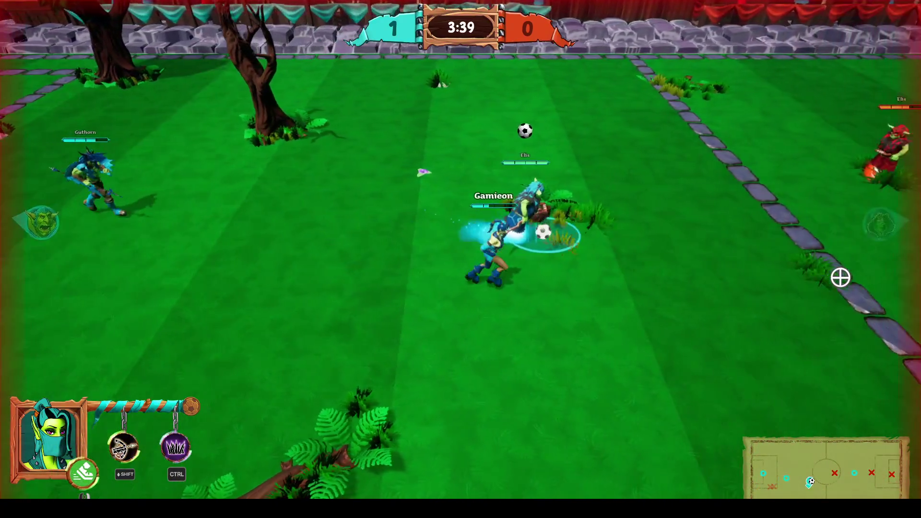
pyautogui.press('d')
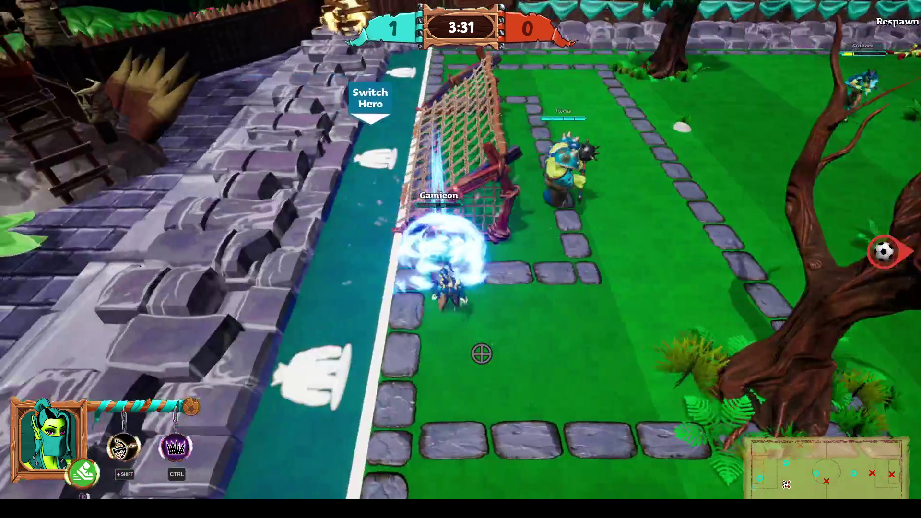
# Step: Run out of goal into midfield, dashing at and attacking the opponent Elis
pyautogui.press('d')
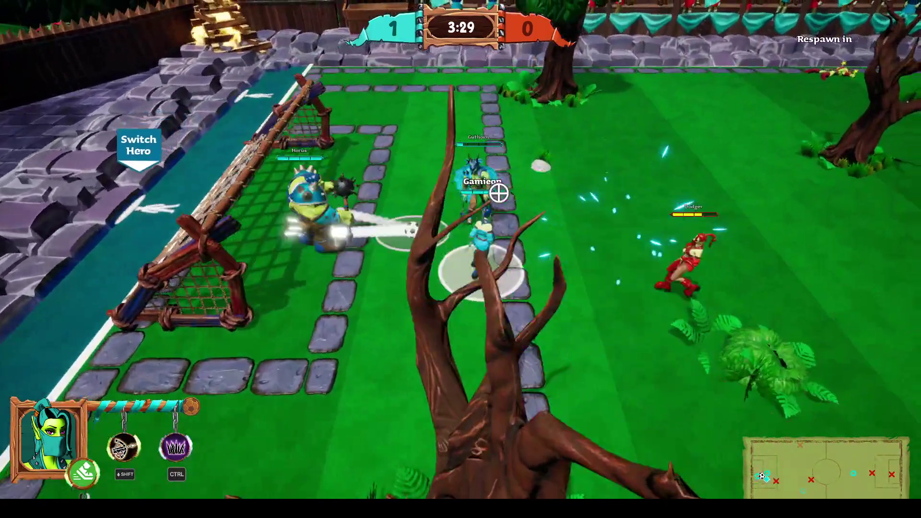
pyautogui.press('d')
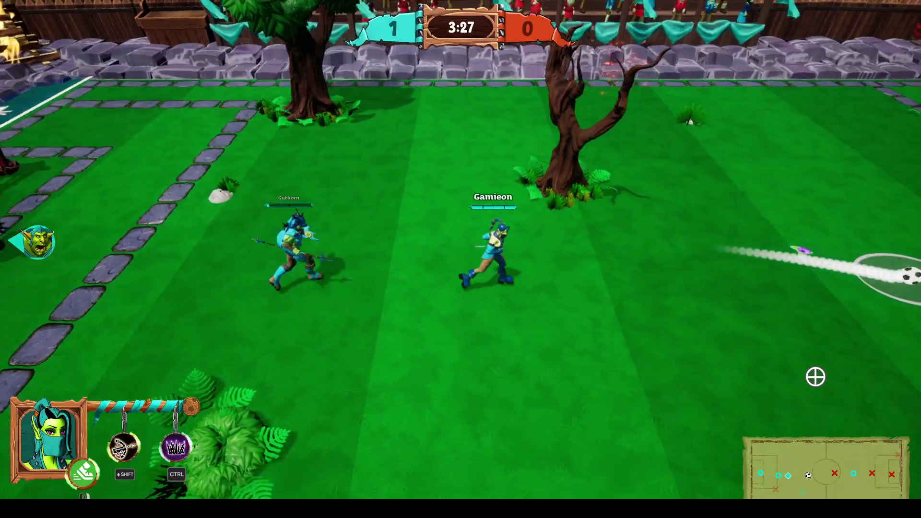
pyautogui.press('d')
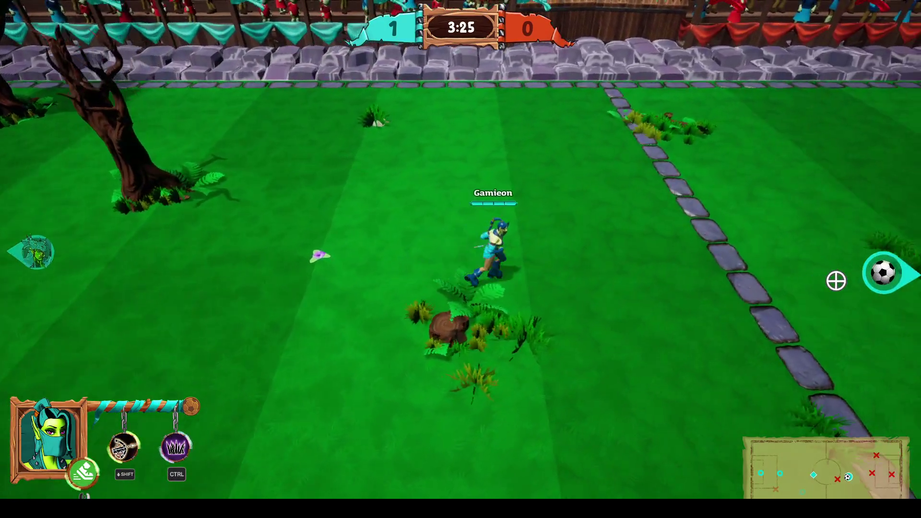
pyautogui.rightClick(758, 153)
pyautogui.press('d')
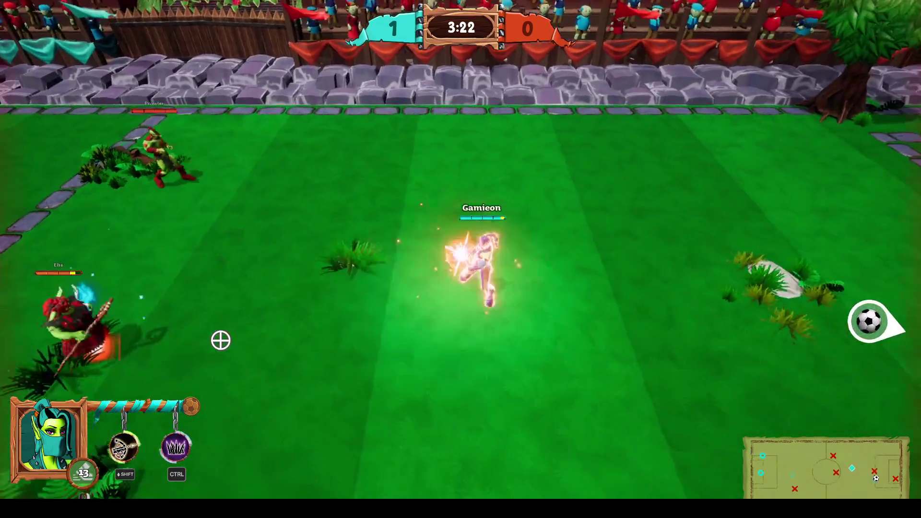
pyautogui.click(227, 329)
pyautogui.press('d')
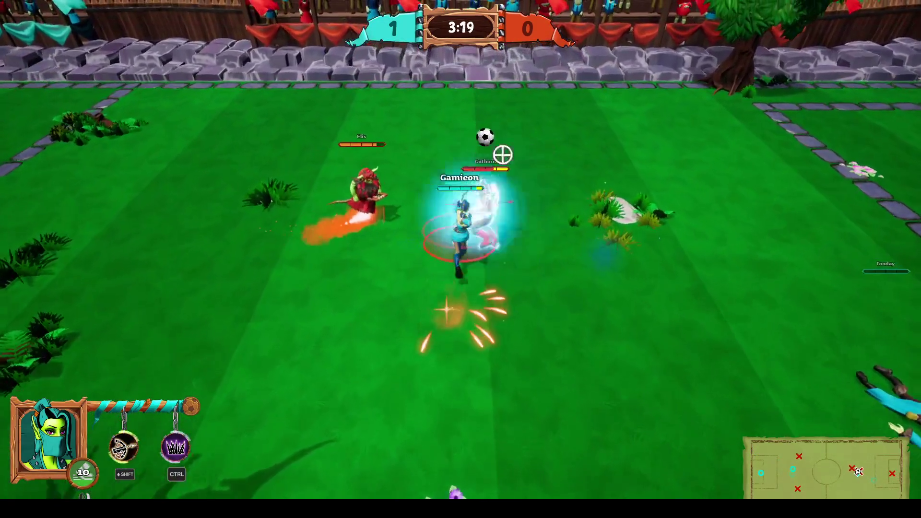
# Step: Use the speed and spike abilities, carry the ball past the centre line, then pause and leave the game
pyautogui.press('a')
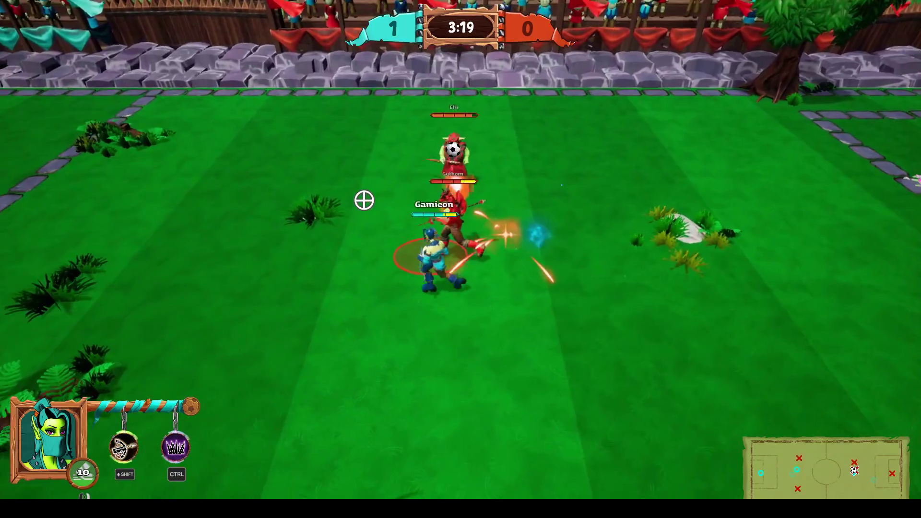
pyautogui.press('shift')
pyautogui.press('a')
pyautogui.press('ctrl')
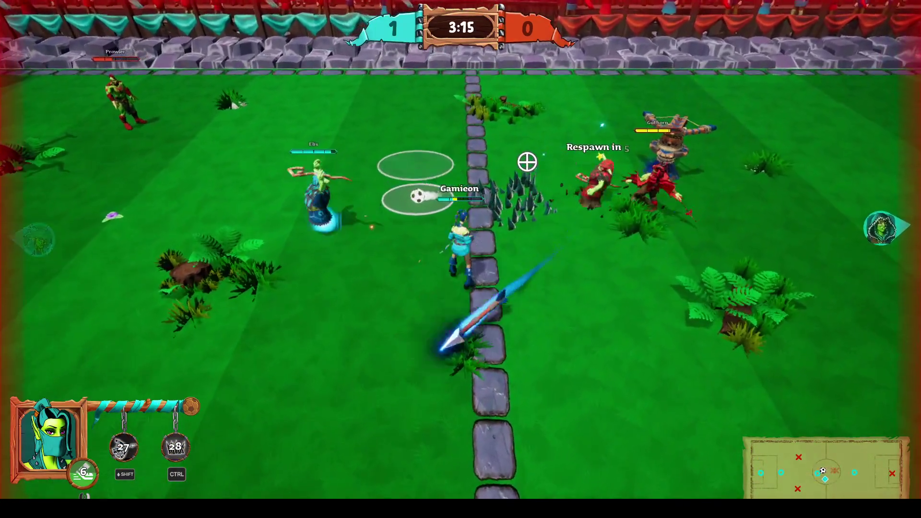
pyautogui.press('w')
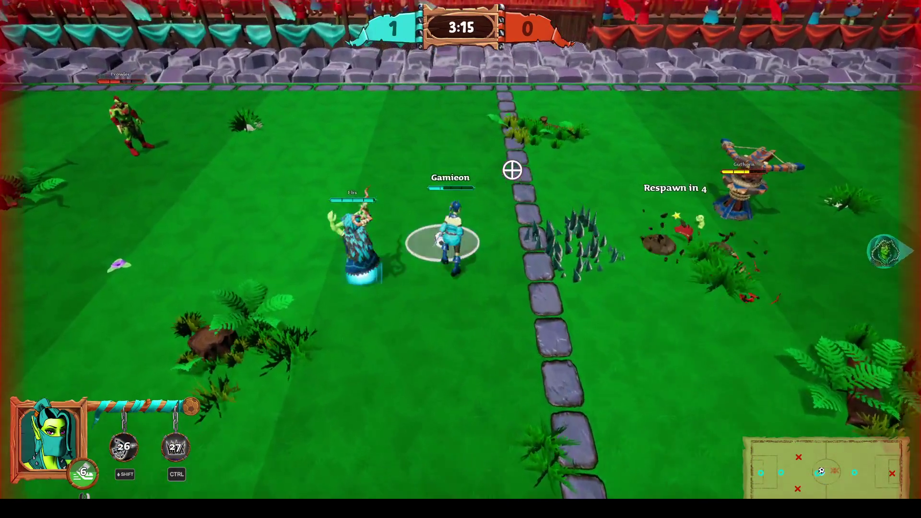
pyautogui.press('d')
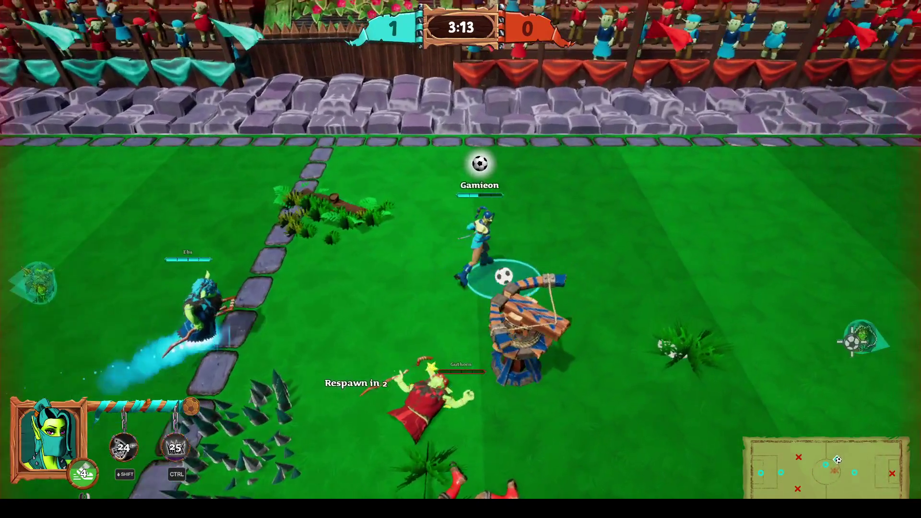
pyautogui.press('Escape')
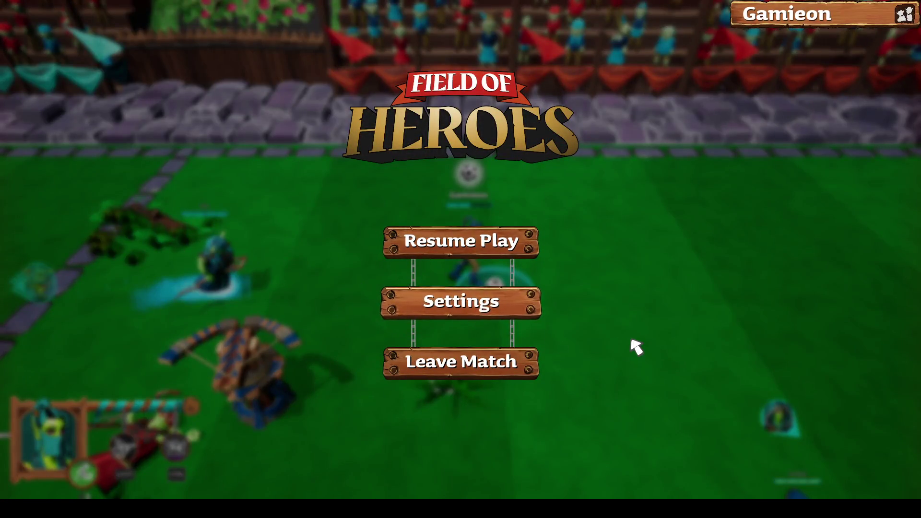
pyautogui.hotkey('alt', 'F4')
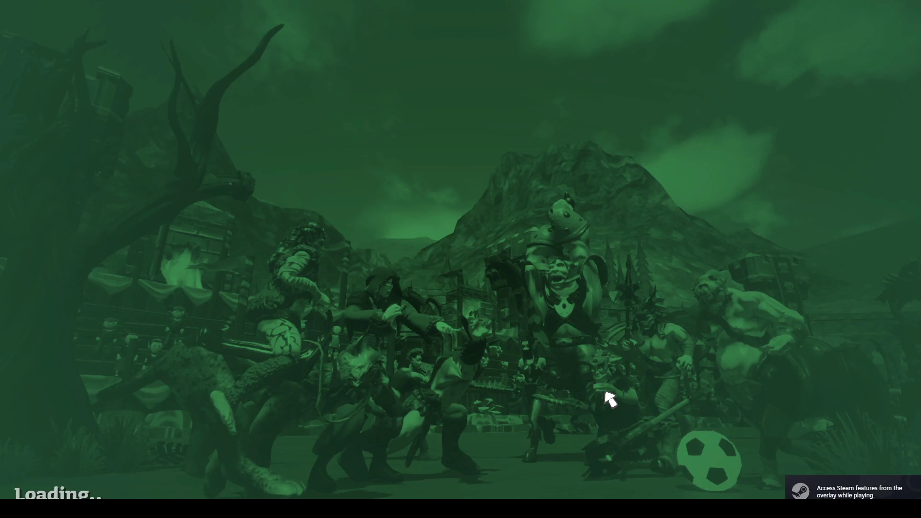
# Step: Run Mi.Match.UI.CursorWidget.ForceHidden 0 in the developer console and close it
pyautogui.press('`')
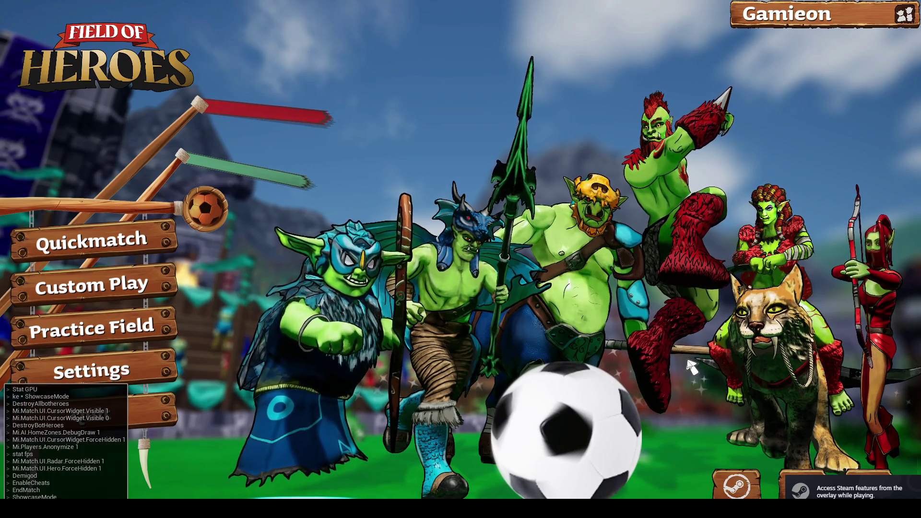
pyautogui.press('Return')
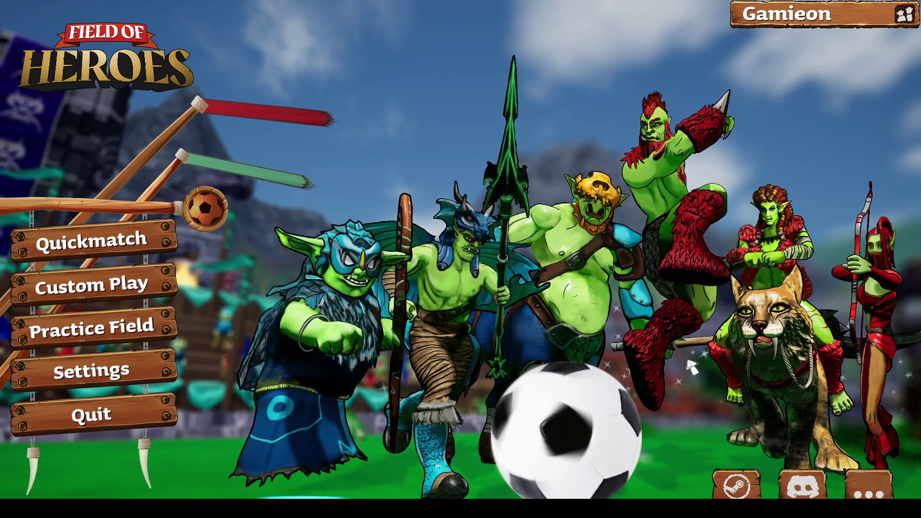
pyautogui.press('`')
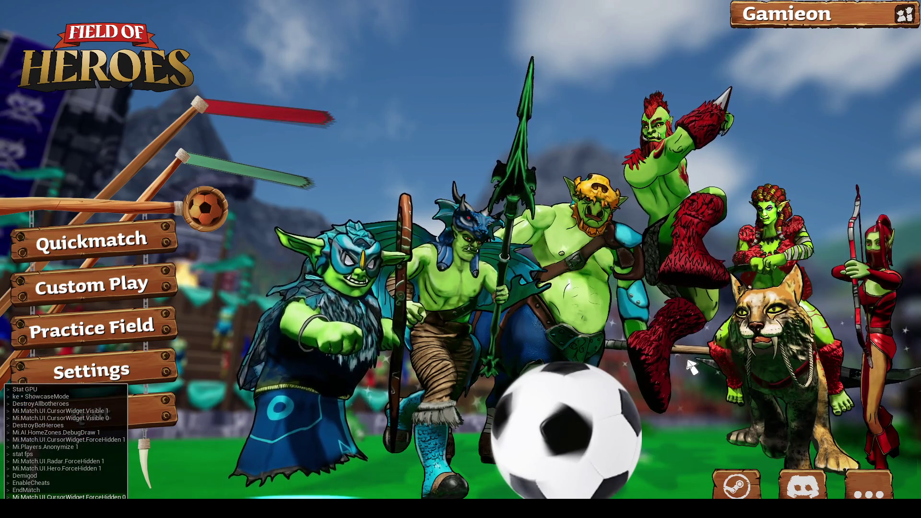
pyautogui.press('`')
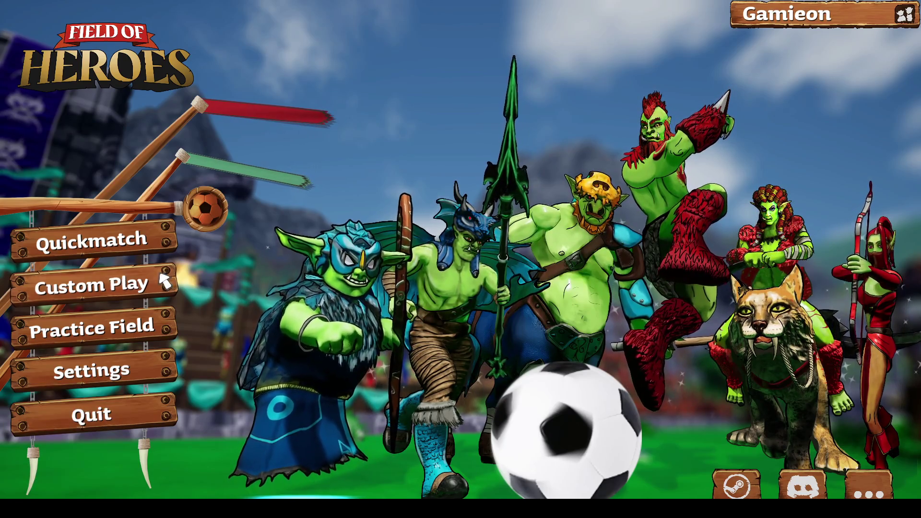
# Step: Create a new offline custom game and open its list of fields
pyautogui.click(144, 286)
pyautogui.click(139, 315)
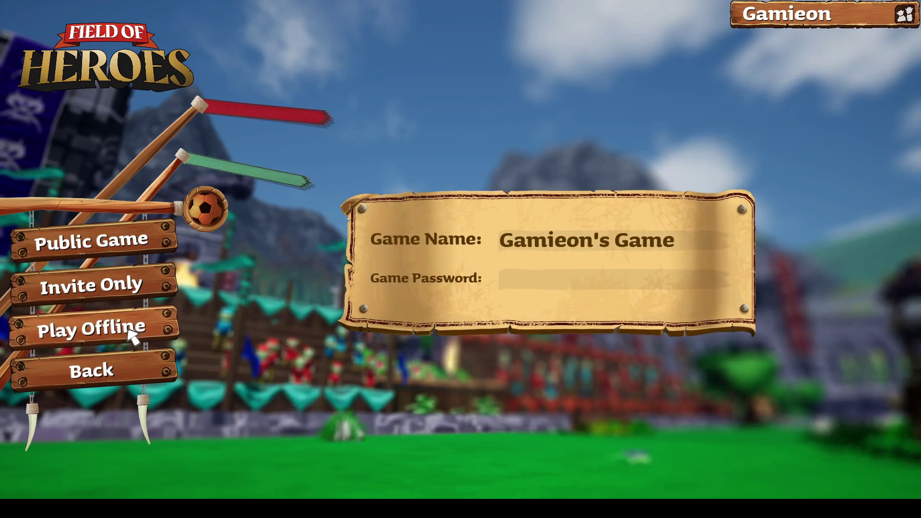
pyautogui.click(129, 331)
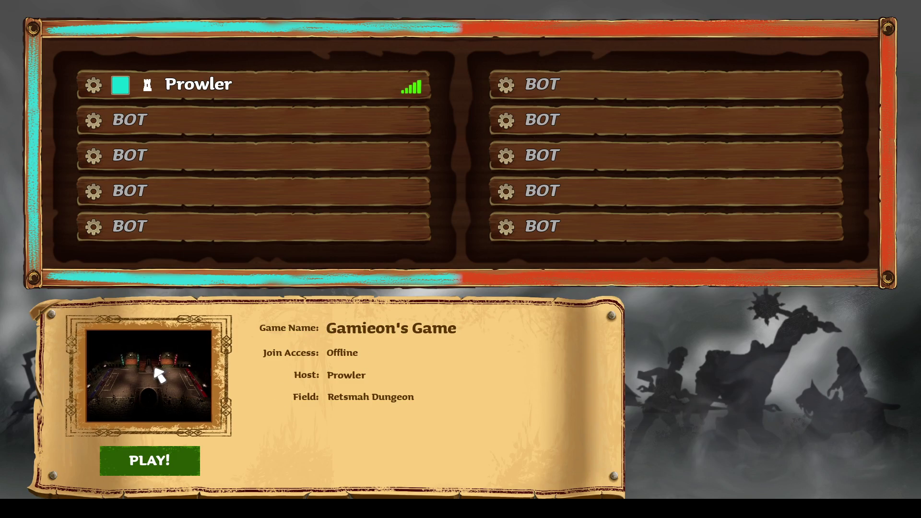
pyautogui.click(159, 375)
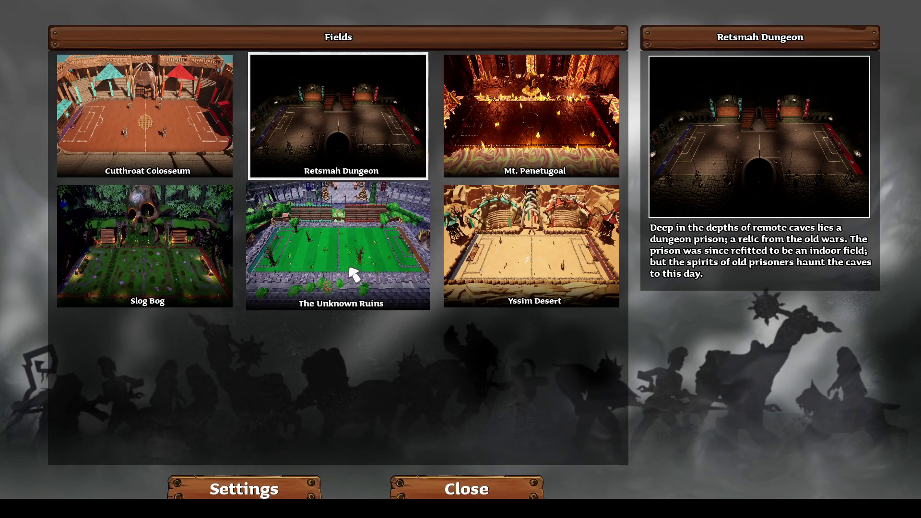
# Step: Choose The Unknown Ruins field, press PLAY!, and confirm the hero with READY!
pyautogui.click(349, 252)
pyautogui.click(490, 487)
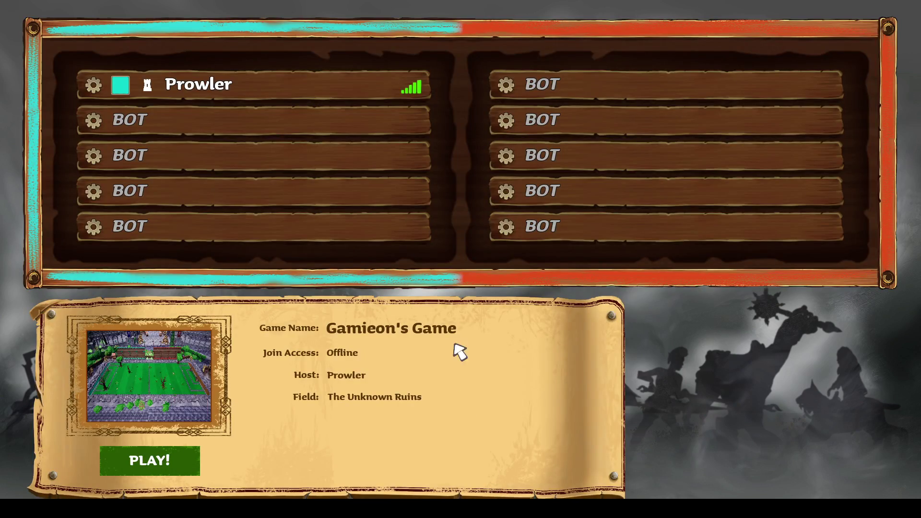
pyautogui.click(180, 459)
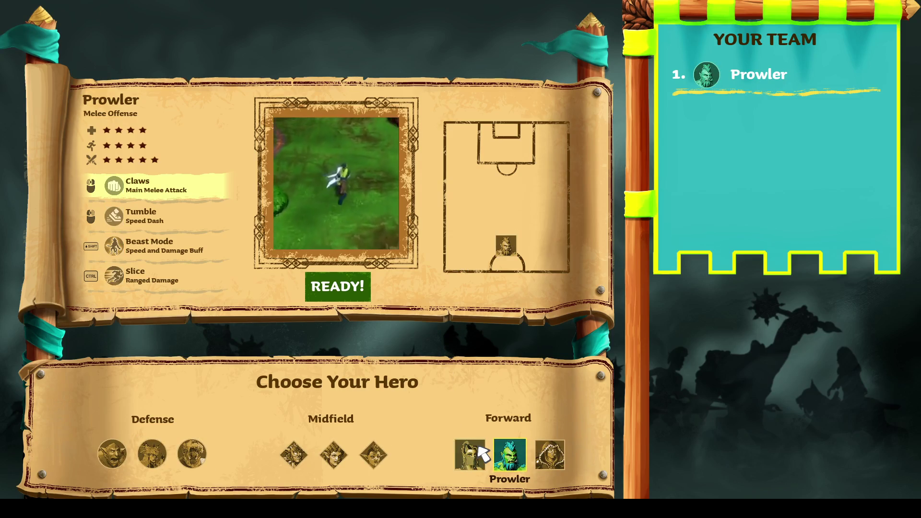
pyautogui.click(356, 300)
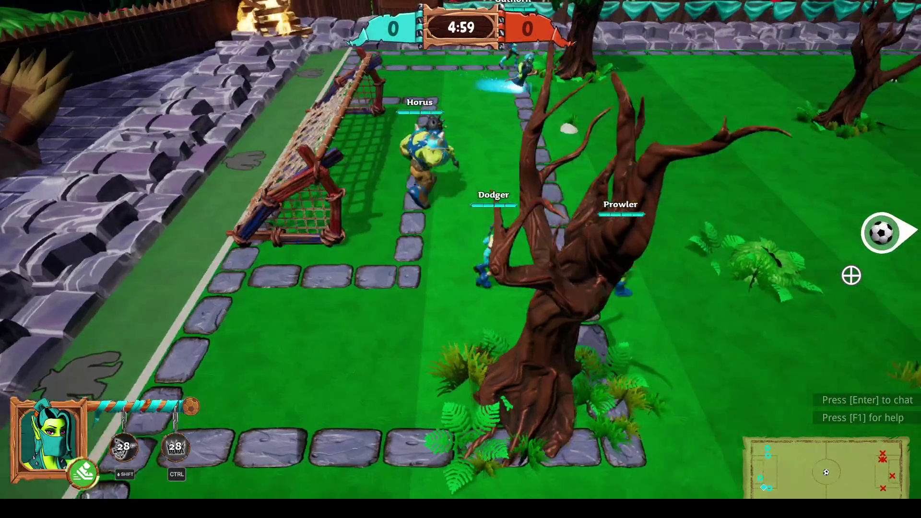
# Step: Knock down opponents to win the ball, then pass it to teammate Prowler
pyautogui.press('d')
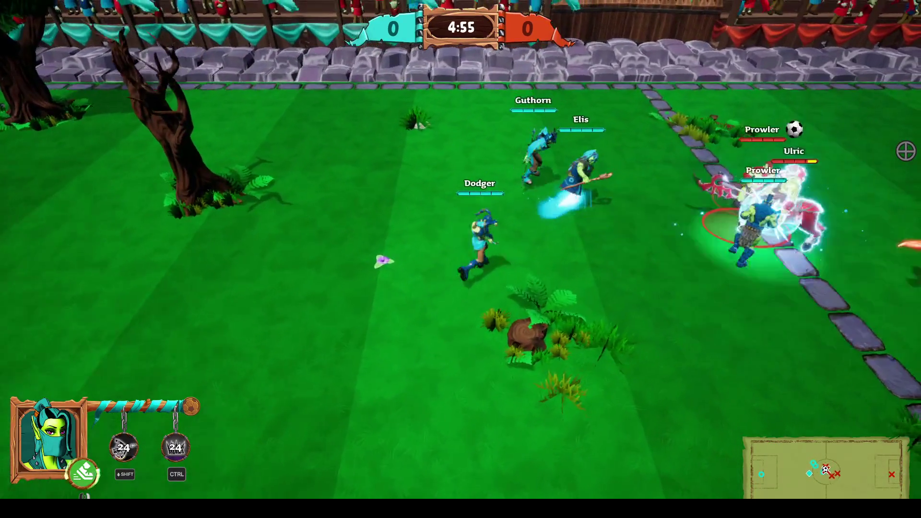
pyautogui.click(887, 202)
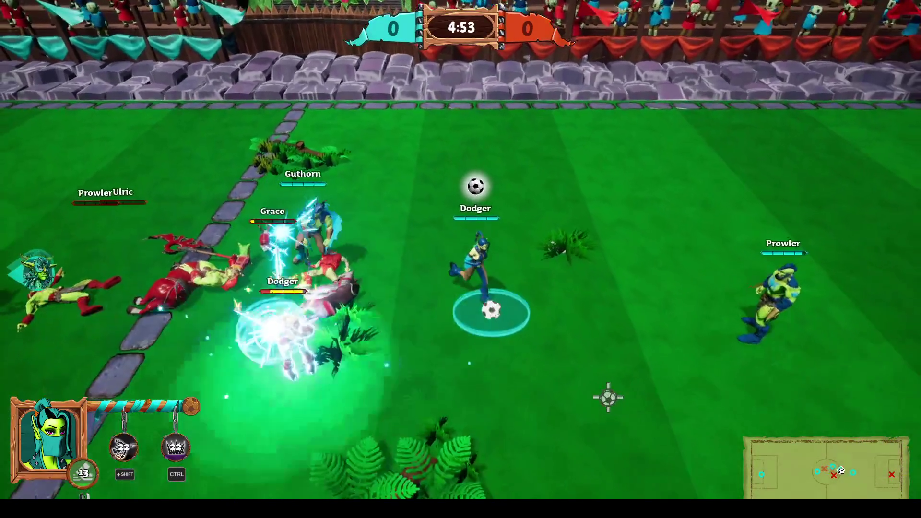
pyautogui.press('w')
pyautogui.click(717, 259)
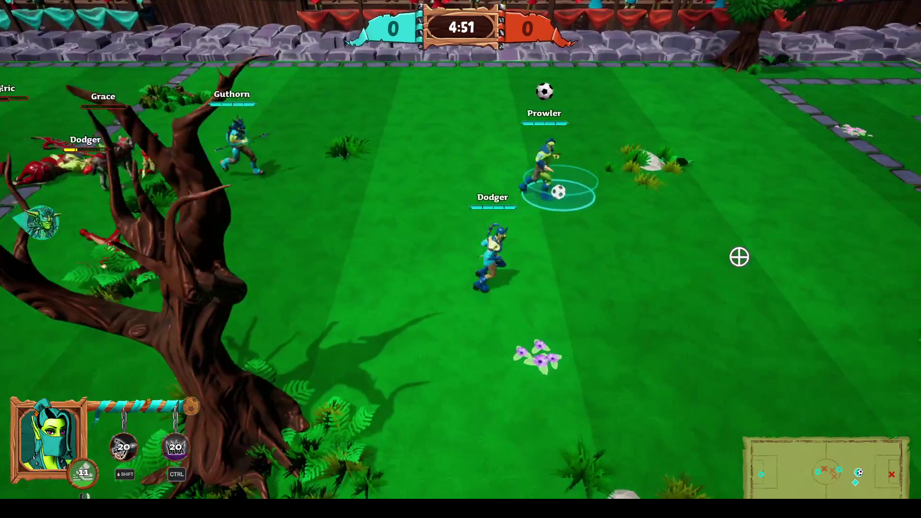
pyautogui.press('d')
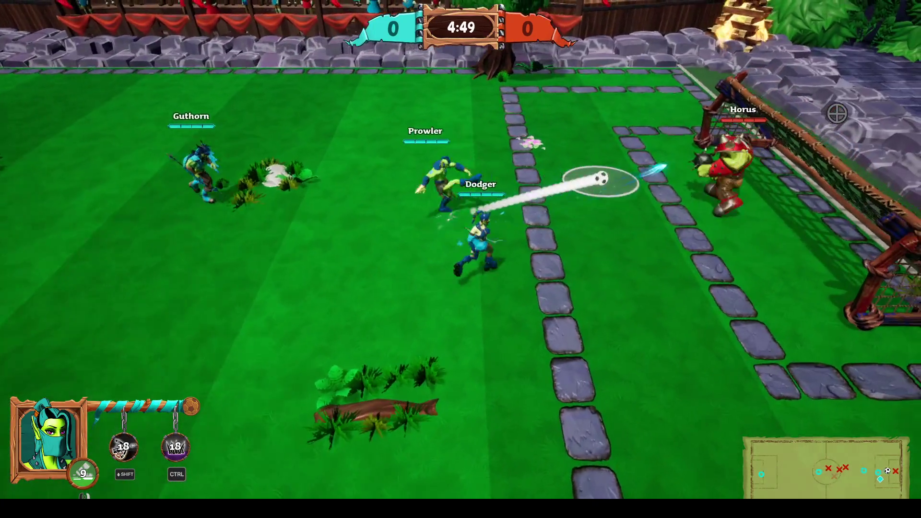
pyautogui.press('a')
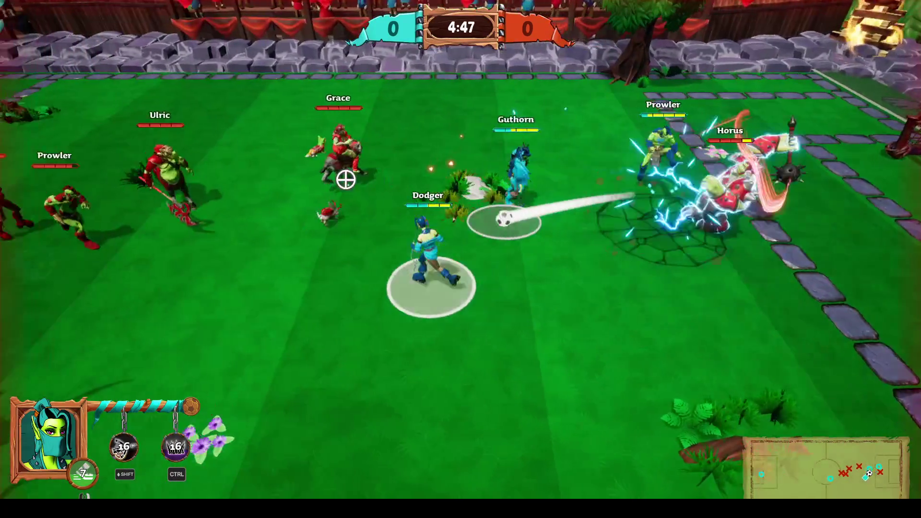
pyautogui.press('d')
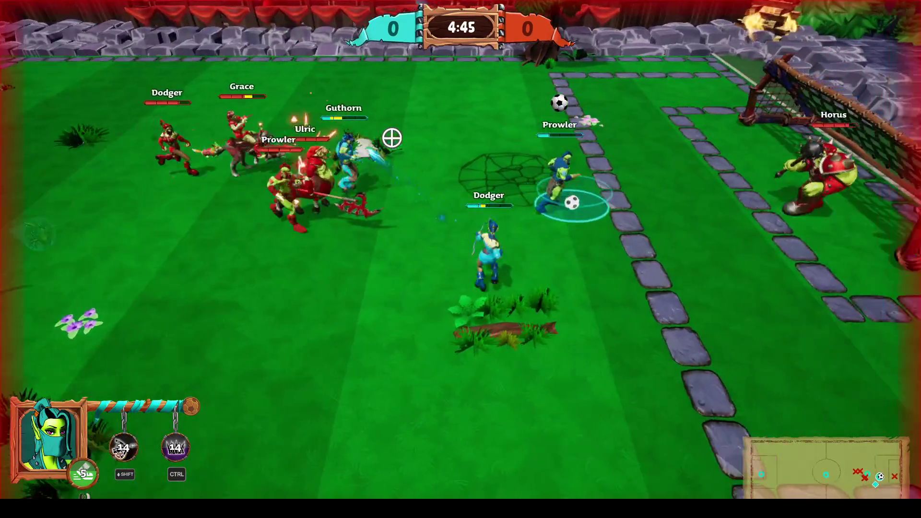
pyautogui.press('a')
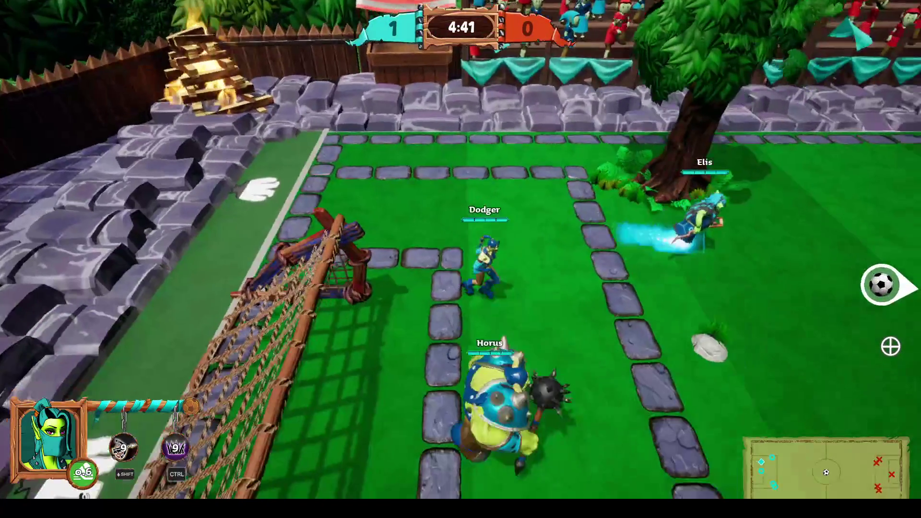
# Step: Dash into the melee, use Dodger's special, then dribble the loose ball and shoot at the right goal
pyautogui.press('d')
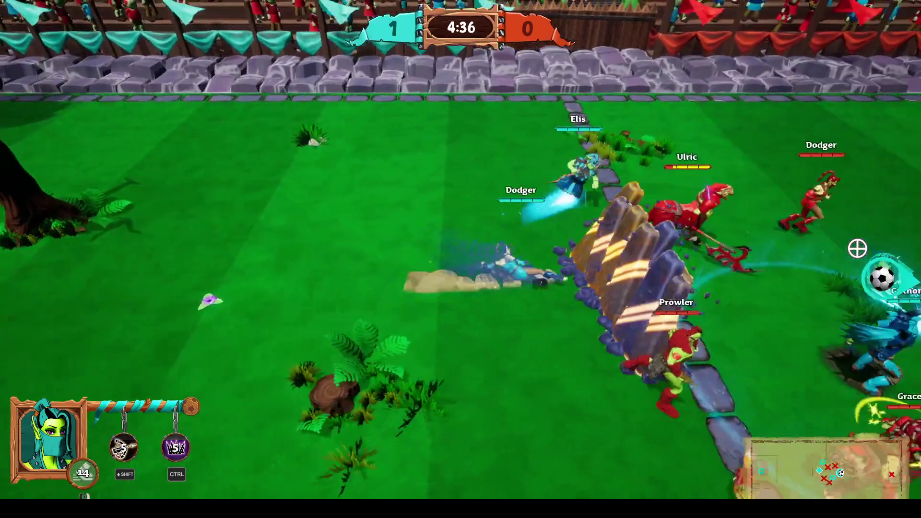
pyautogui.rightClick(570, 203)
pyautogui.press('d')
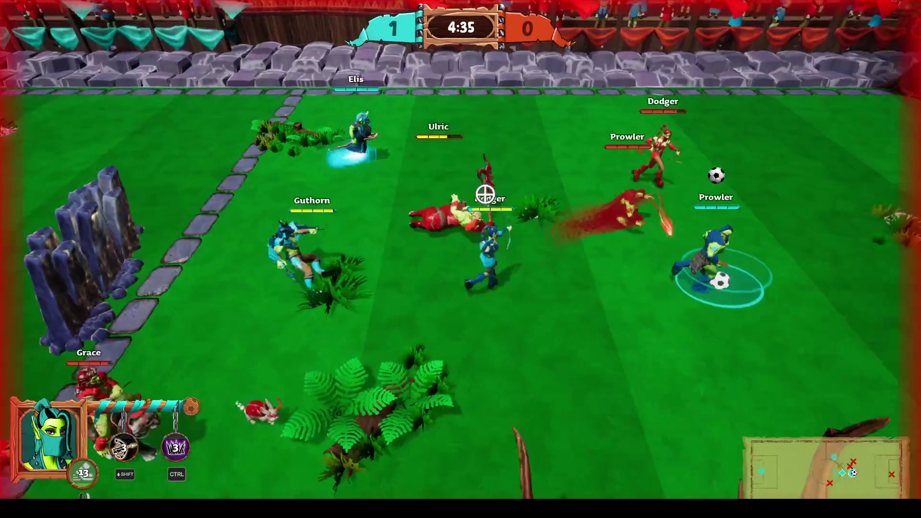
pyautogui.press('d')
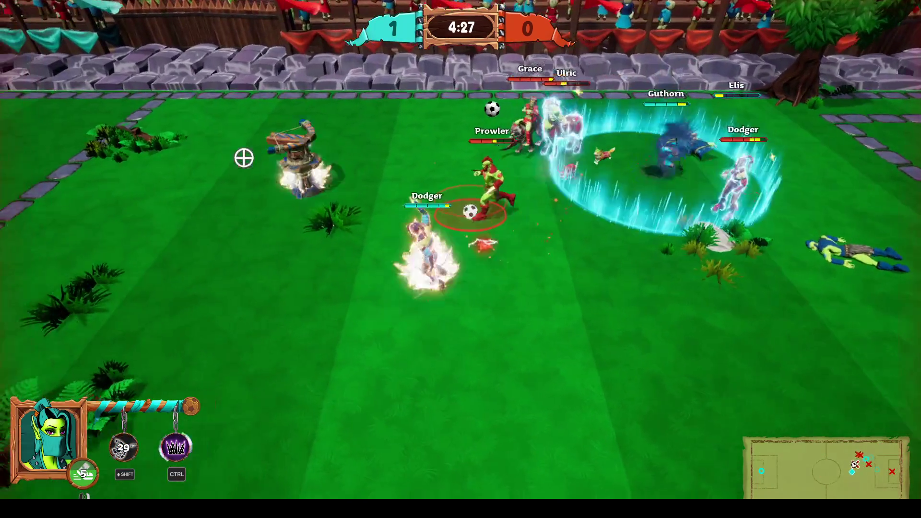
pyautogui.press('a')
pyautogui.press('ctrl')
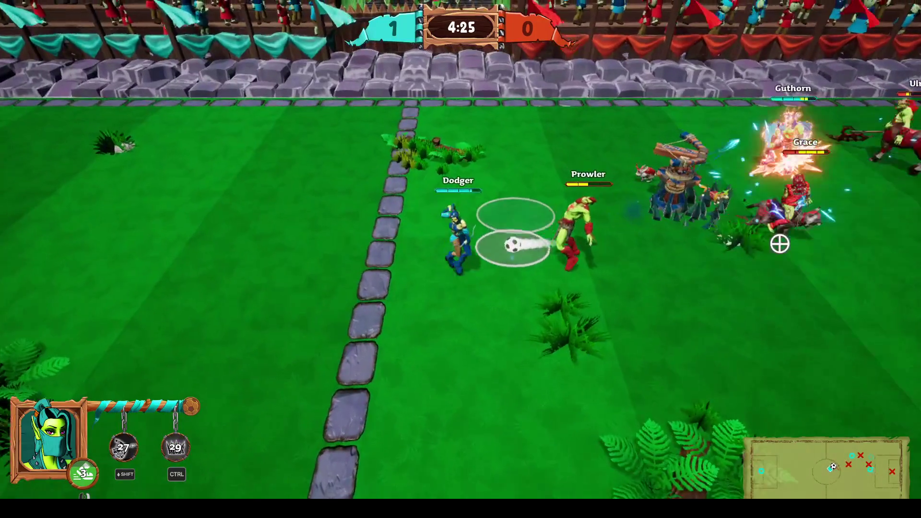
pyautogui.press('d')
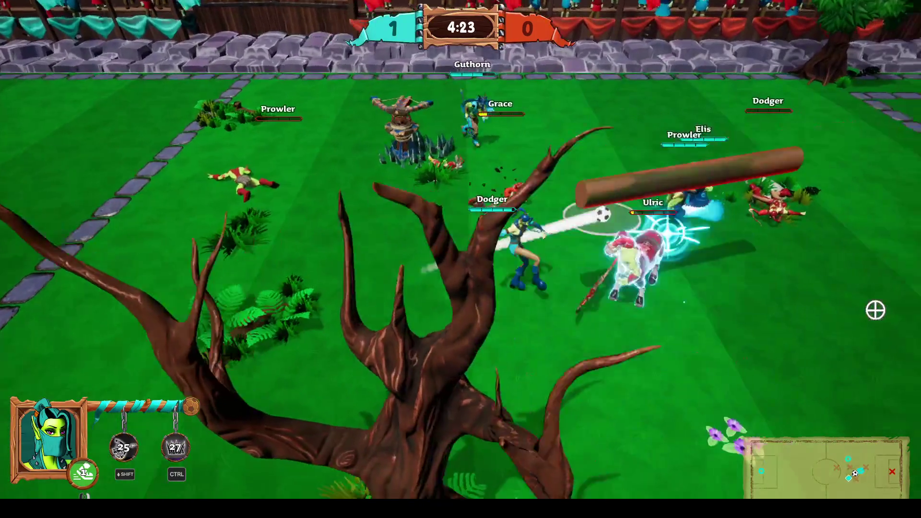
pyautogui.press('d')
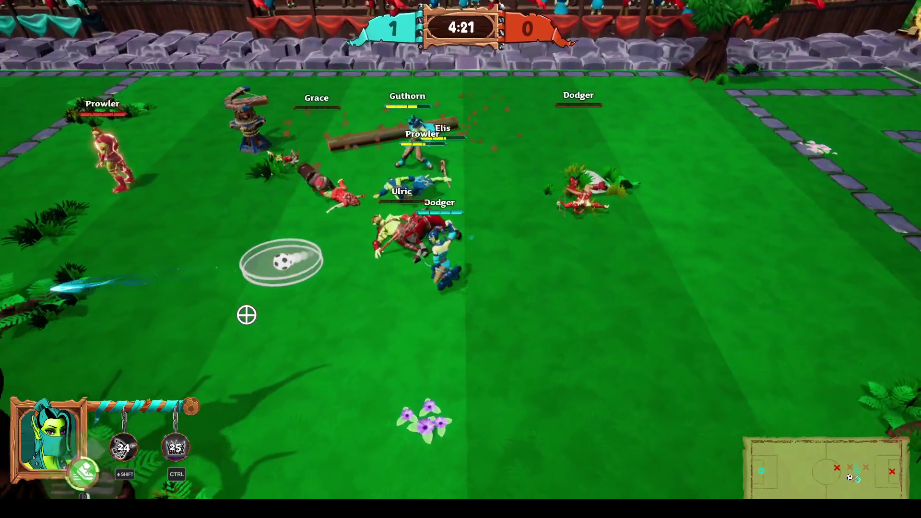
pyautogui.press('s')
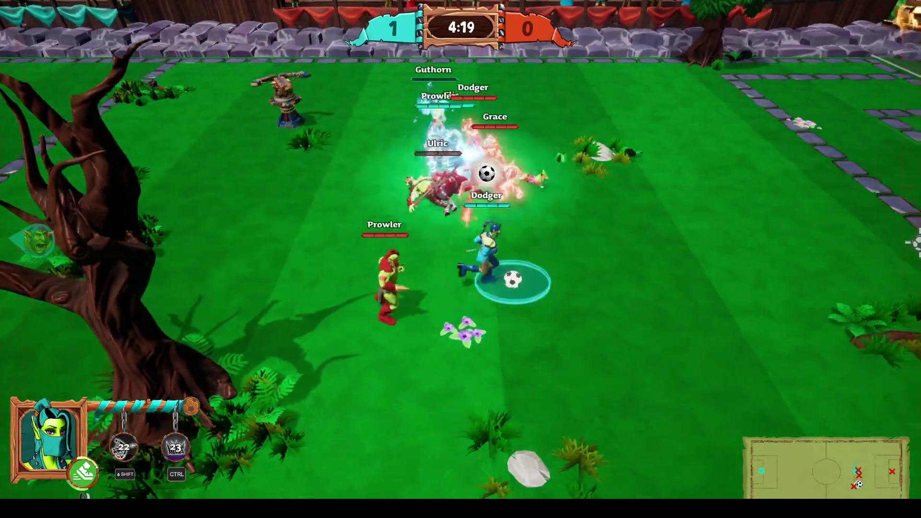
pyautogui.click(913, 242)
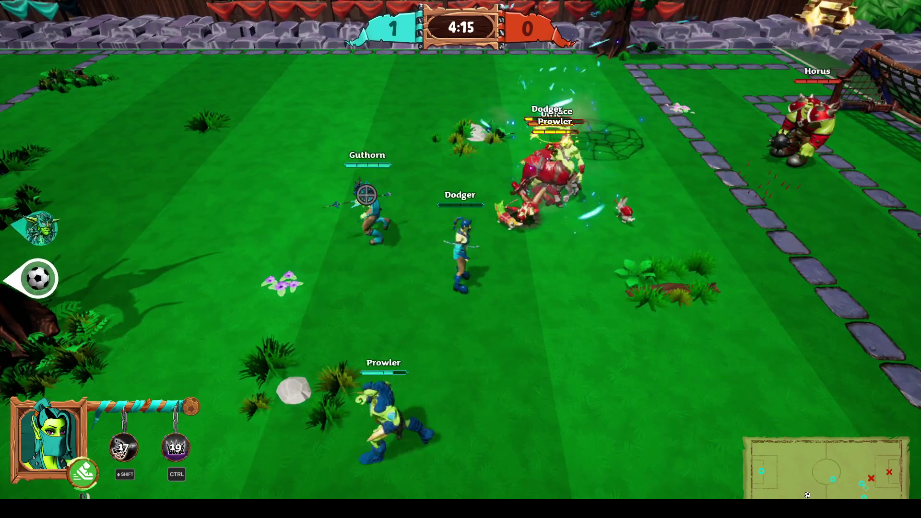
# Step: Receive Elis's pass, push through the scrum in ghost form and shoot toward the goal
pyautogui.press('a')
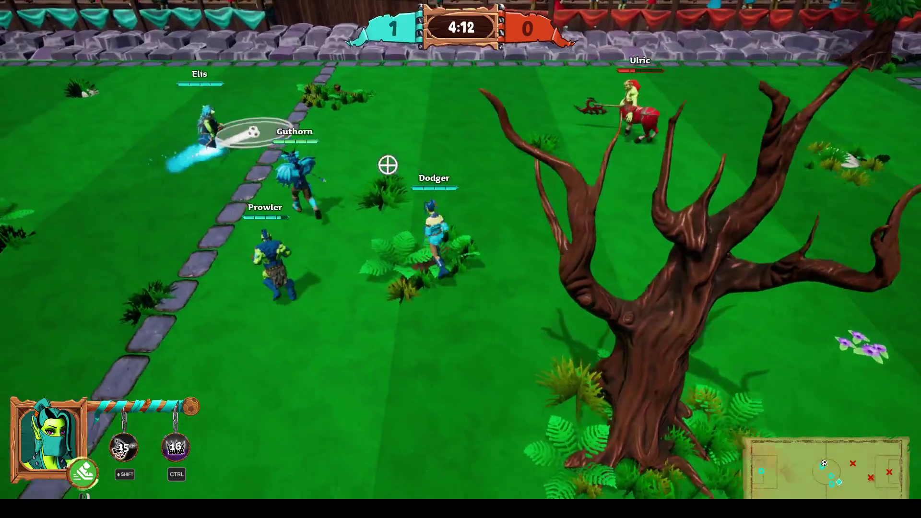
pyautogui.press('d')
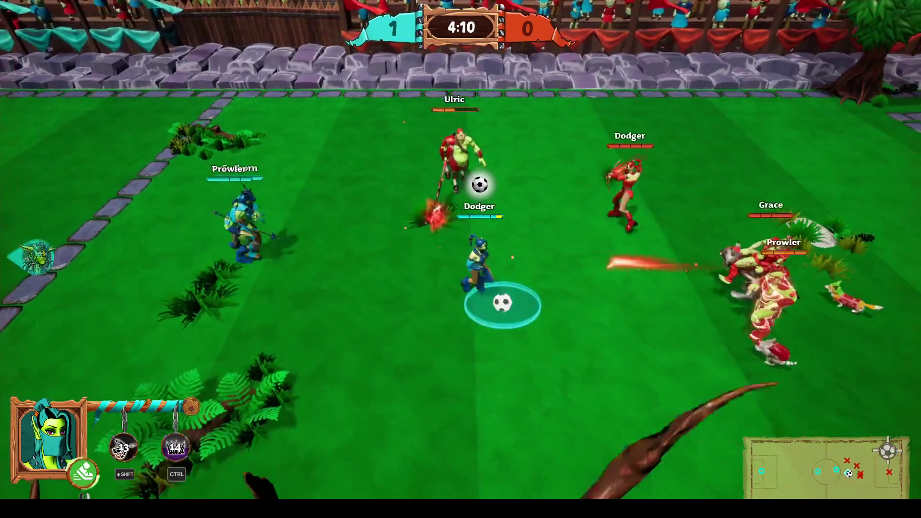
pyautogui.press('w')
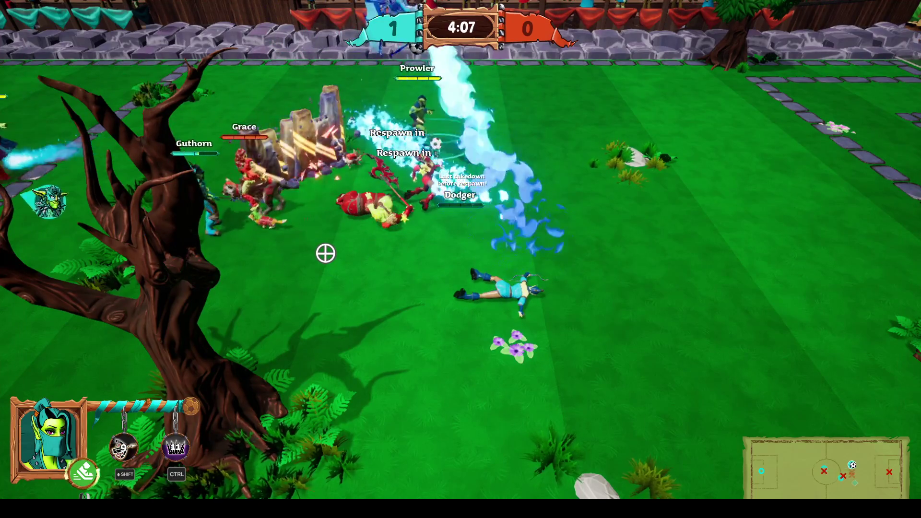
pyautogui.press('d')
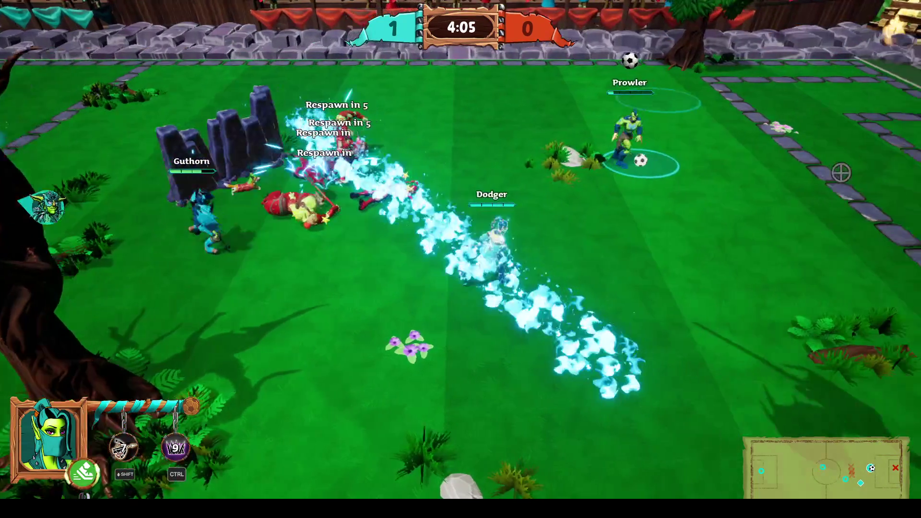
pyautogui.press('d')
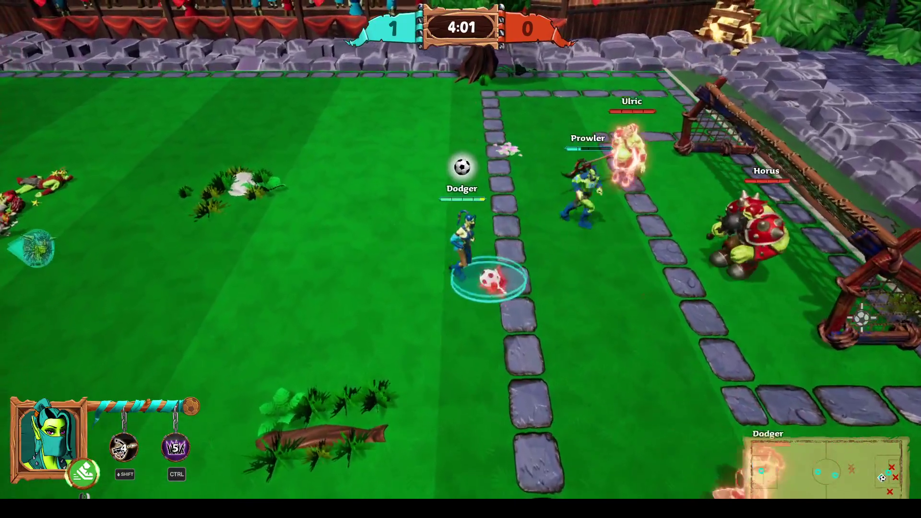
pyautogui.click(798, 209)
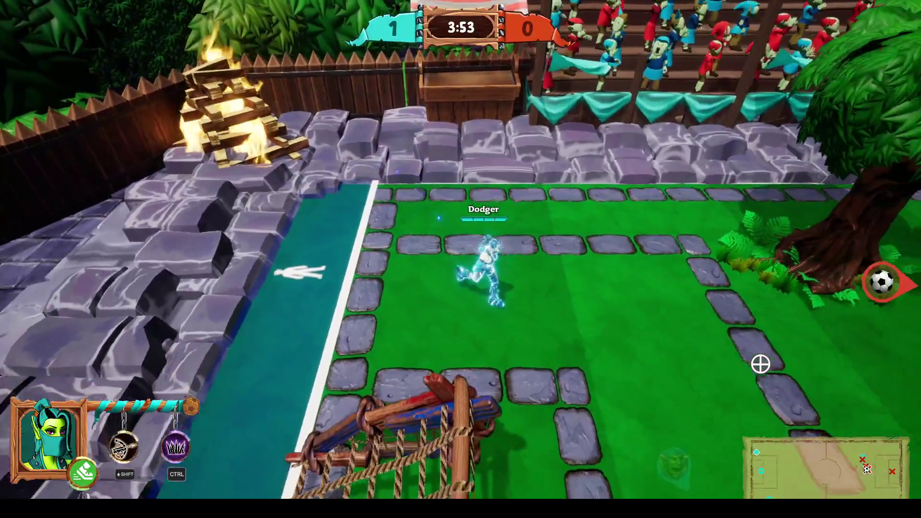
# Step: Leave spawn, sprint-dash right, pick up the loose ball and unleash the teal vortex
pyautogui.press('d')
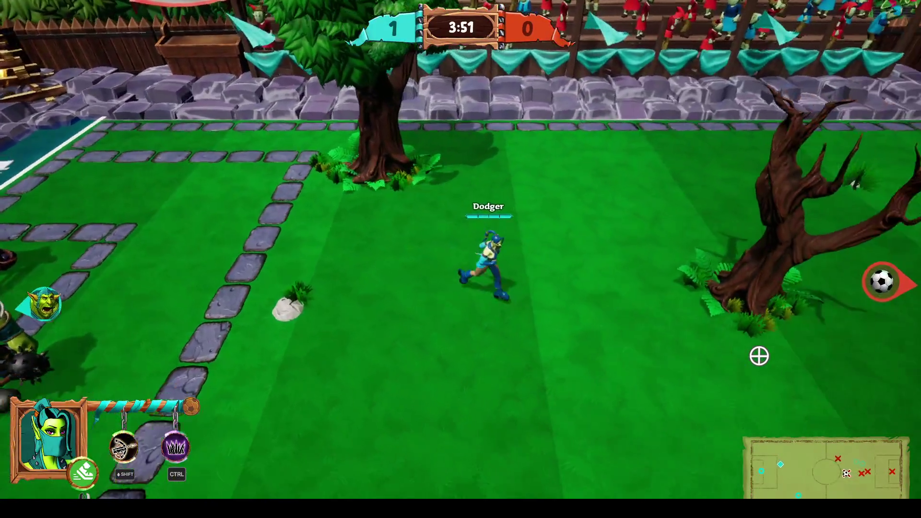
pyautogui.press('w')
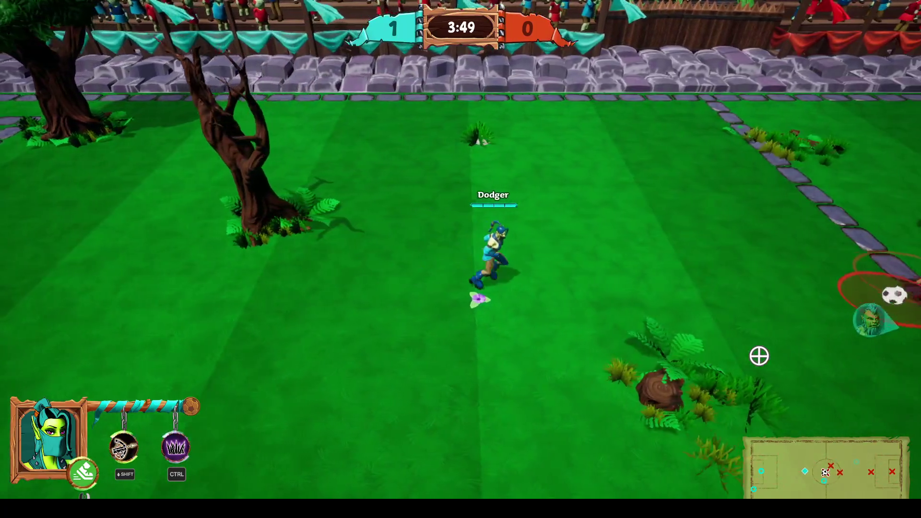
pyautogui.rightClick(767, 355)
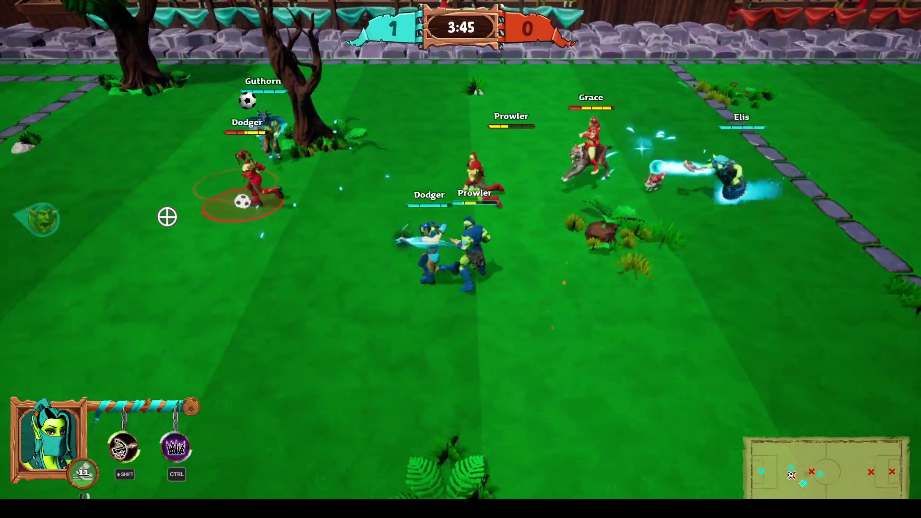
pyautogui.press('a')
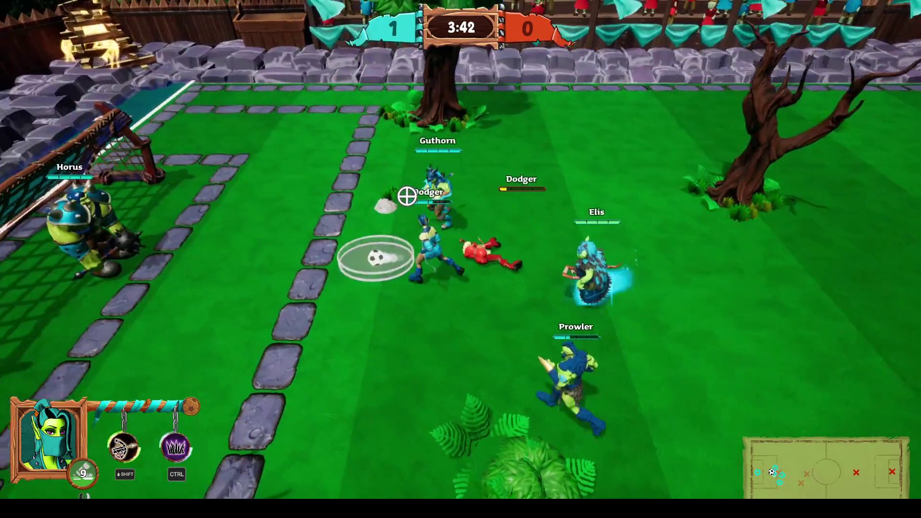
pyautogui.press('d')
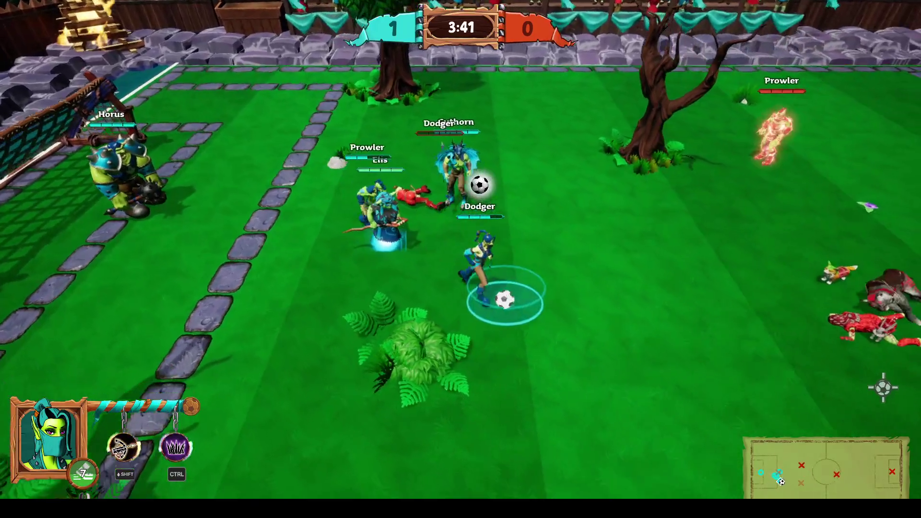
pyautogui.press('d')
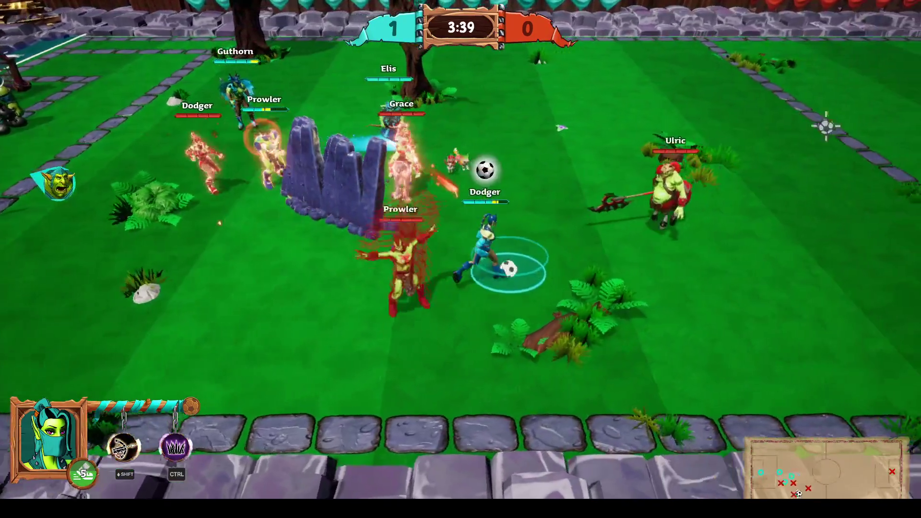
pyautogui.press('s')
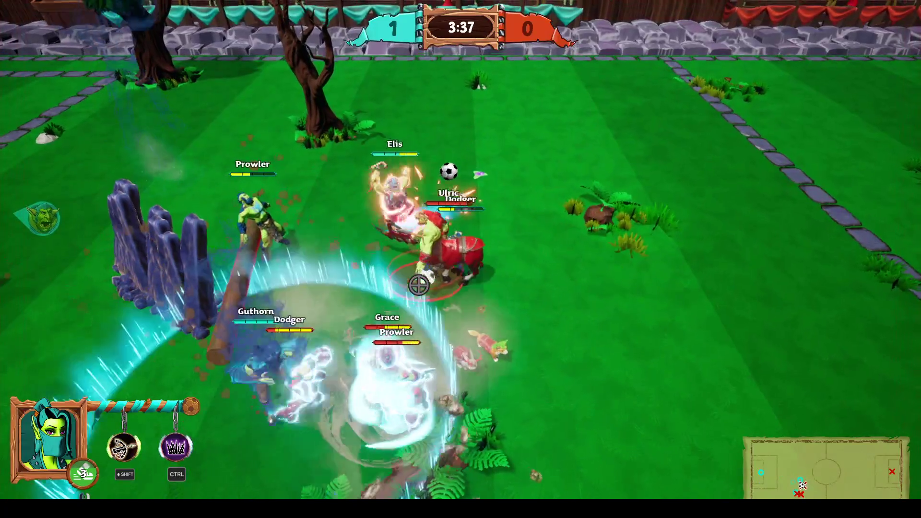
# Step: Take the ball after Ulric goes down, slash at opponents on the left, and regain possession
pyautogui.press('a')
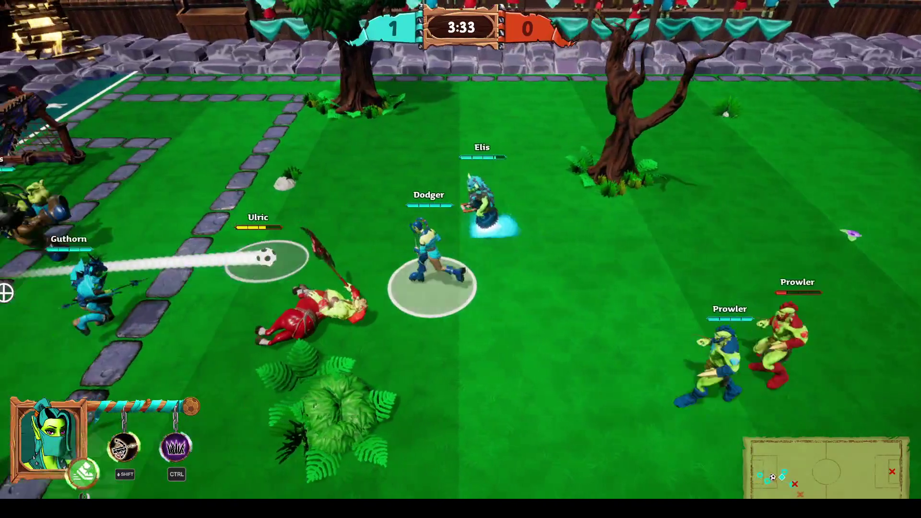
pyautogui.press('d')
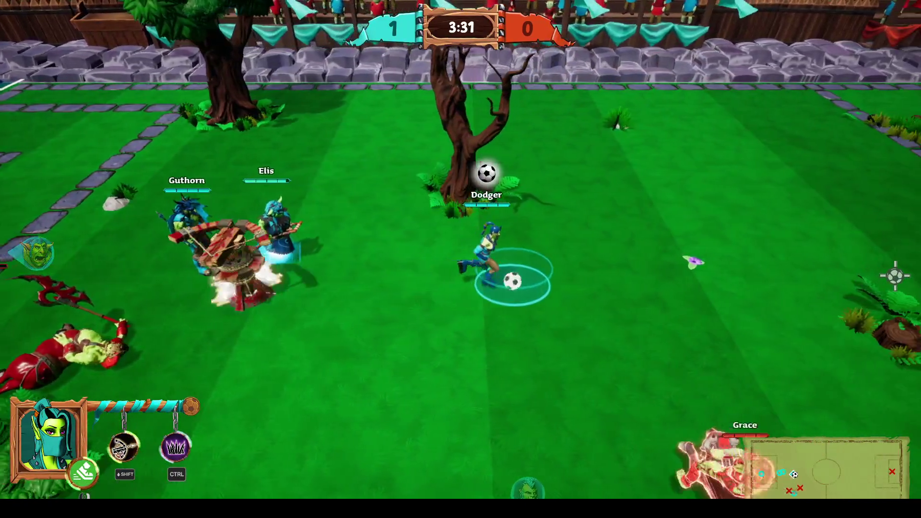
pyautogui.press('d')
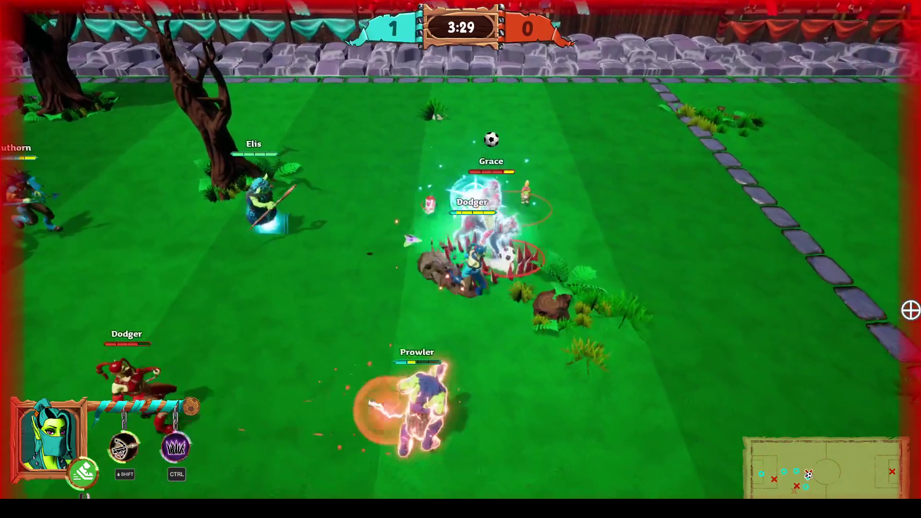
pyautogui.click(264, 197)
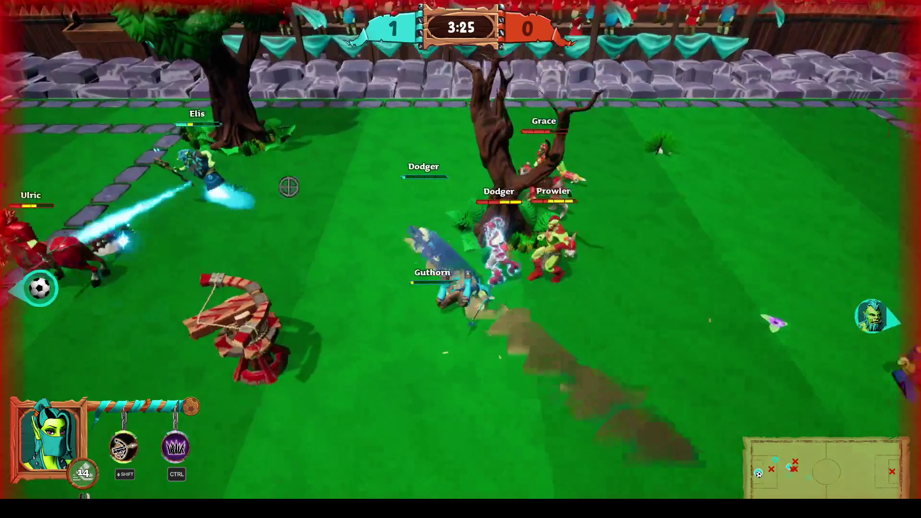
pyautogui.press('a')
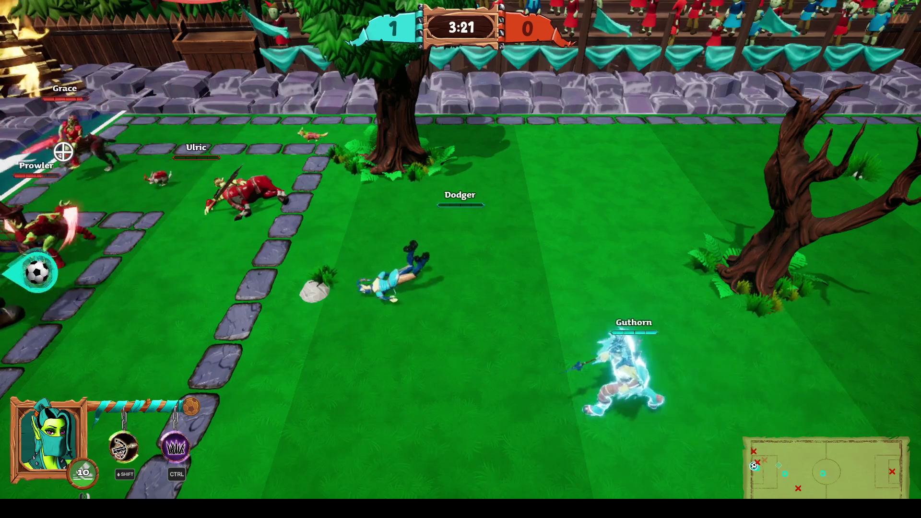
pyautogui.press('a')
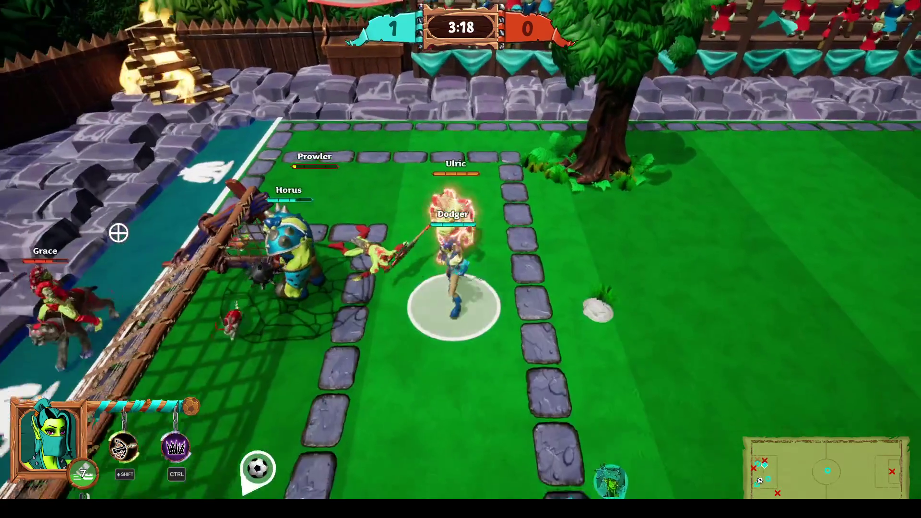
pyautogui.press('d')
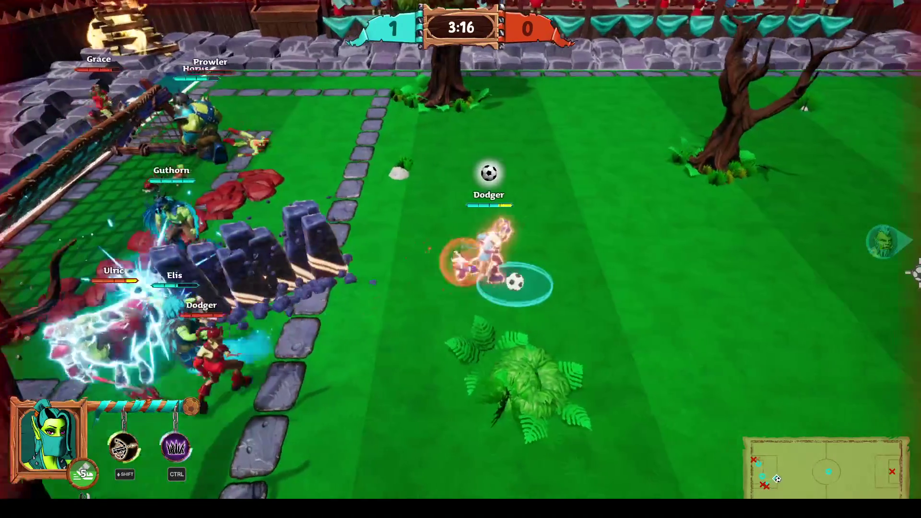
# Step: Pass right to Prowler, then run into the goal area and dash forward with the ball
pyautogui.click(912, 271)
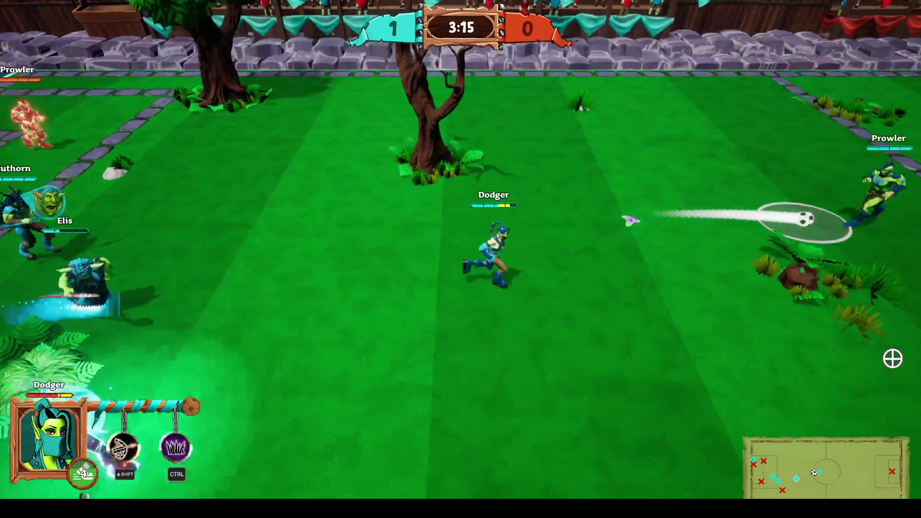
pyautogui.press('d')
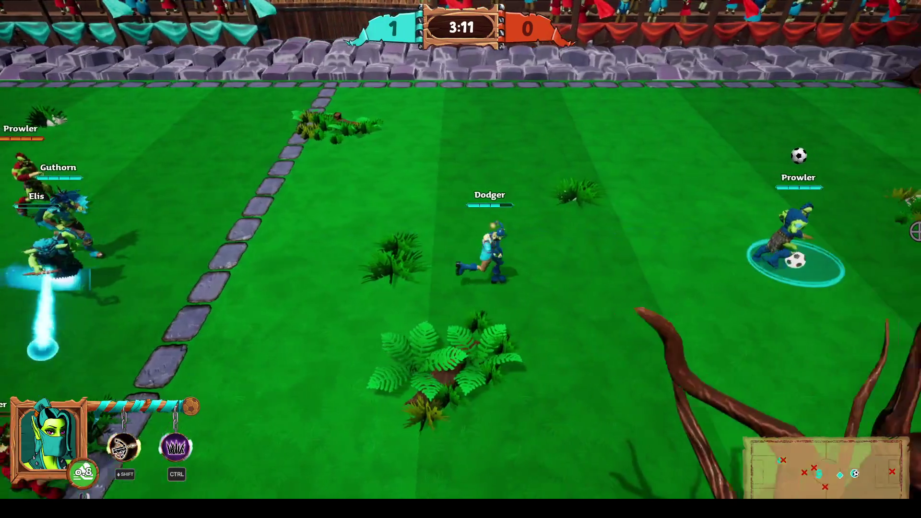
pyautogui.press('d')
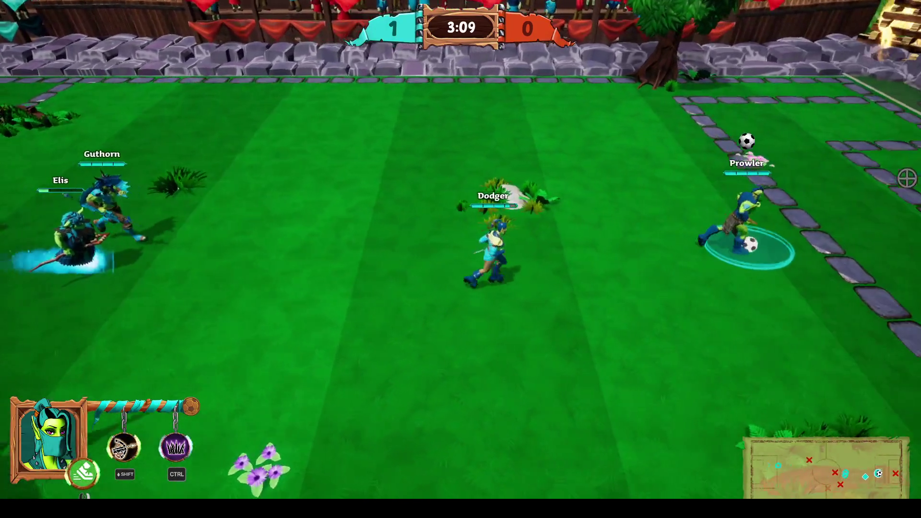
pyautogui.press('d')
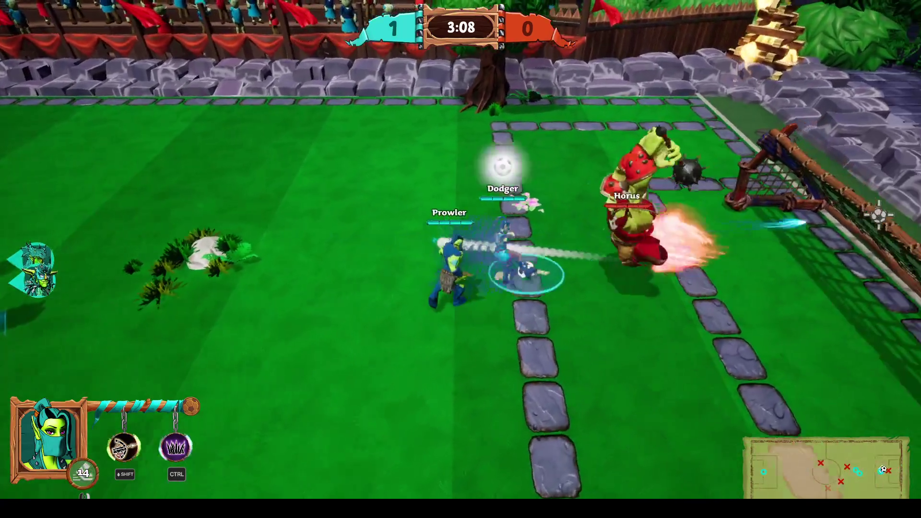
pyautogui.rightClick(821, 307)
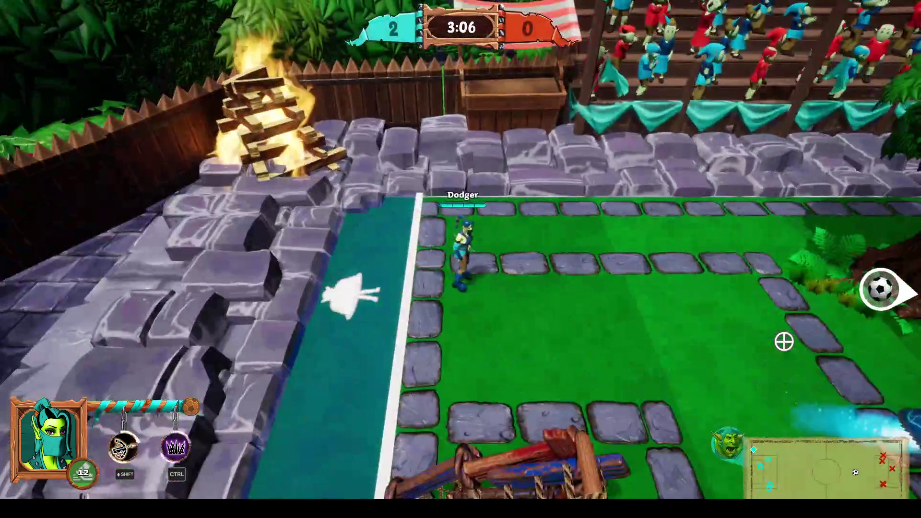
# Step: Bring up the hero roster showing Grace's Ranged Midfield card
pyautogui.press('a')
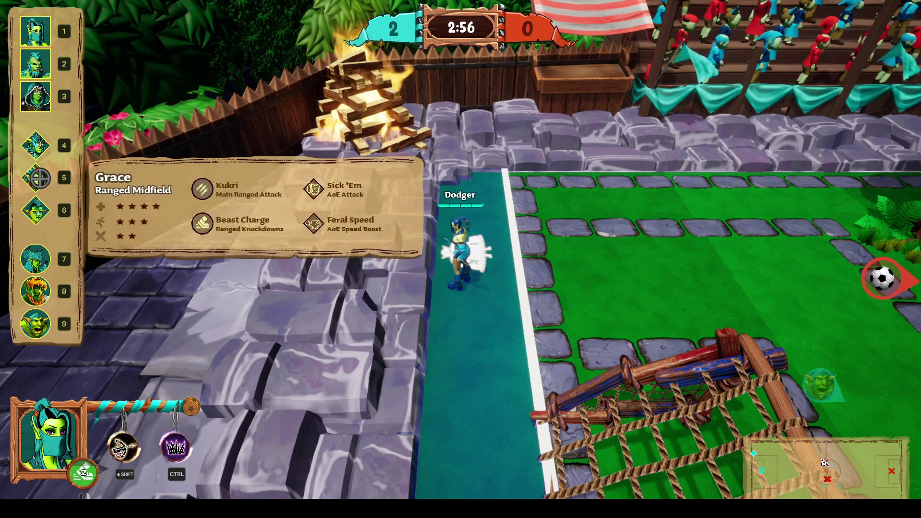
# Step: Switch control to Prowler, strike Dodger to knock the ball loose, and kick it far right
pyautogui.moveTo(44, 153)
pyautogui.click(42, 61)
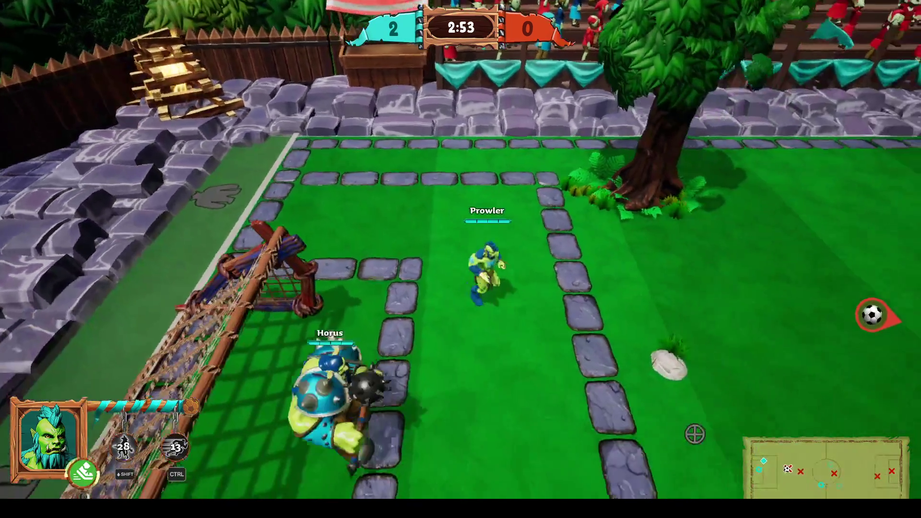
pyautogui.press('d')
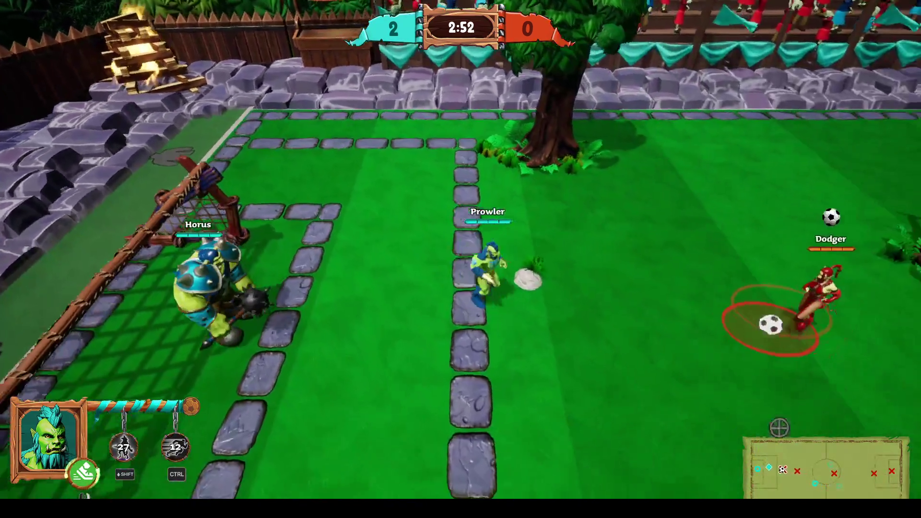
pyautogui.click(786, 405)
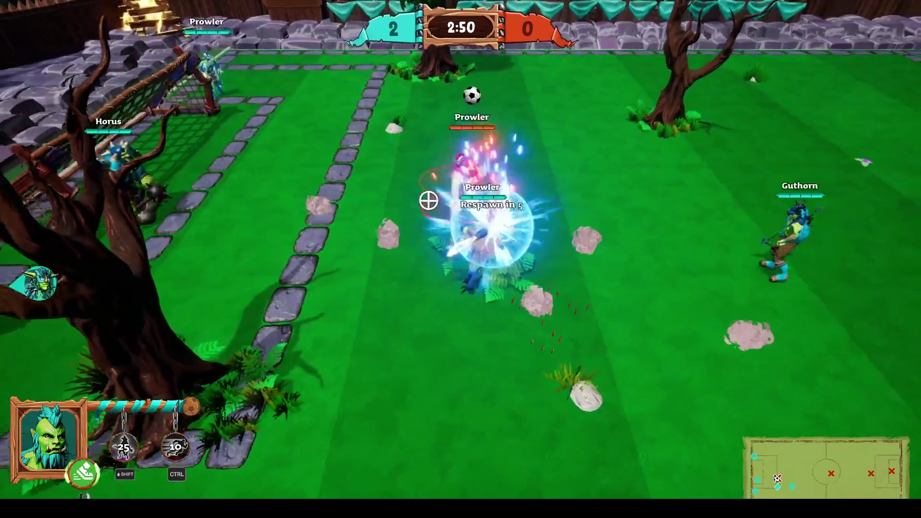
pyautogui.click(349, 226)
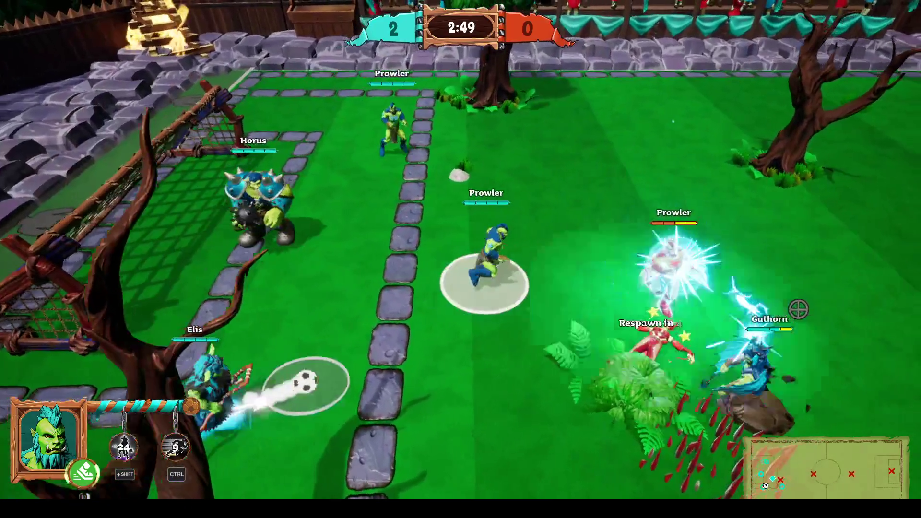
pyautogui.press('d')
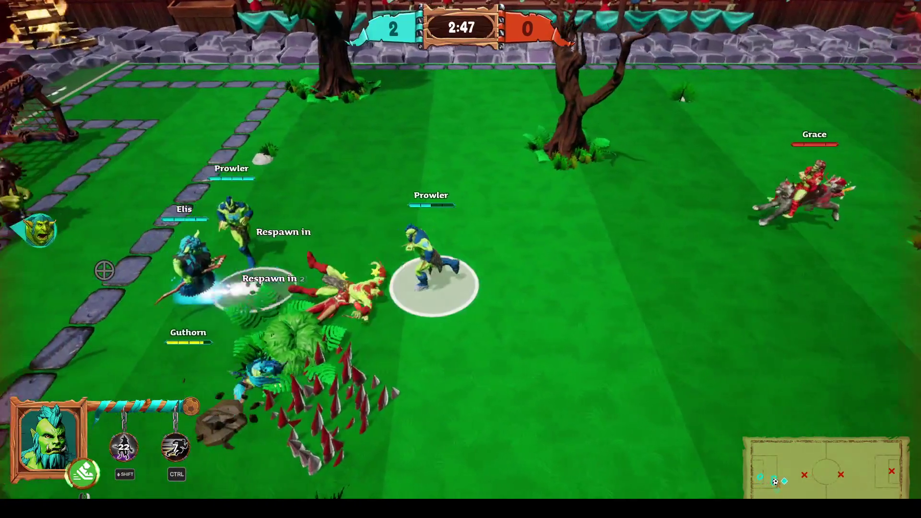
pyautogui.press('d')
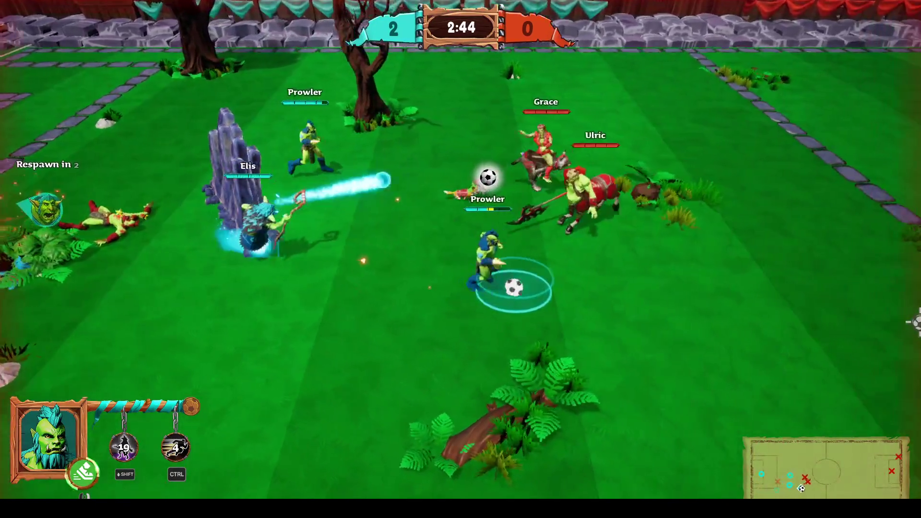
pyautogui.click(915, 243)
# Step: Follow the kick right, win the ball and pass it to Elis
pyautogui.press('d')
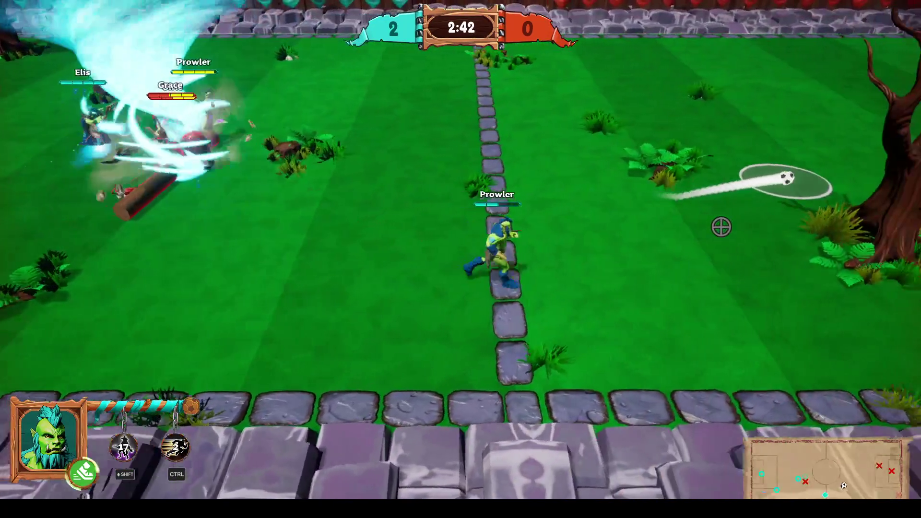
pyautogui.press('d')
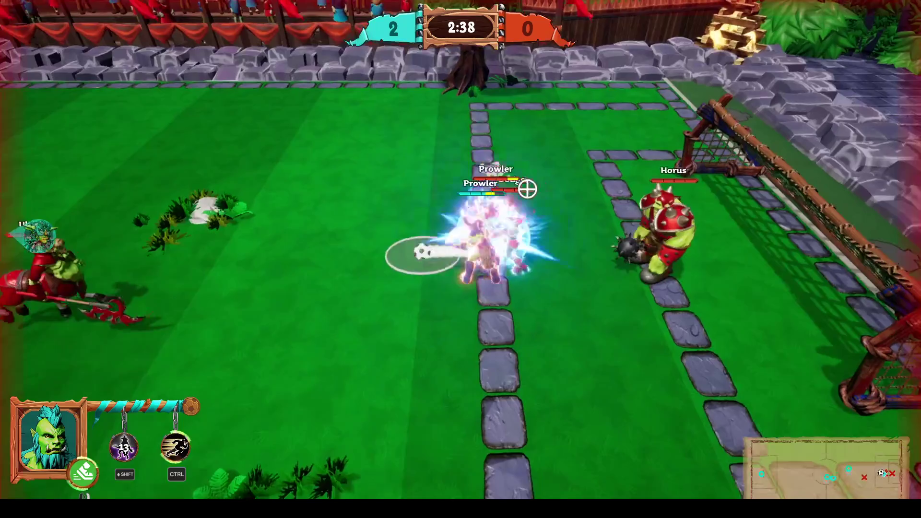
pyautogui.click(242, 339)
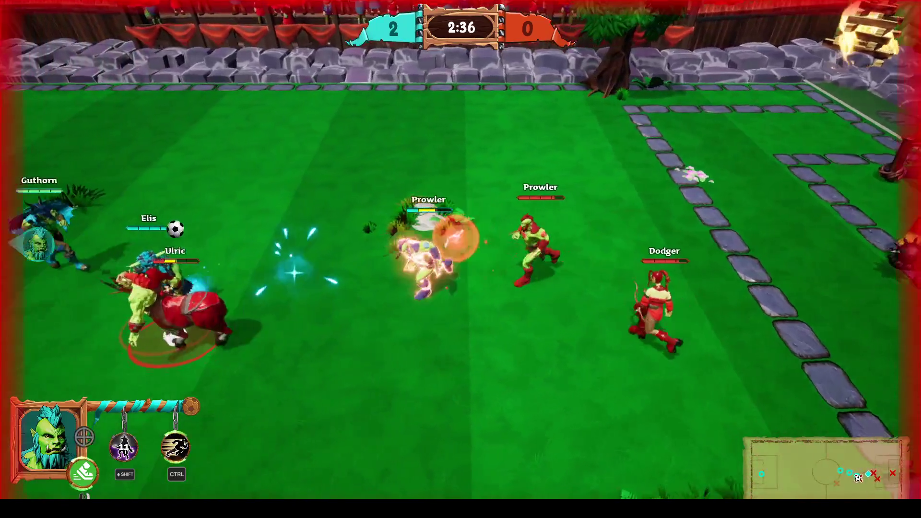
pyautogui.press('d')
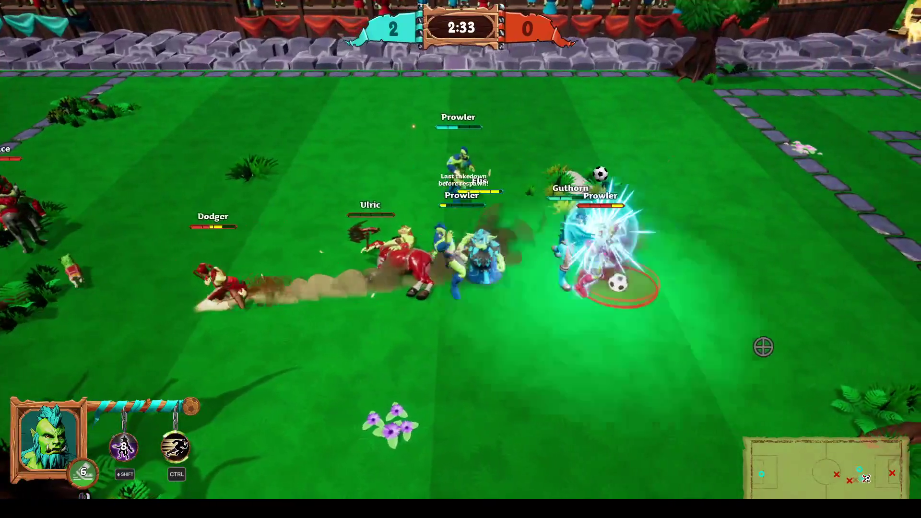
# Step: Run left past Ulric, then carry the returned ball right and charge into the brawl
pyautogui.press('a')
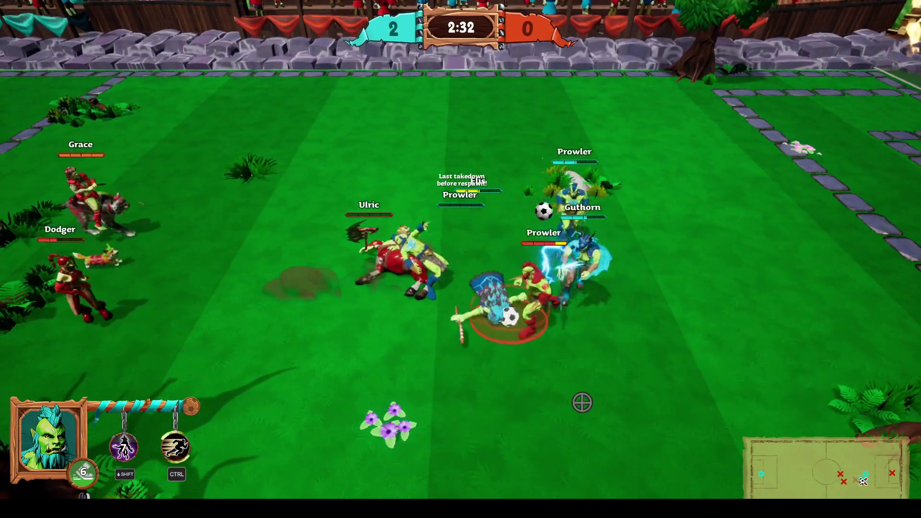
pyautogui.press('a')
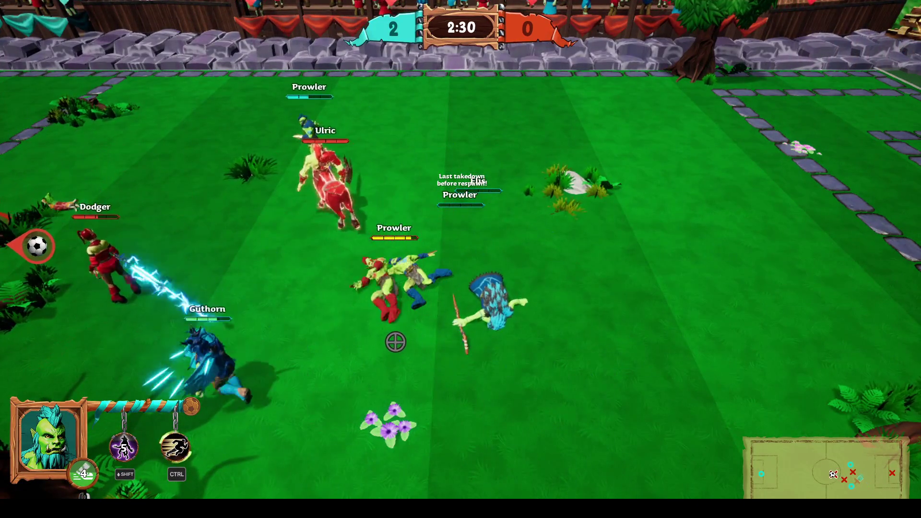
pyautogui.press('a')
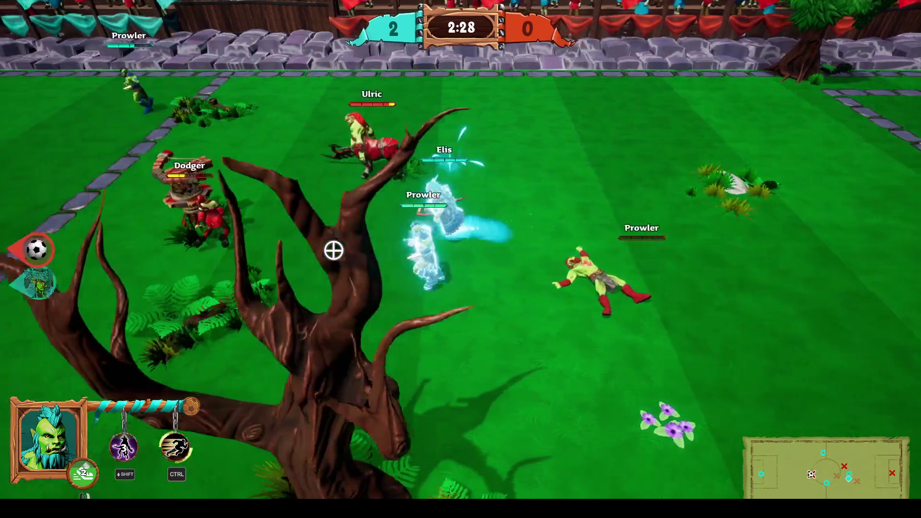
pyautogui.press('a')
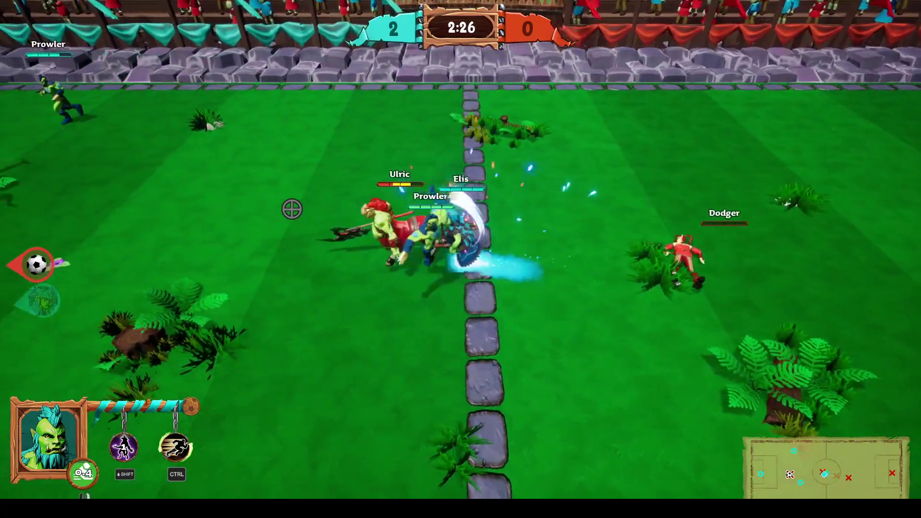
pyautogui.press('a')
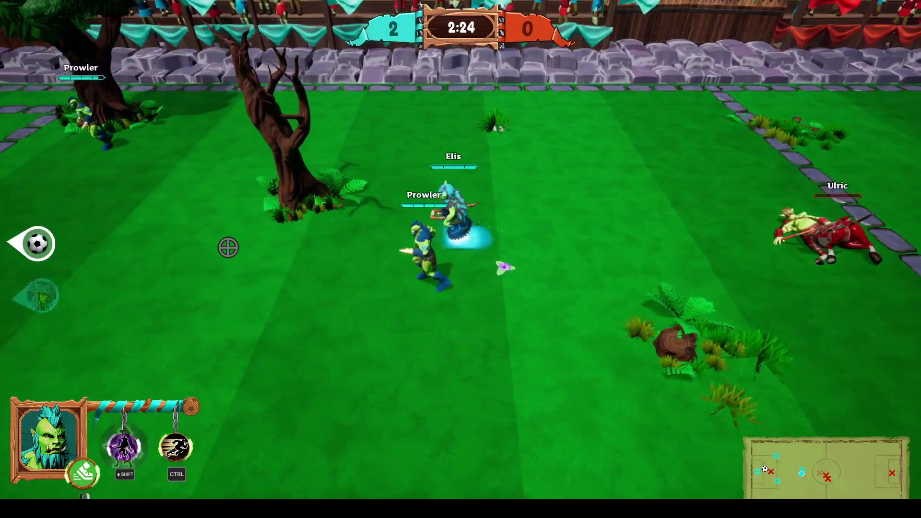
pyautogui.press('d')
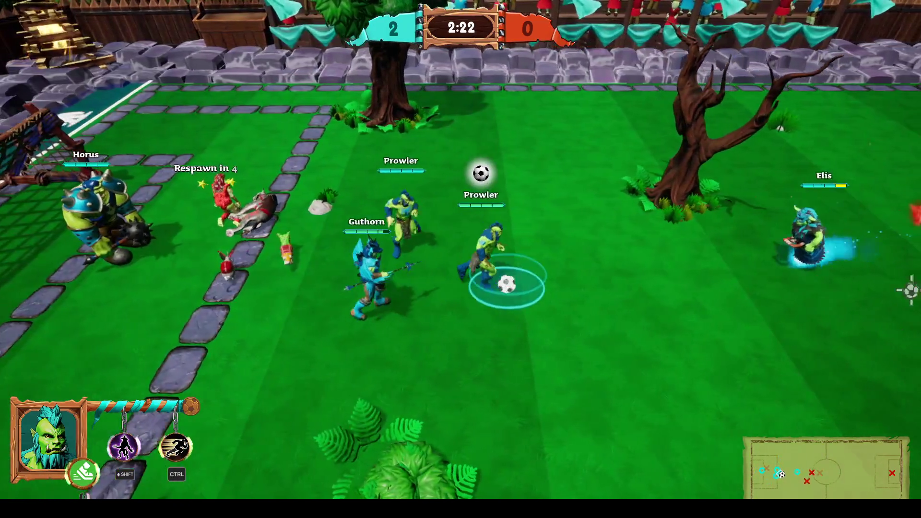
pyautogui.press('d')
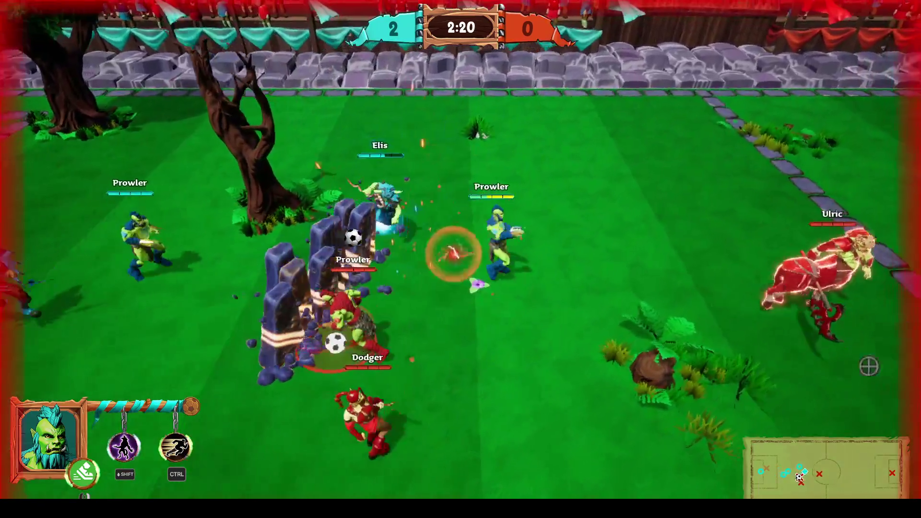
pyautogui.press('d')
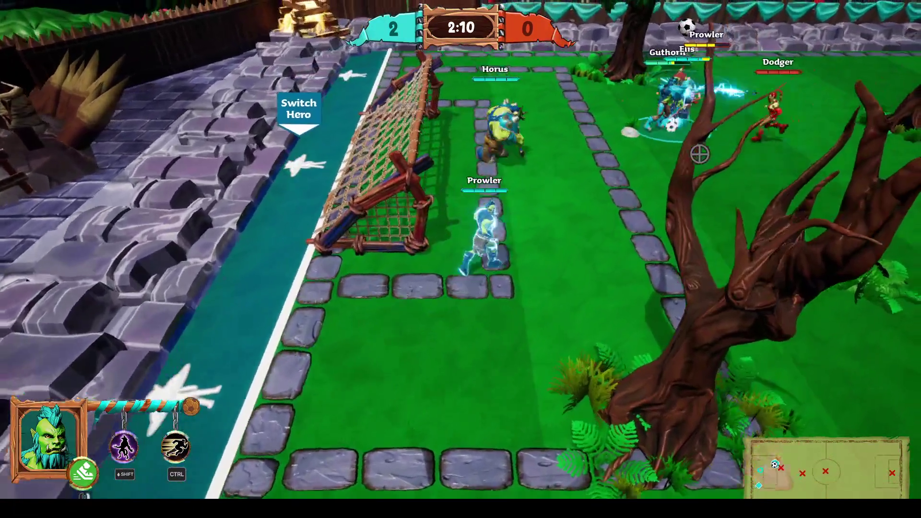
# Step: Play Prowler back into the brawl after respawning, dashing back to defend the home goal
pyautogui.press('d')
pyautogui.press('shift')
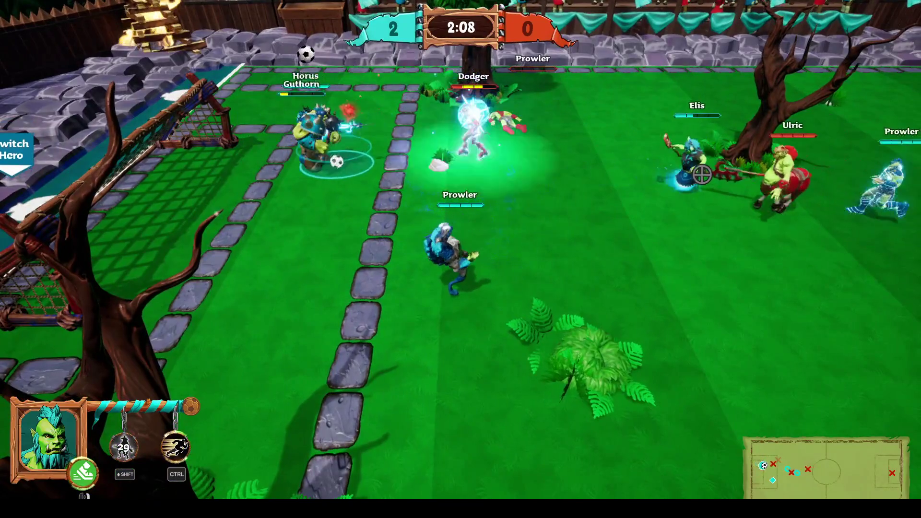
pyautogui.press('d')
pyautogui.press('d')
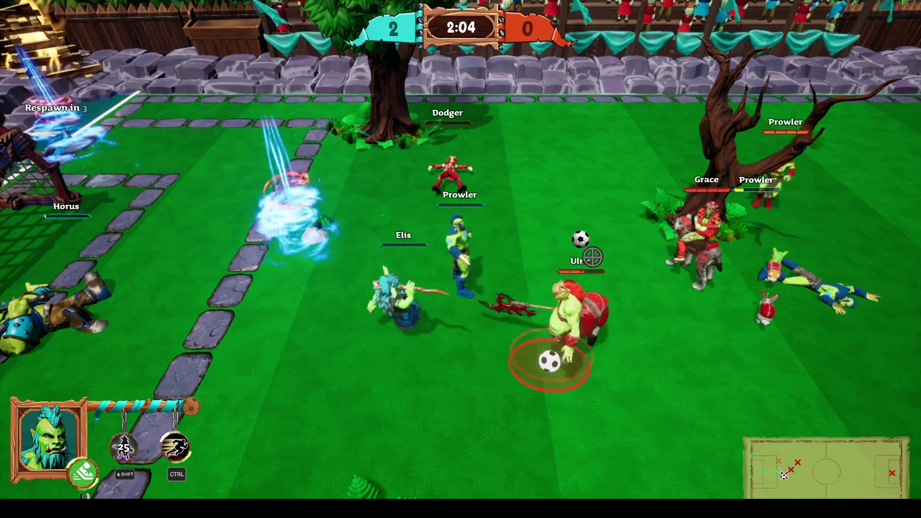
pyautogui.press('ctrl')
pyautogui.press('a')
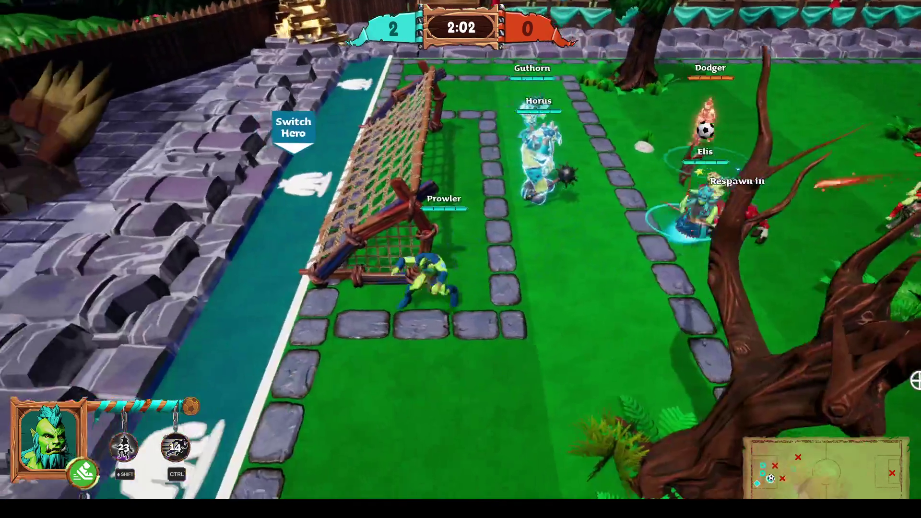
pyautogui.press('d')
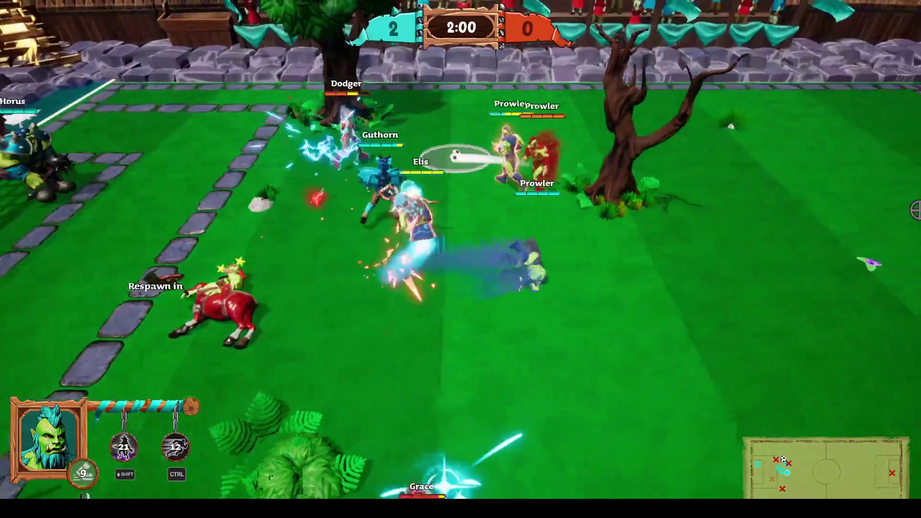
pyautogui.press('d')
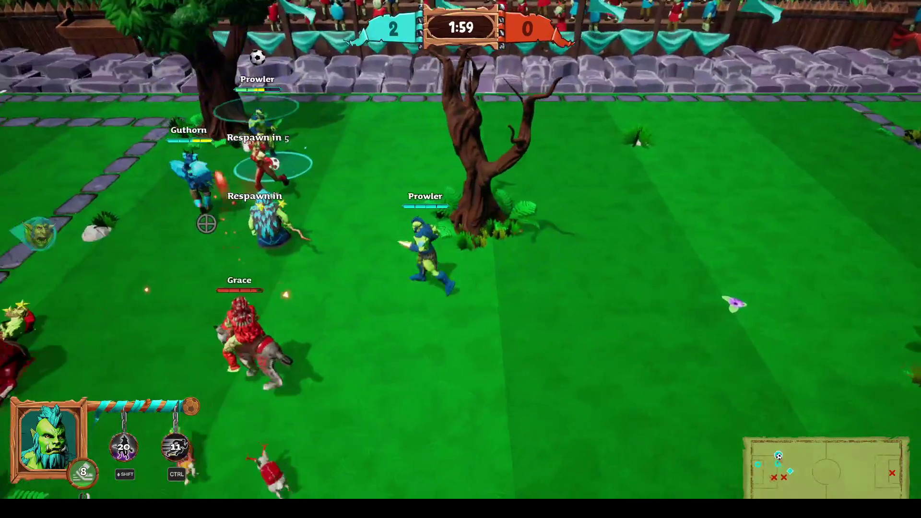
pyautogui.press('a')
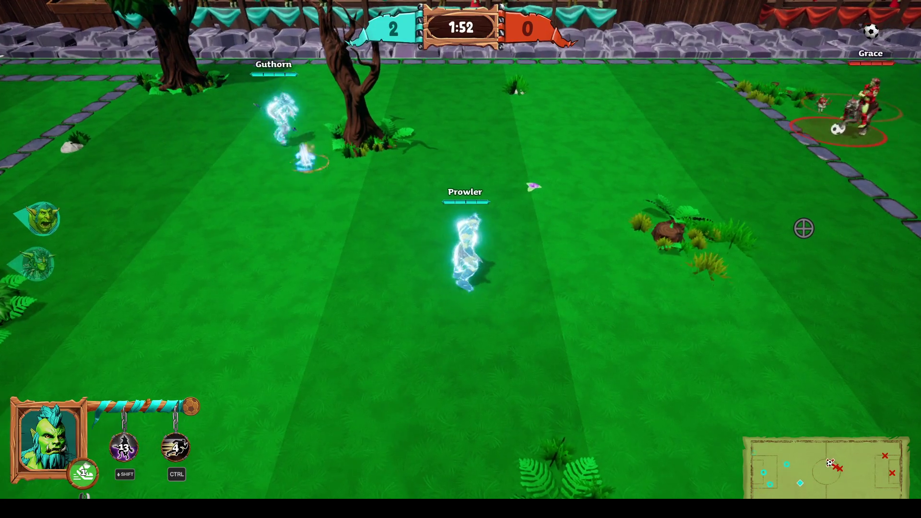
# Step: Steal the ball from Grace, kick it forward, then step onto the Switch Hero strip
pyautogui.click(709, 125)
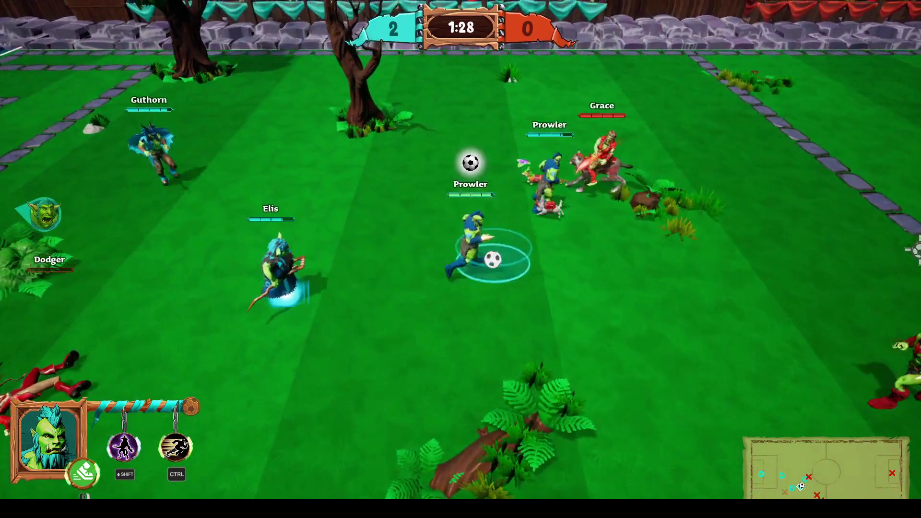
pyautogui.click(913, 295)
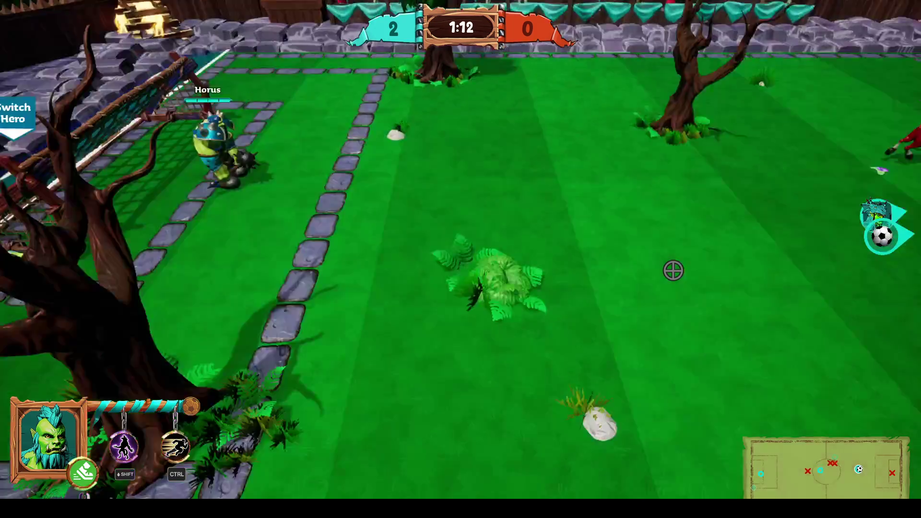
pyautogui.press('a')
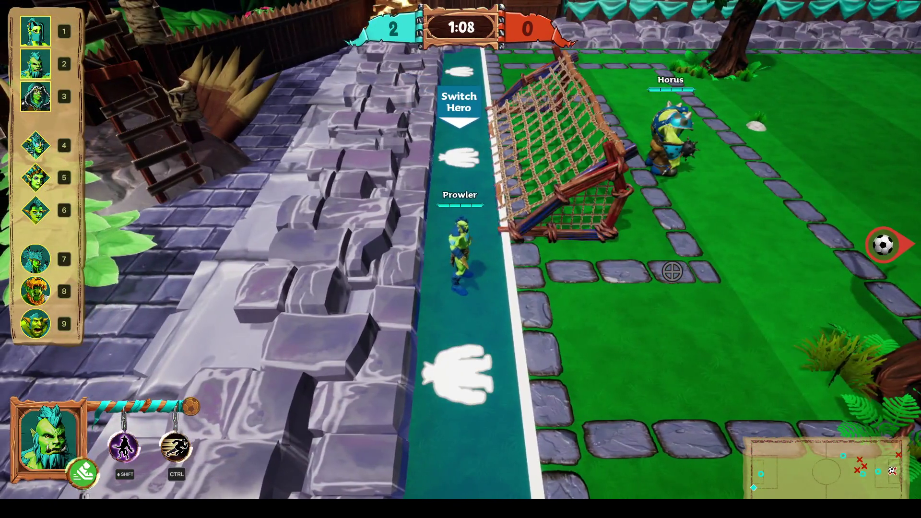
# Step: Switch to Guthorn (hero 1), run right firing lightning, then chase Prowler left
pyautogui.press('1')
pyautogui.press('d')
pyautogui.press('d')
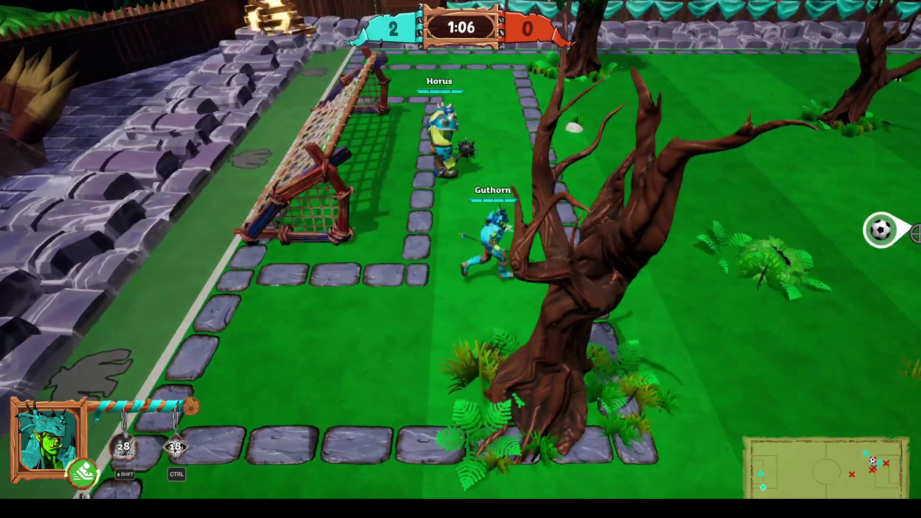
pyautogui.press('d')
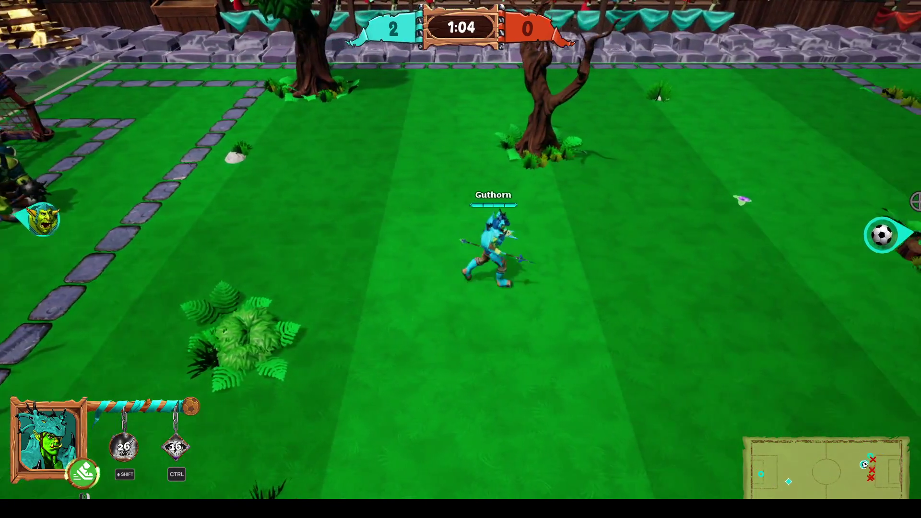
pyautogui.press('d')
pyautogui.click(856, 185)
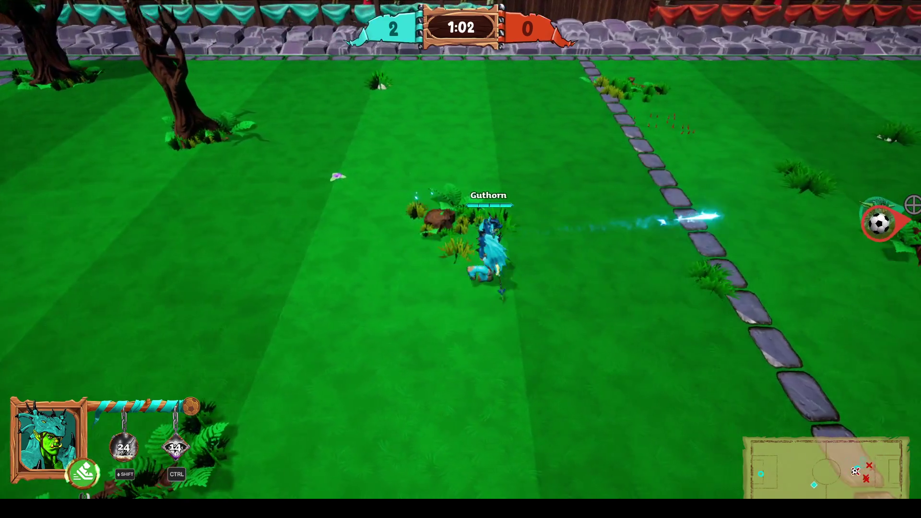
pyautogui.press('w')
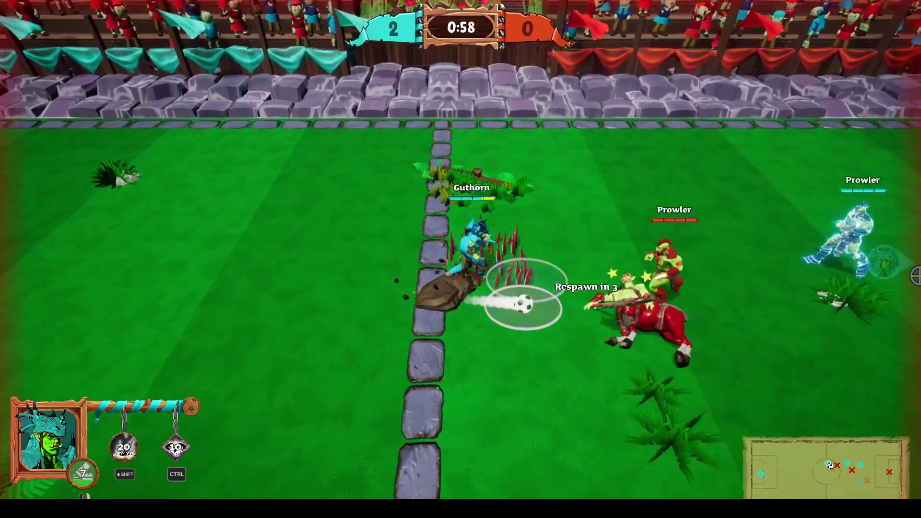
pyautogui.click(892, 265)
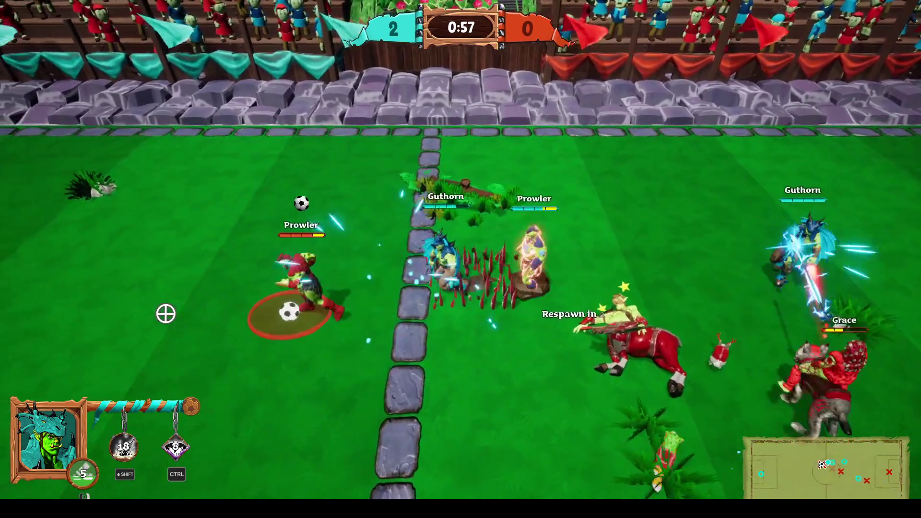
pyautogui.press('a')
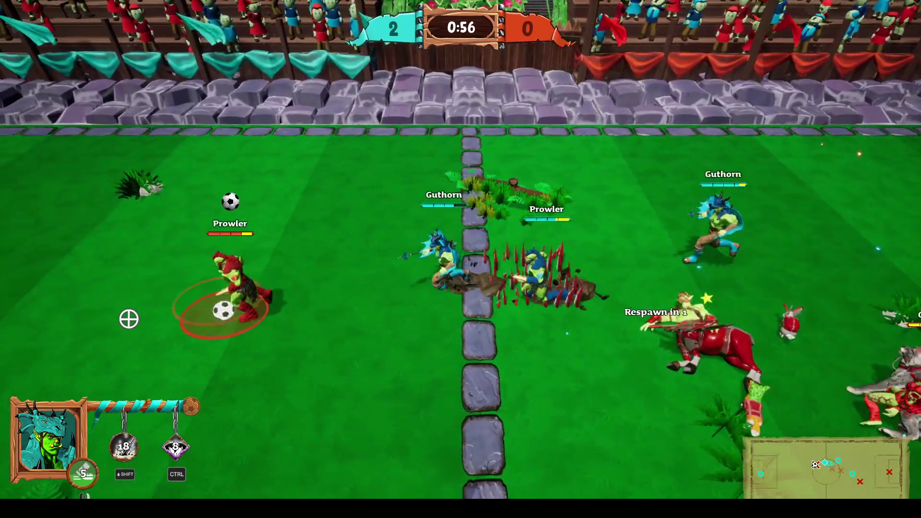
pyautogui.click(127, 319)
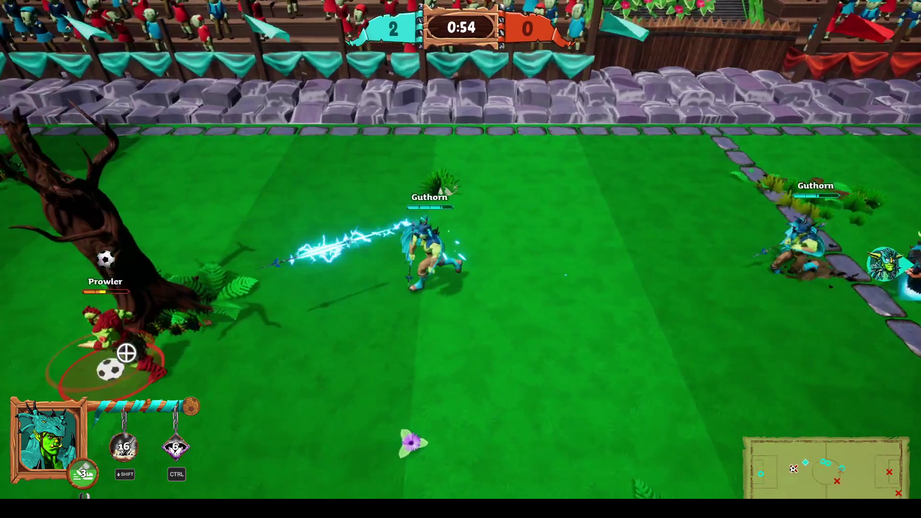
pyautogui.press('a')
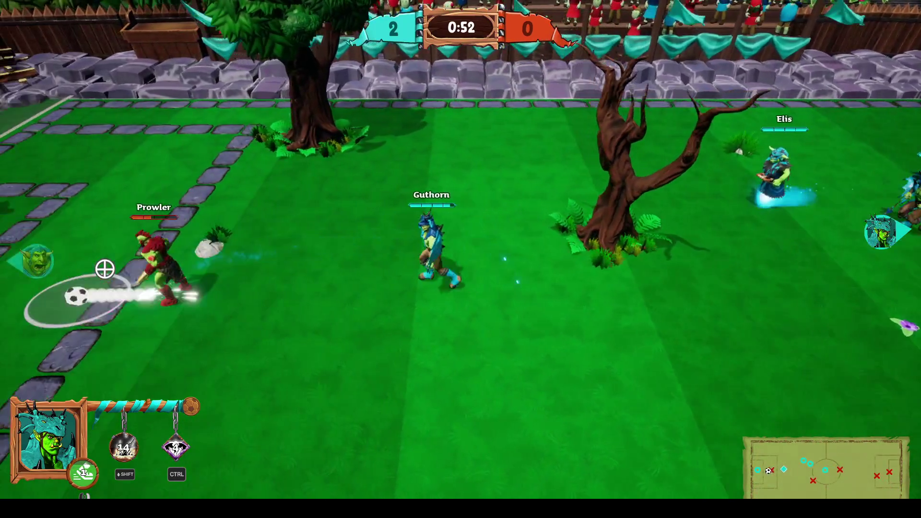
# Step: Use special and dash abilities and kick the ball upfield until the 2–1 victory
pyautogui.press('a')
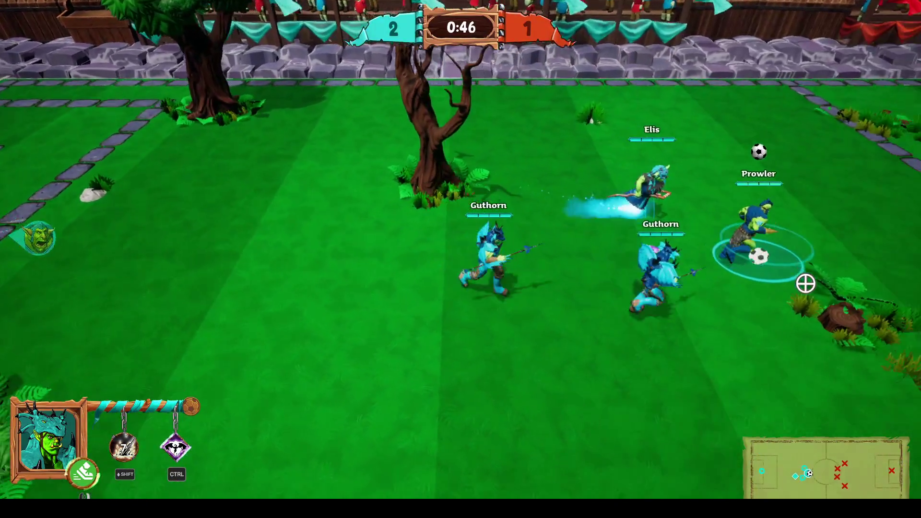
pyautogui.press('ctrl')
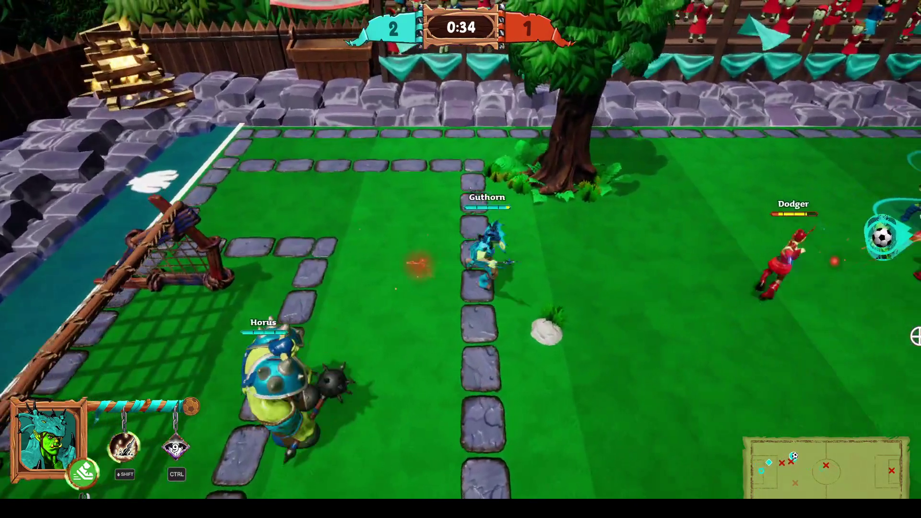
pyautogui.press('shift')
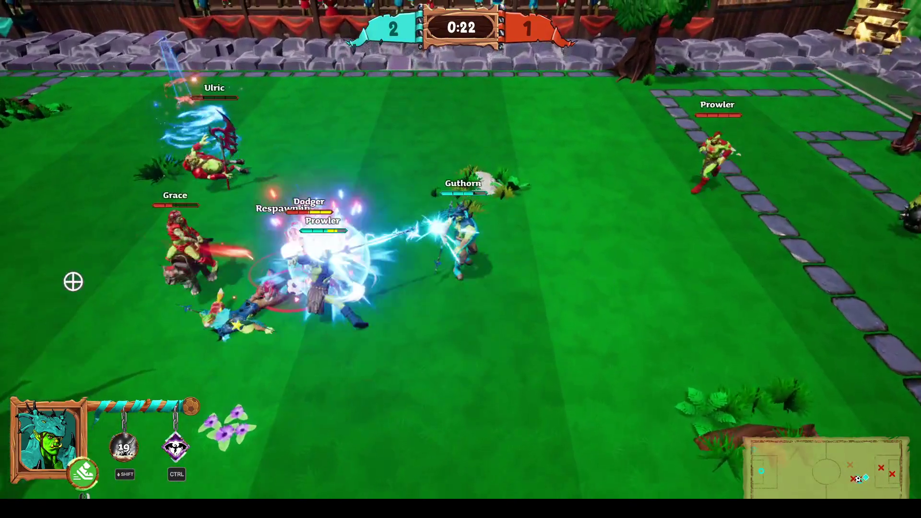
pyautogui.click(115, 315)
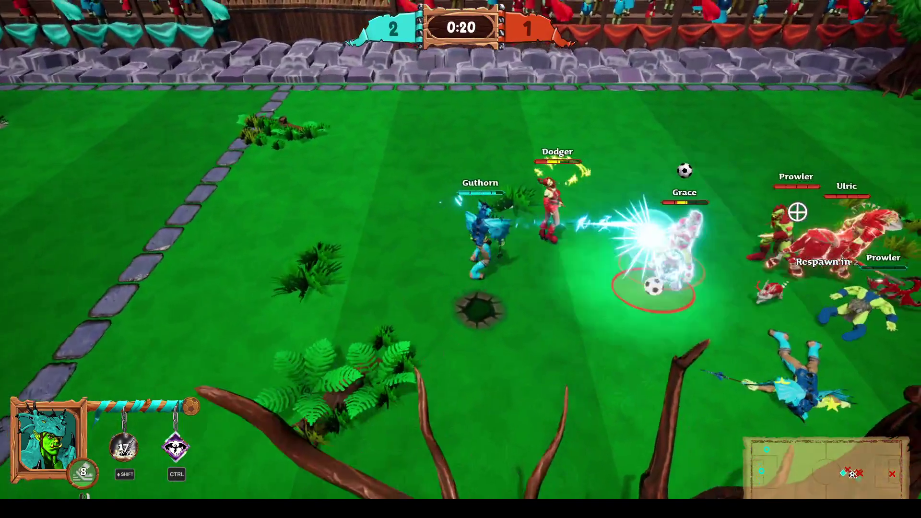
pyautogui.press('ctrl')
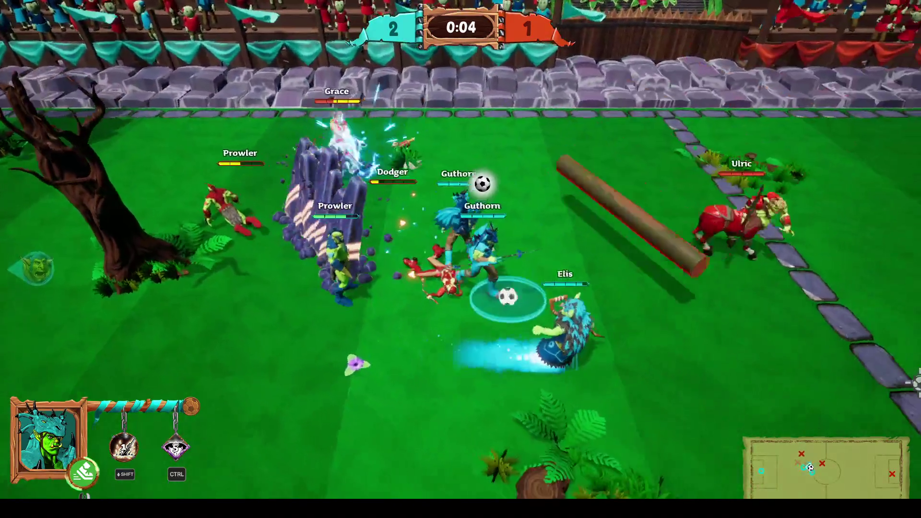
pyautogui.click(882, 336)
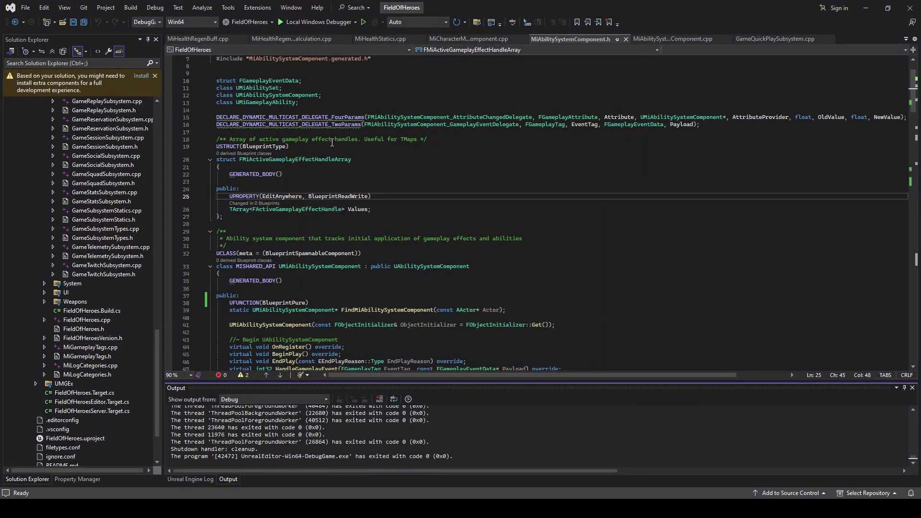
# Step: Click into the public section of MiAbilitySystemComponent.h
pyautogui.click(446, 187)
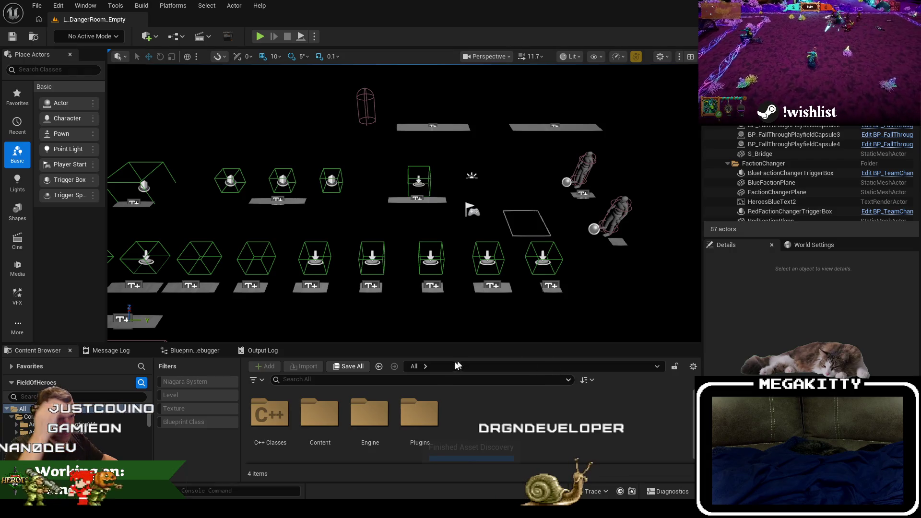
# Step: Switch to the browser window showing Jira issue FOH-331
pyautogui.hotkey('alt', 'Tab')
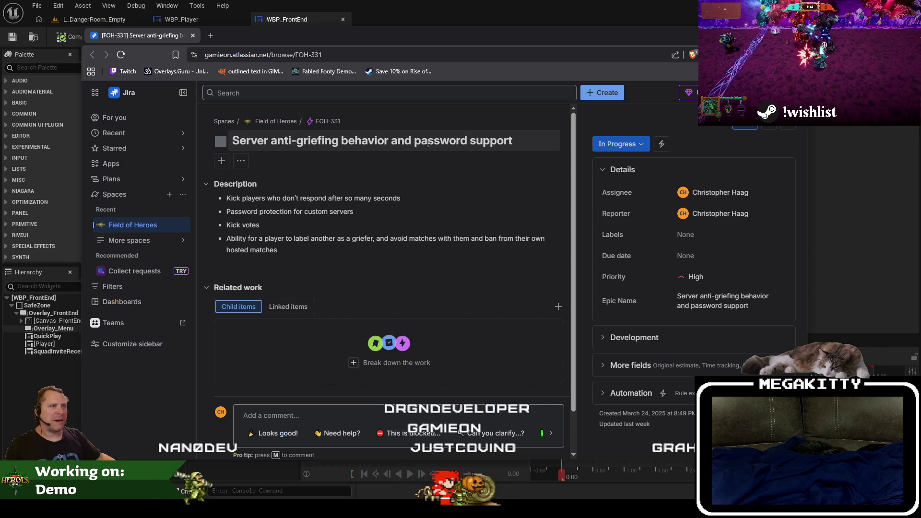
# Step: Apply strikethrough to the 'Password protection for custom servers' bullet and save the description
pyautogui.click(340, 210)
pyautogui.moveTo(368, 249); pyautogui.dragTo(236, 250)
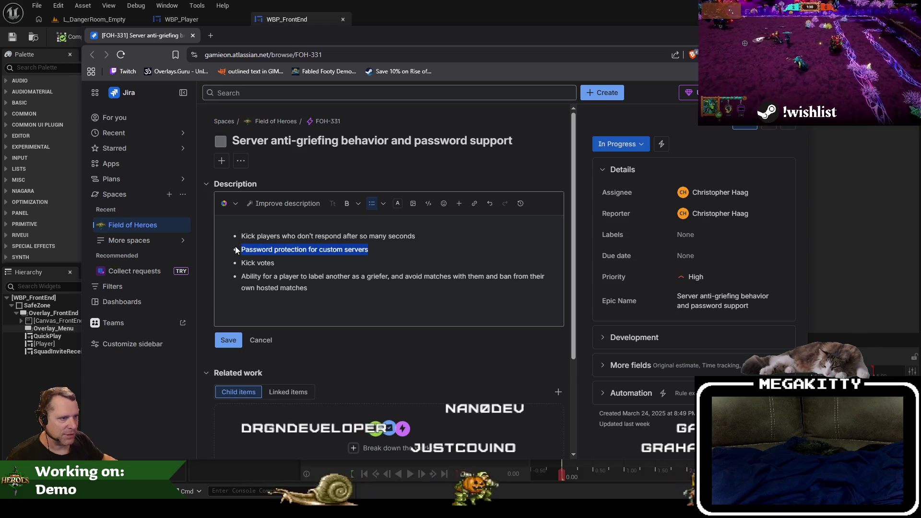
pyautogui.click(359, 203)
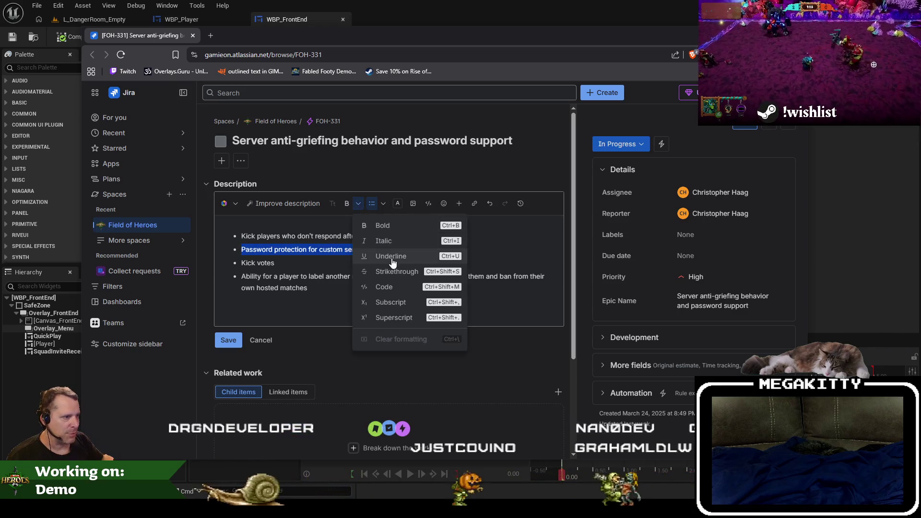
pyautogui.click(396, 271)
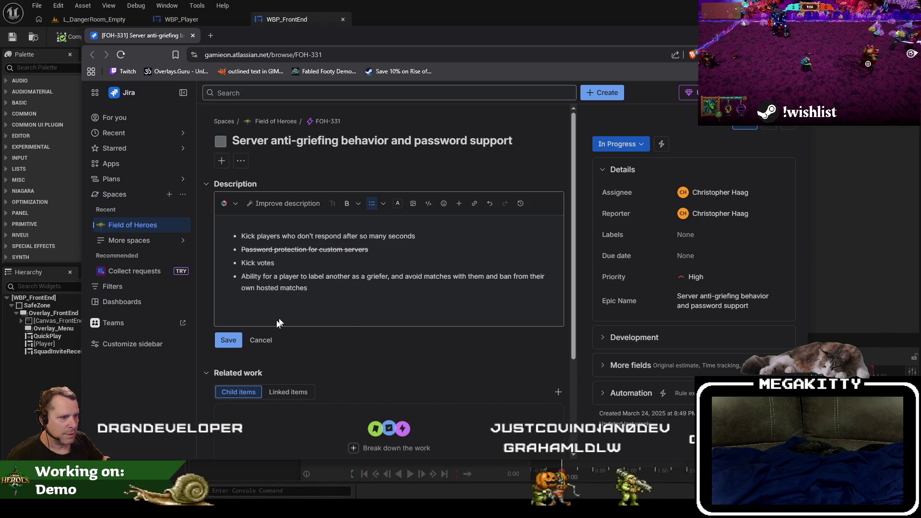
pyautogui.click(229, 340)
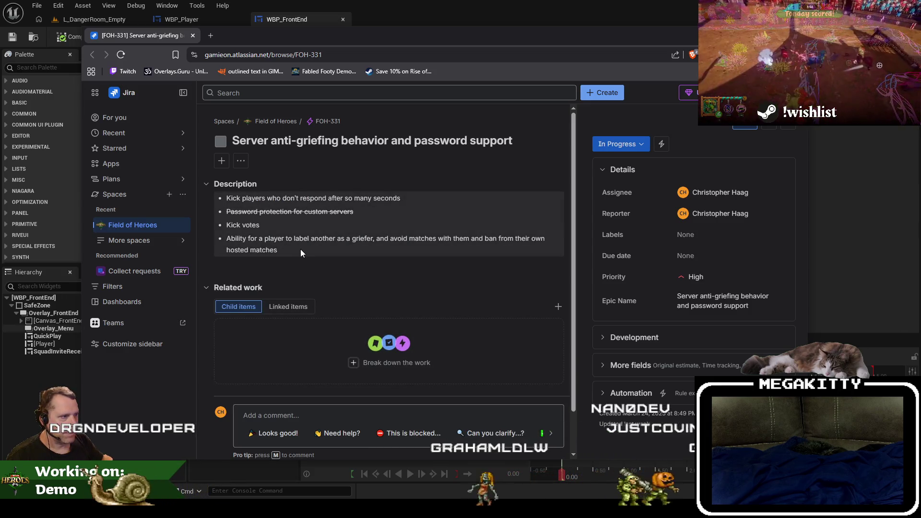
# Step: Select the griefer-labelling bullet to review it, then clear the selection
pyautogui.moveTo(295, 249); pyautogui.dragTo(232, 240)
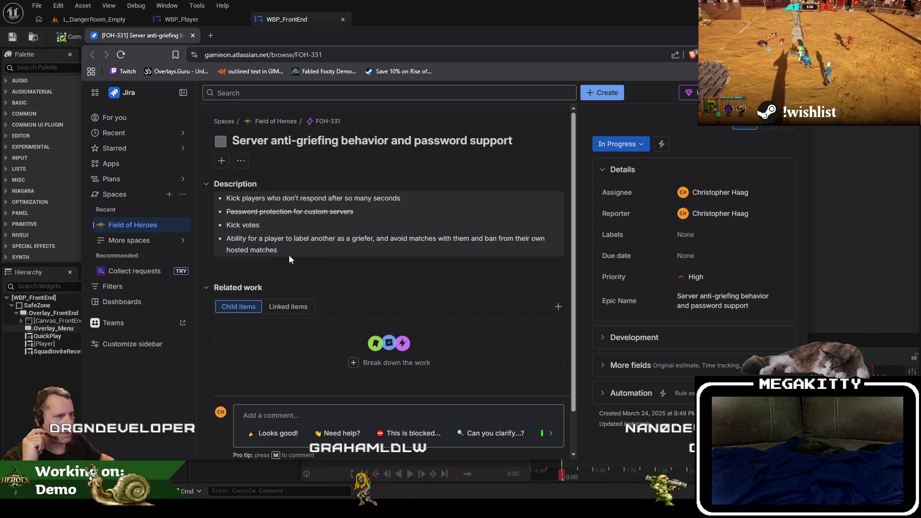
pyautogui.moveTo(289, 254); pyautogui.dragTo(224, 237)
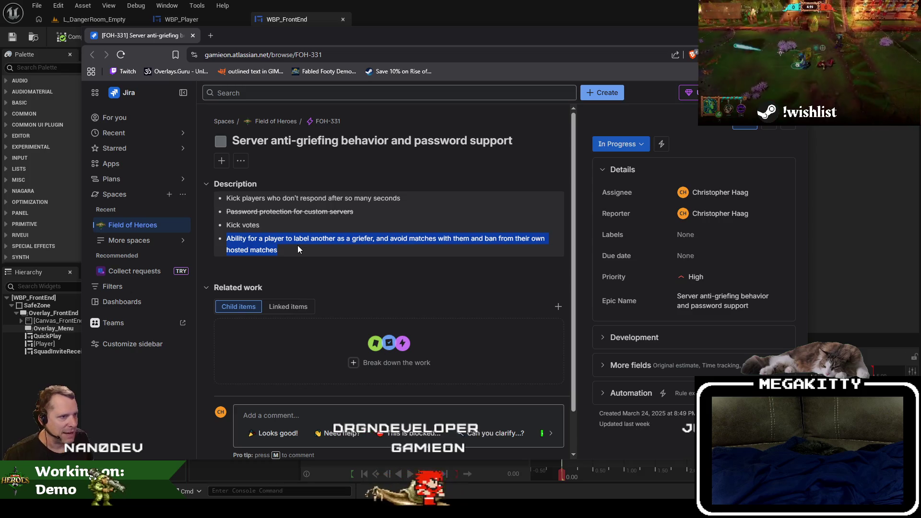
pyautogui.click(368, 263)
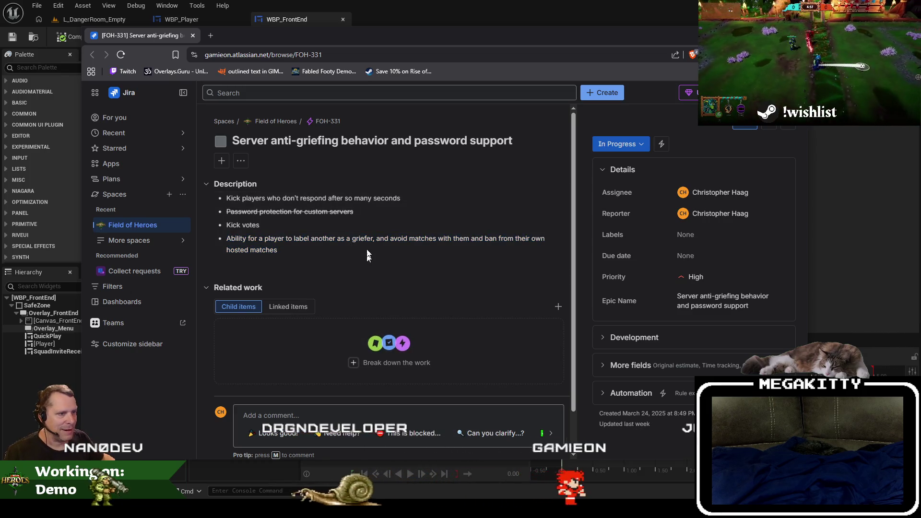
# Step: Review the idle-players bullet, then go back to the WBP_FrontEnd designer in Unreal Editor
pyautogui.moveTo(403, 198); pyautogui.dragTo(225, 199)
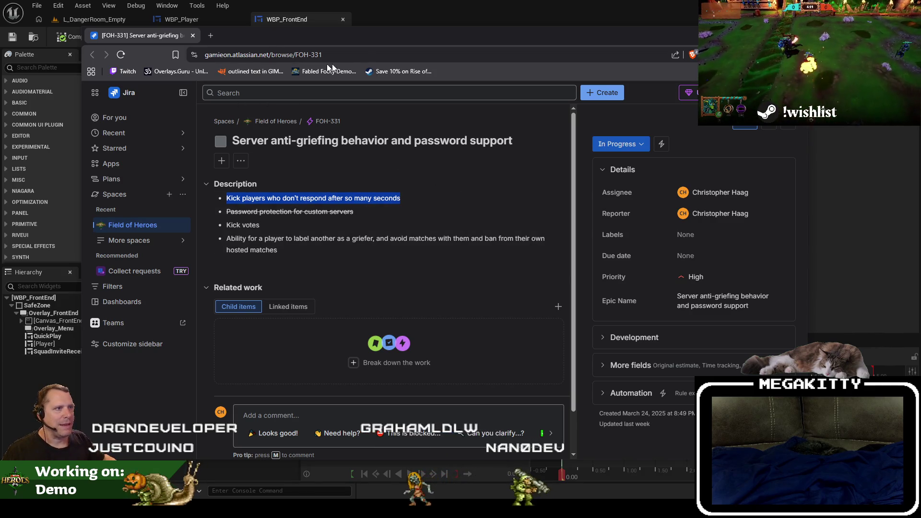
pyautogui.click(344, 56)
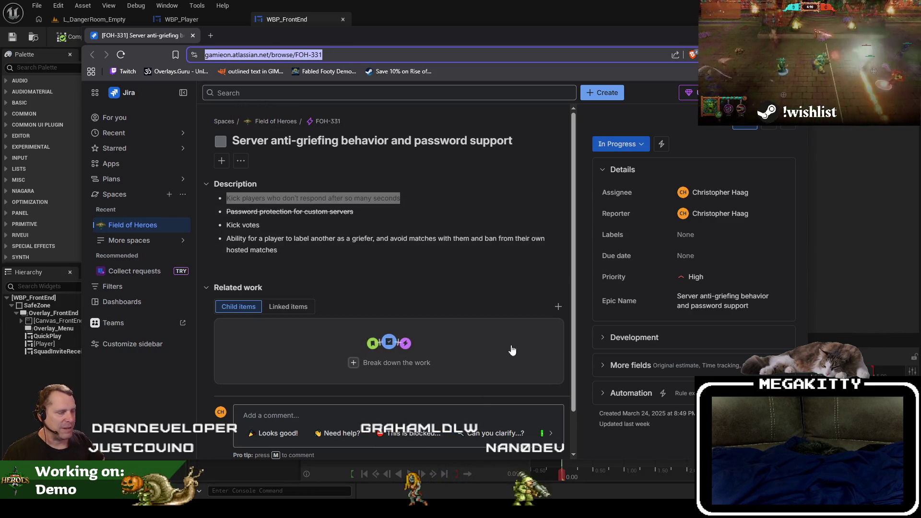
pyautogui.click(489, 301)
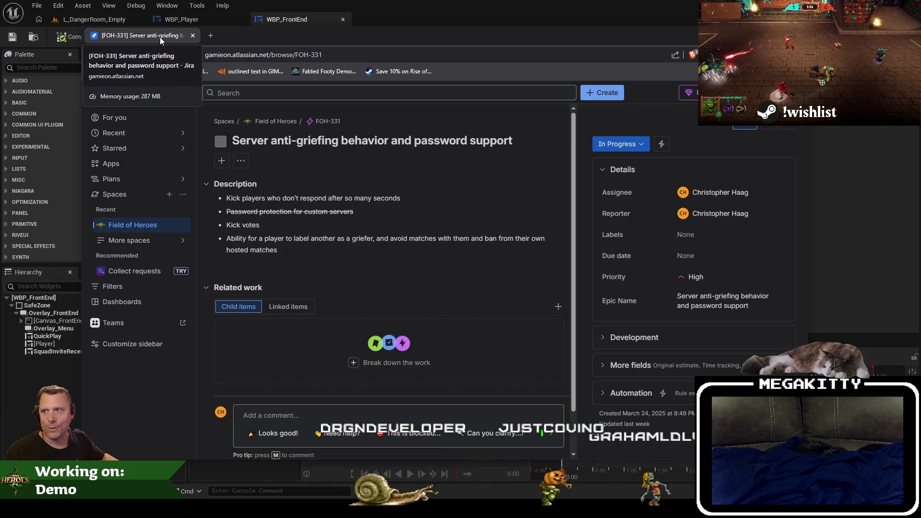
pyautogui.hotkey('alt', 'Tab')
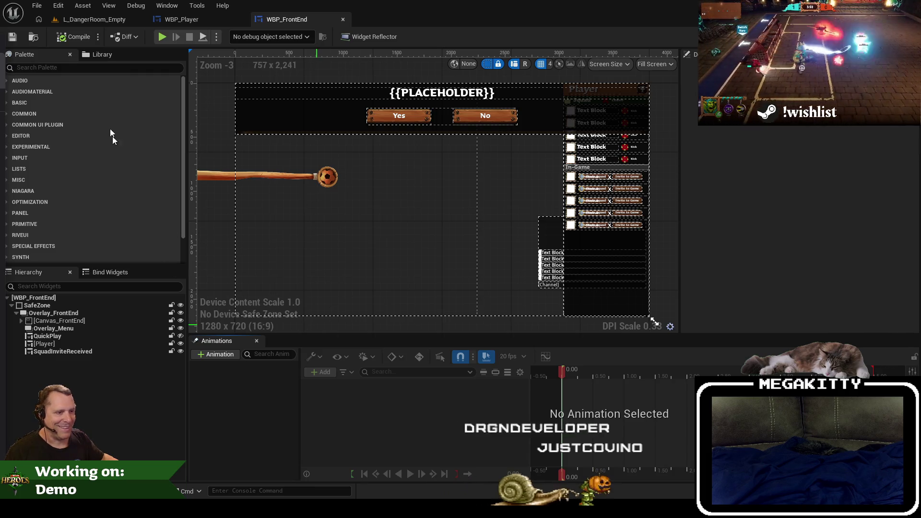
# Step: From the L_DangerRoom_Empty tab, search 'wbp_ postma' and open WBP_PostMatch_Leaderboard
pyautogui.click(60, 19)
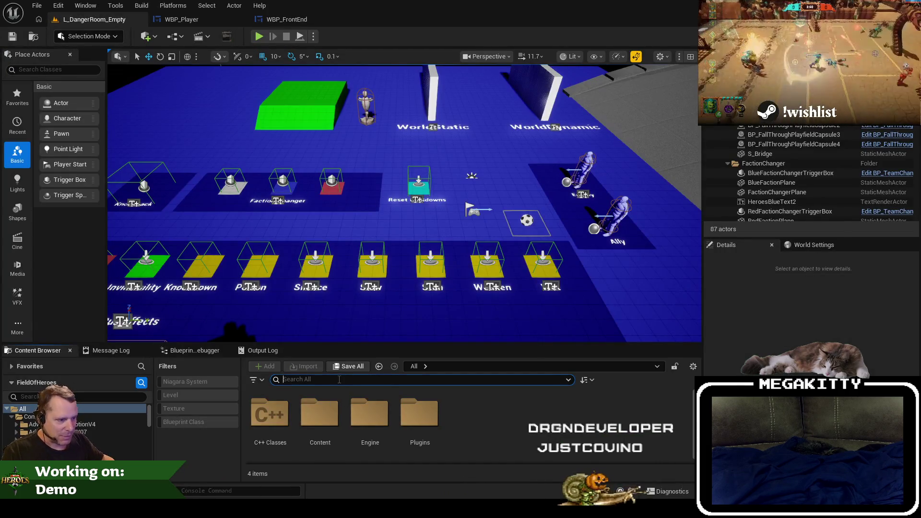
pyautogui.write('Ppostmat')
pyautogui.press('Return')
pyautogui.write('wbp_ postma')
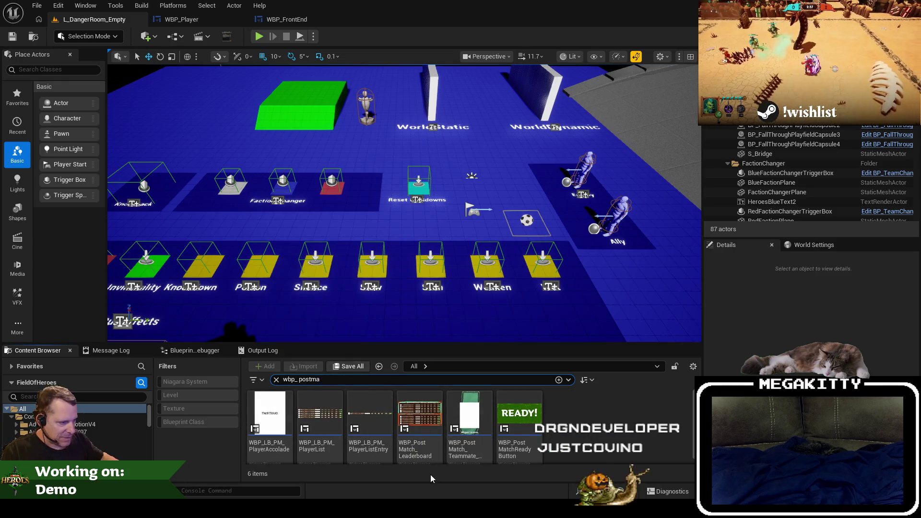
pyautogui.doubleClick(420, 417)
# Step: Inspect the Text_Goals and Text_Assists headers, then open WBP_LB_PM_PlayerAccolade
pyautogui.scroll(-3, 450, 100)
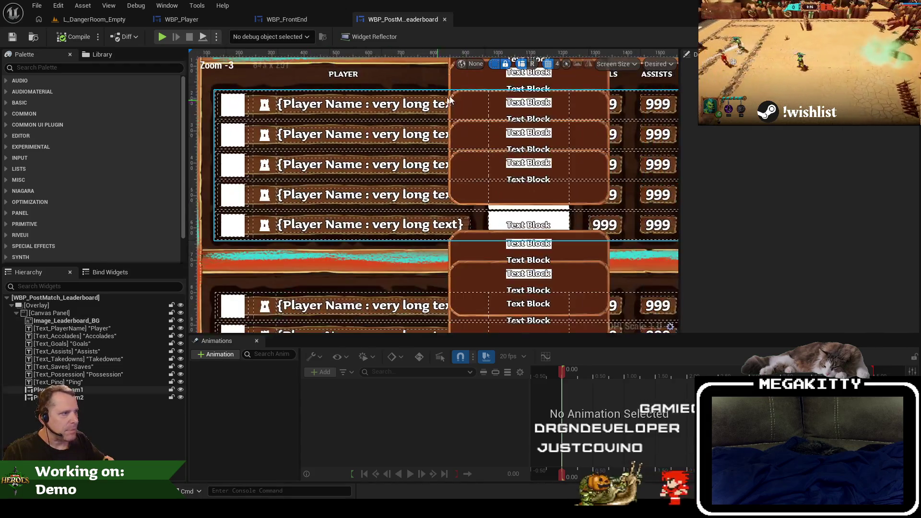
pyautogui.click(103, 342)
pyautogui.click(67, 351)
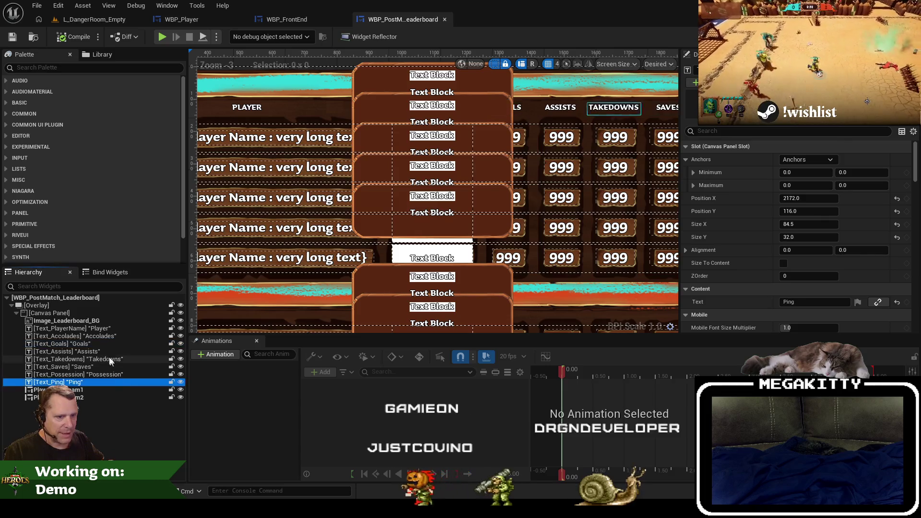
pyautogui.click(31, 38)
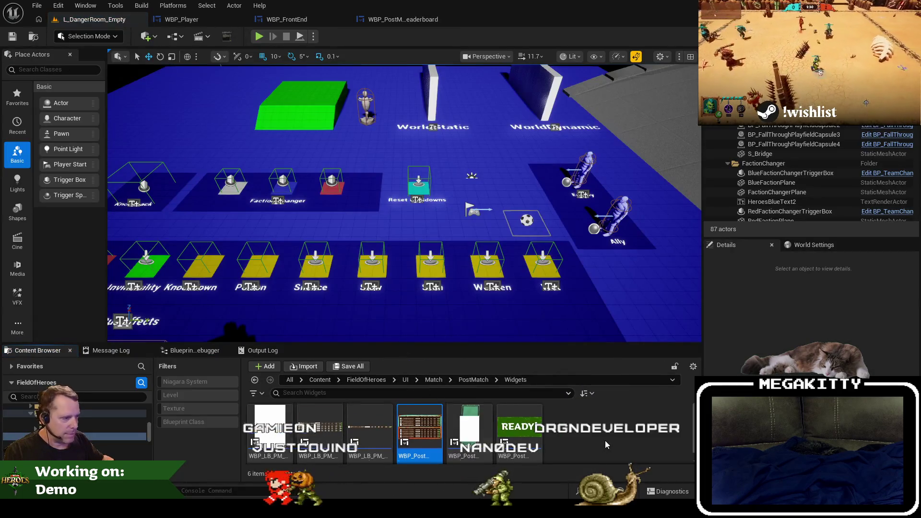
pyautogui.doubleClick(269, 419)
# Step: Inspect the accolade widget's ShowTooltip animation and tooltip canvas panel, and save the widget
pyautogui.scroll(-1, 586, 247)
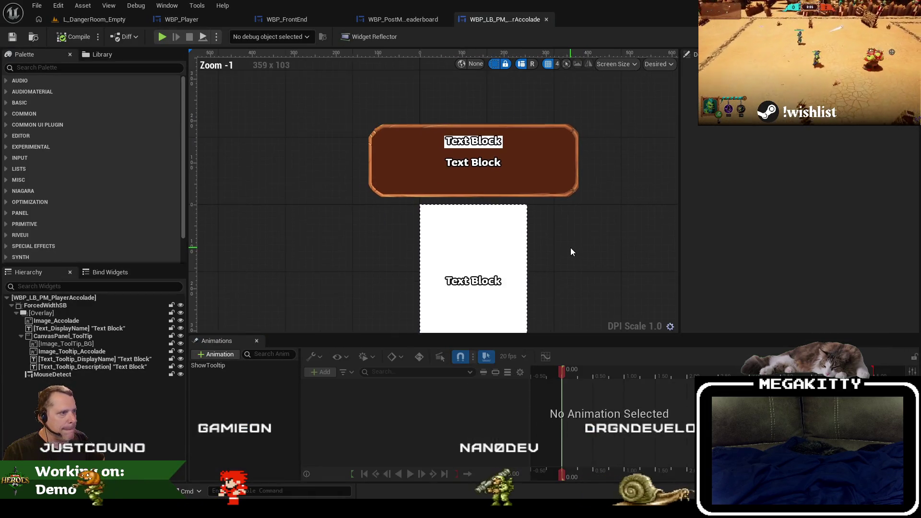
pyautogui.moveTo(571, 247); pyautogui.dragTo(439, 307)
pyautogui.click(227, 366)
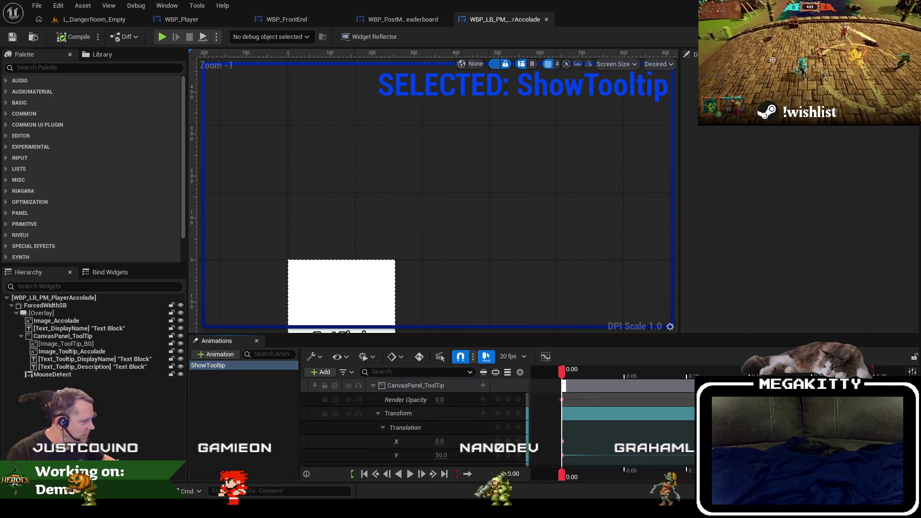
pyautogui.click(62, 336)
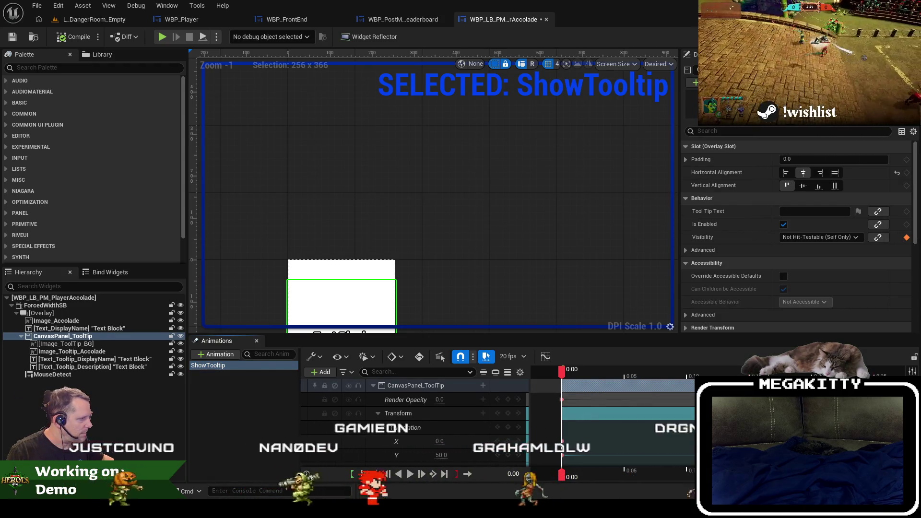
pyautogui.click(13, 37)
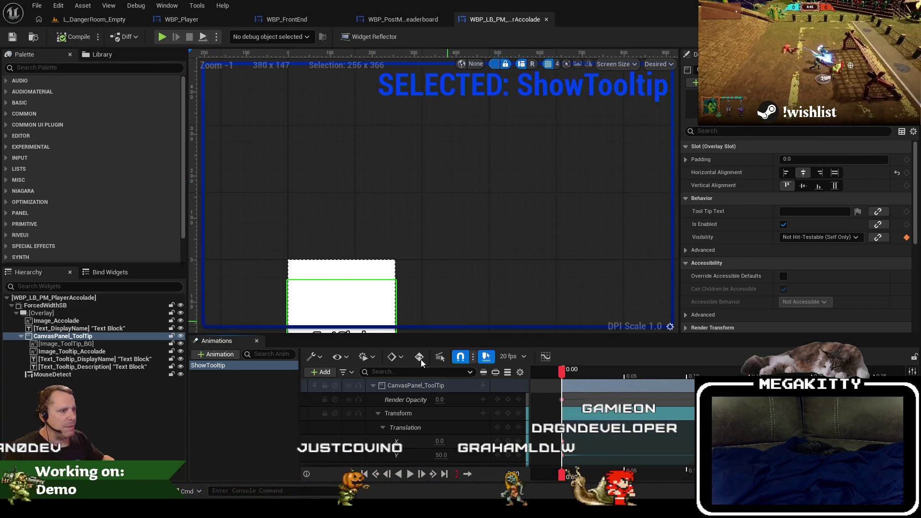
pyautogui.click(257, 443)
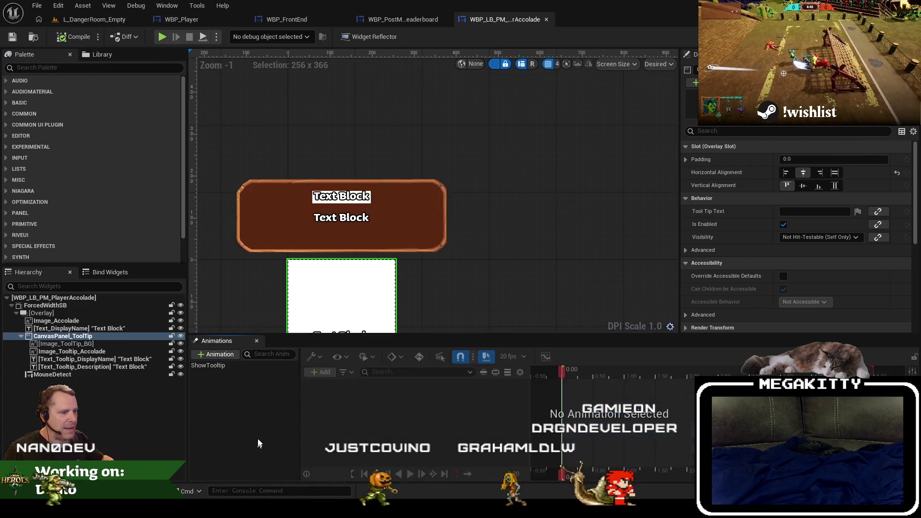
# Step: Search the leaderboard widget for 'mvp', then locate it under PostMatch/Widgets
pyautogui.click(408, 17)
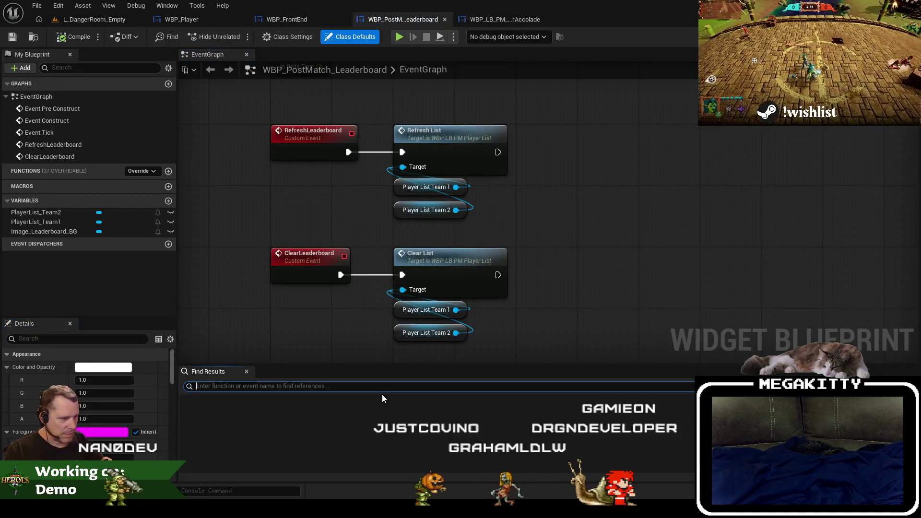
pyautogui.write('mvp')
pyautogui.press('Return')
pyautogui.click(499, 21)
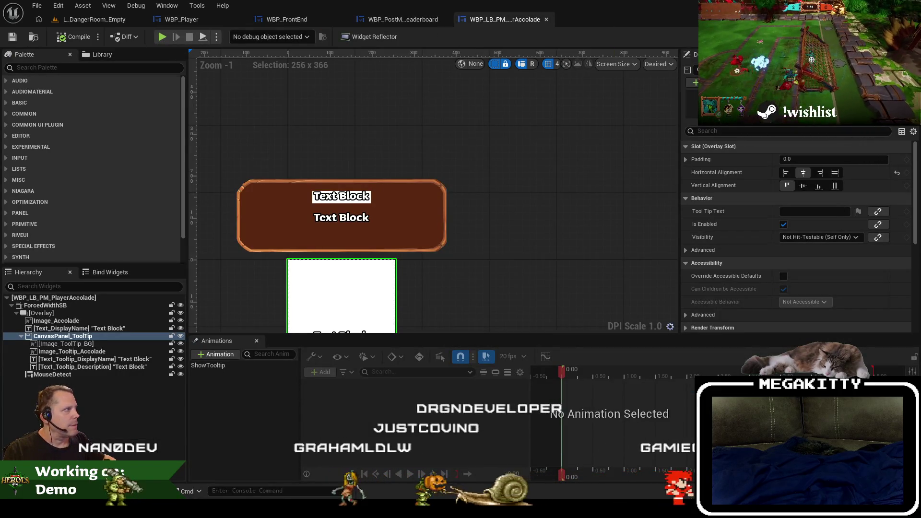
pyautogui.click(301, 21)
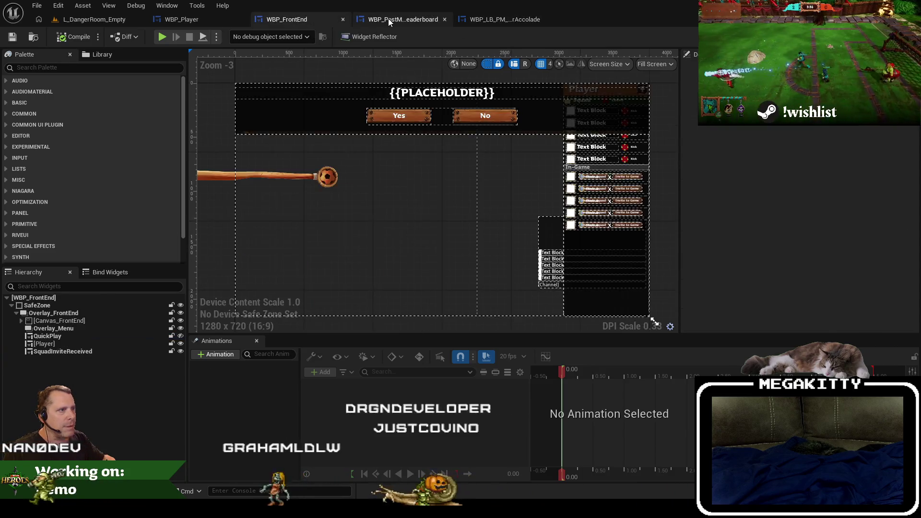
pyautogui.click(387, 19)
pyautogui.click(35, 37)
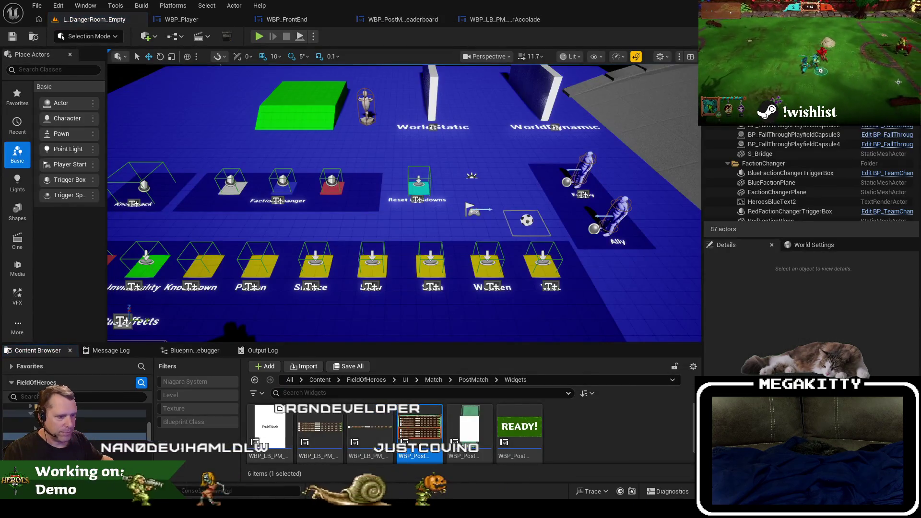
# Step: Find A_MVP, view its references, and open WBP_PostMatch_Teammate_Accolades
pyautogui.click(289, 380)
pyautogui.click(308, 380)
pyautogui.write('a_mvp')
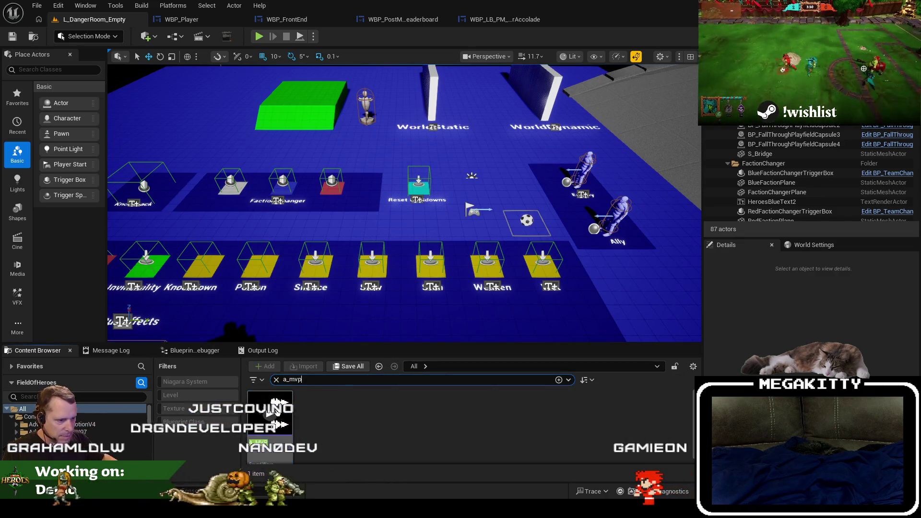
pyautogui.click(270, 413)
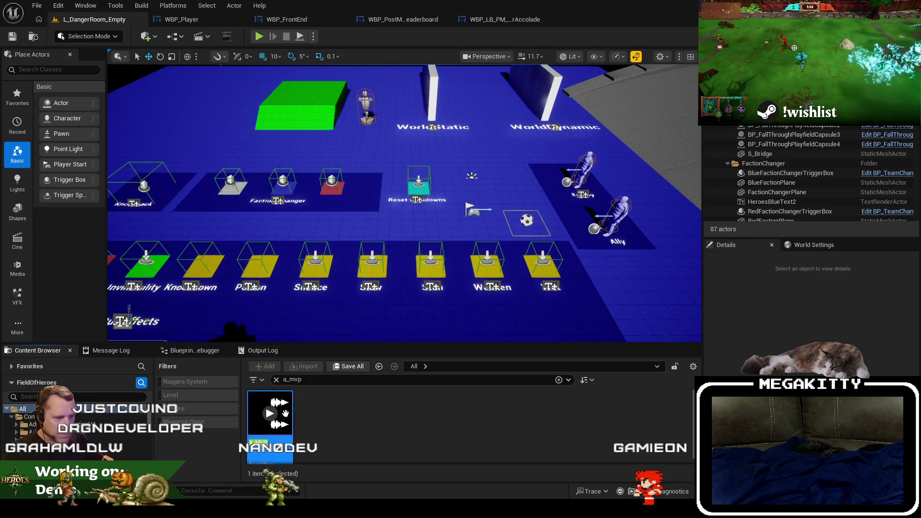
pyautogui.rightClick(285, 414)
pyautogui.click(312, 298)
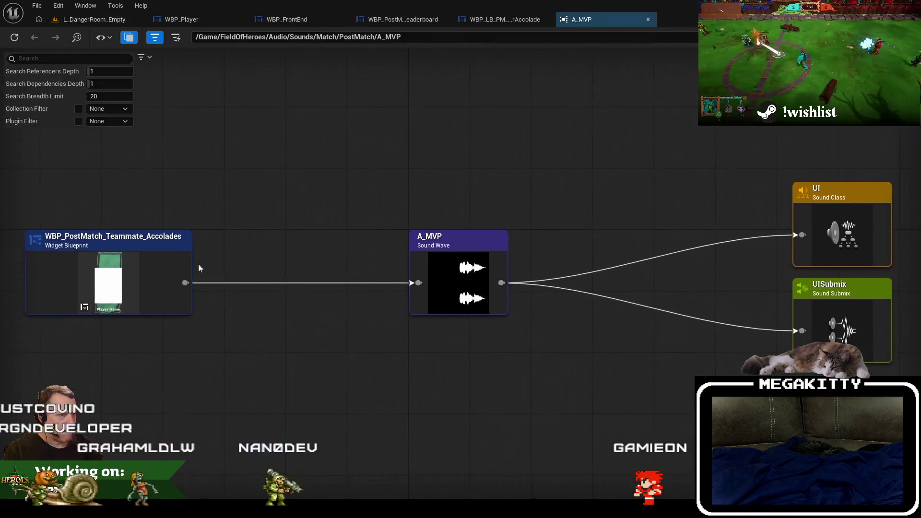
pyautogui.rightClick(117, 254)
pyautogui.click(173, 299)
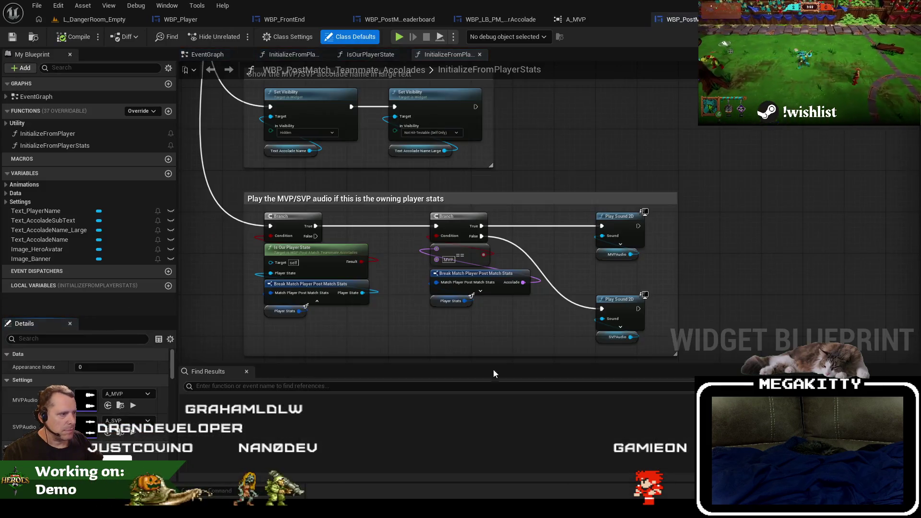
# Step: Find 'mvp' in the graph and inspect the Break and Play Sound 2D nodes and MVPAudio variable
pyautogui.write('mvp')
pyautogui.press('Return')
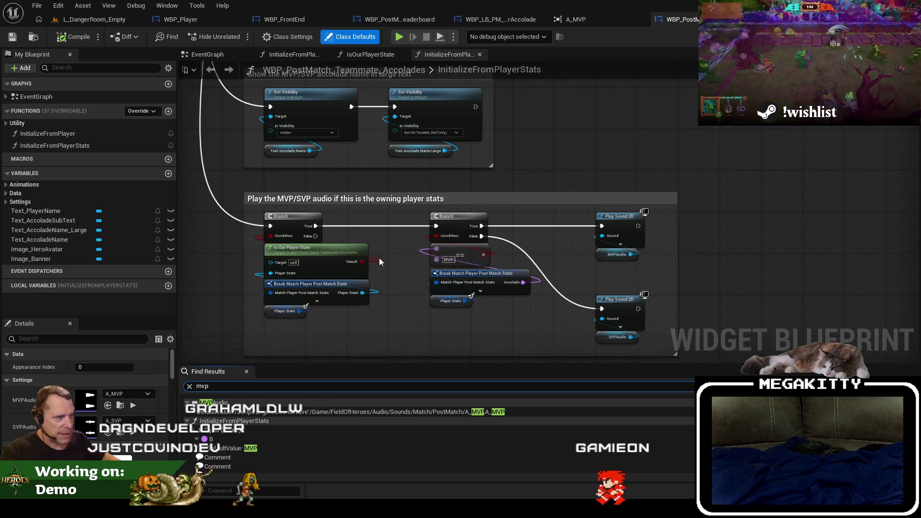
pyautogui.scroll(2, 379, 267)
pyautogui.moveTo(344, 340); pyautogui.dragTo(245, 217)
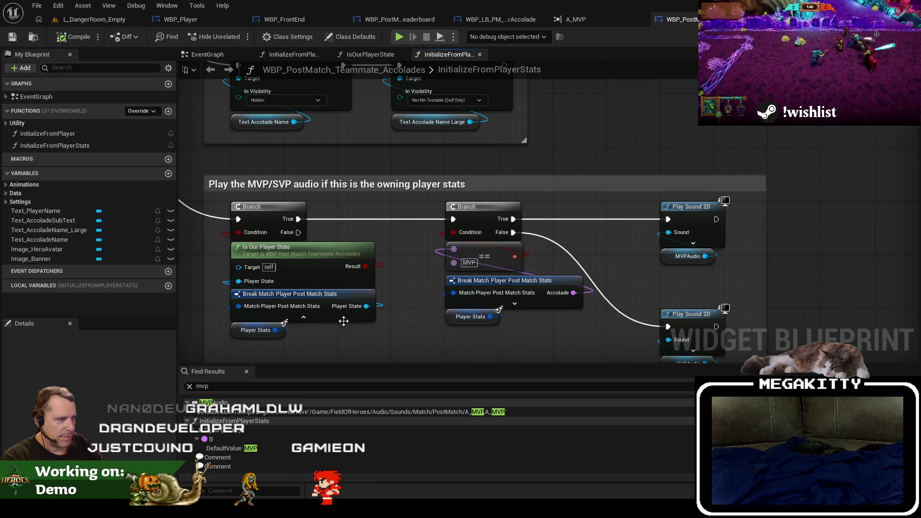
pyautogui.click(303, 317)
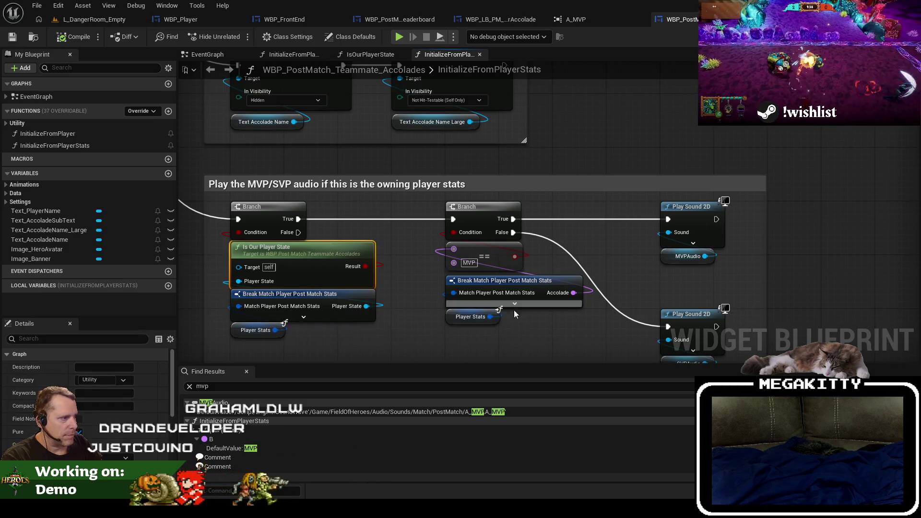
pyautogui.moveTo(568, 318); pyautogui.dragTo(556, 282)
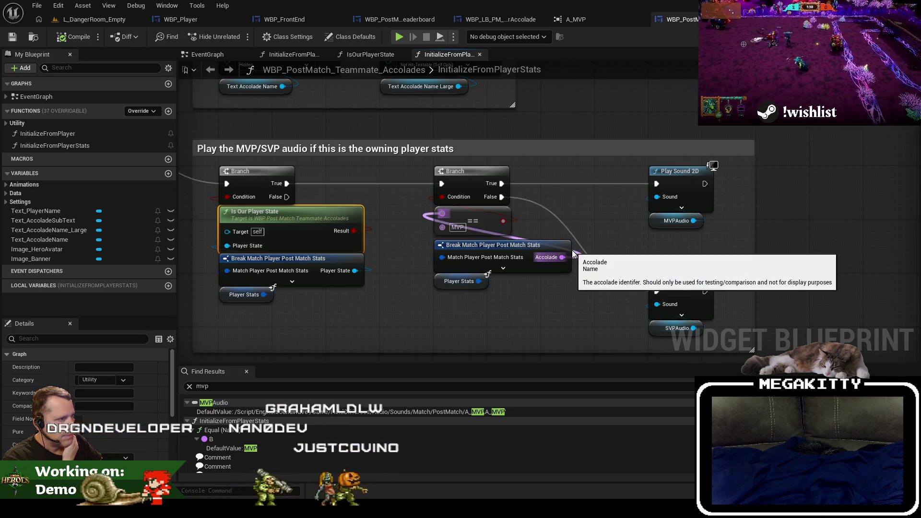
pyautogui.click(699, 210)
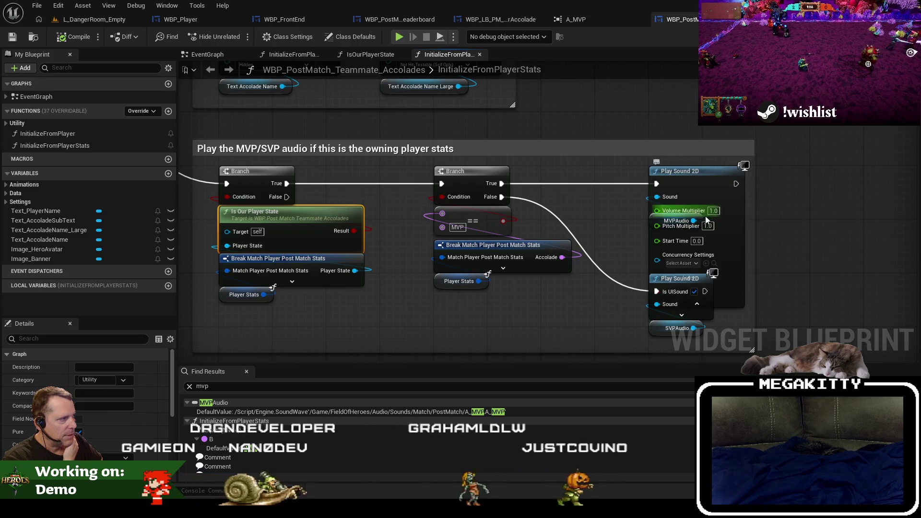
pyautogui.click(730, 306)
pyautogui.click(676, 220)
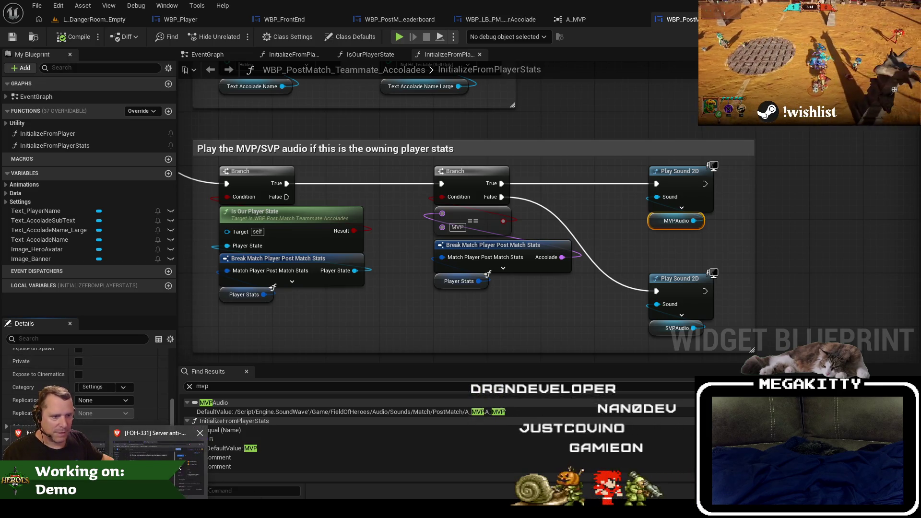
pyautogui.hotkey('alt', 'Tab')
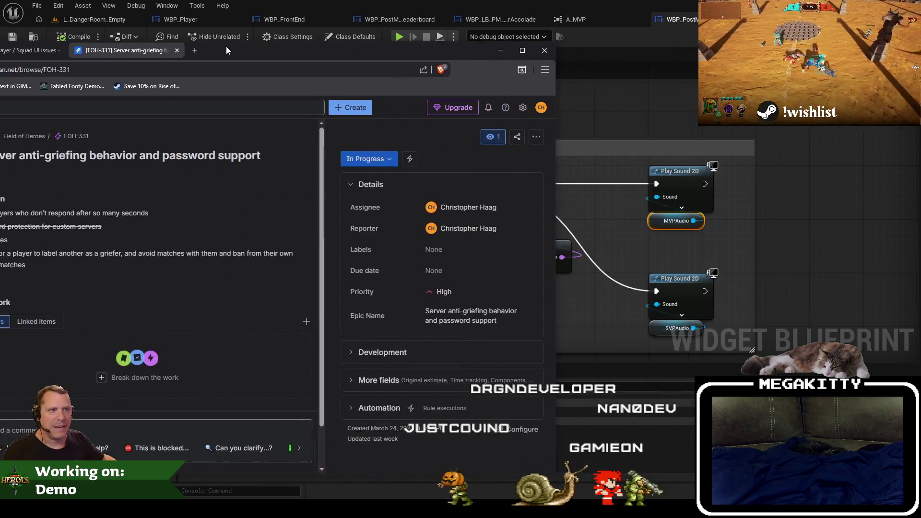
# Step: Close FOH-331 and create a bug from Default Filter titled 'MVP audio not playing in post-match'
pyautogui.click(346, 68)
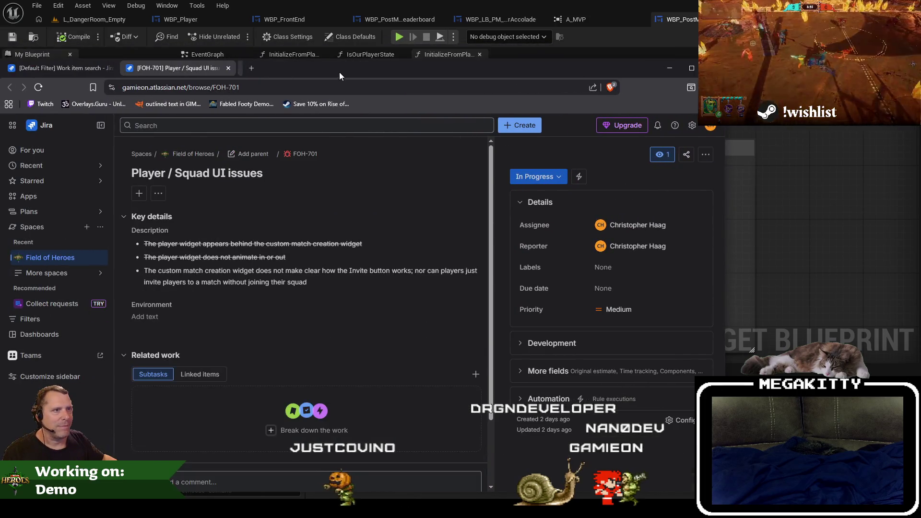
pyautogui.click(124, 61)
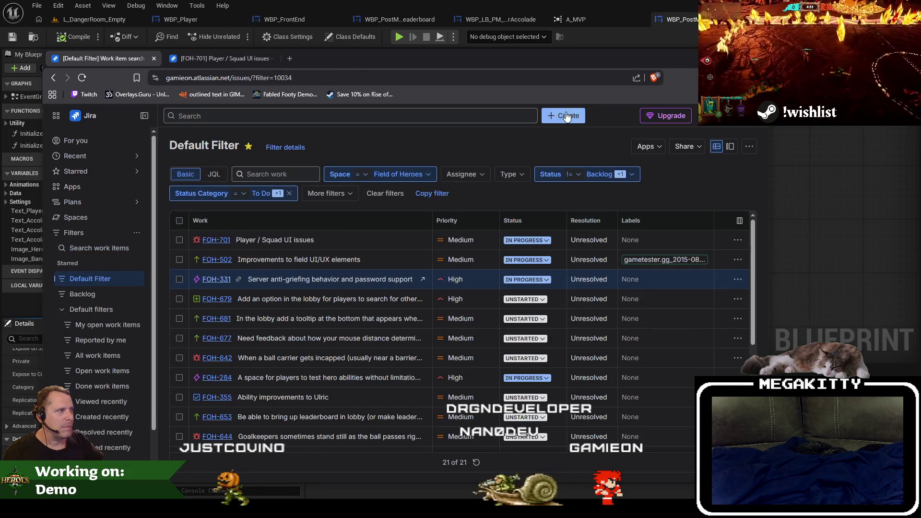
pyautogui.press('c')
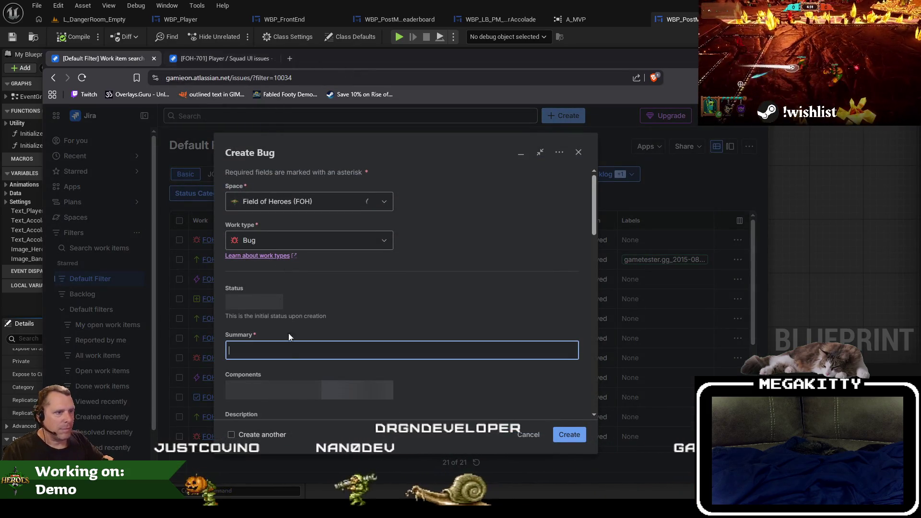
pyautogui.click(271, 348)
pyautogui.write('MVP audio not playing in p')
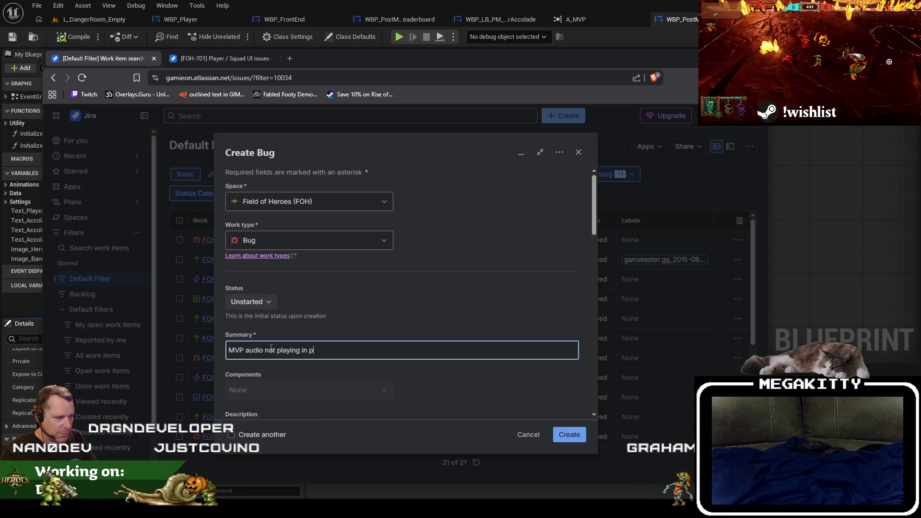
pyautogui.scroll(-3, 540, 412)
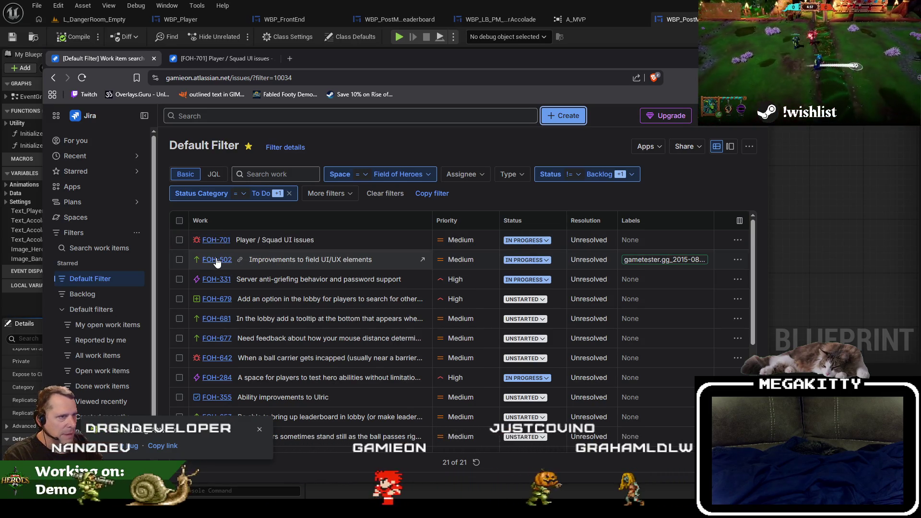
pyautogui.press('F5')
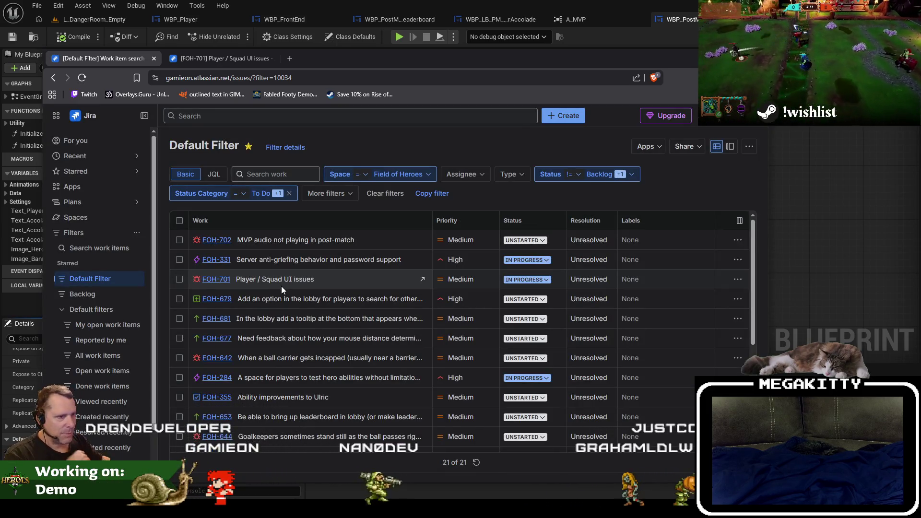
# Step: Read anti-griefing issue FOH-331 in its own tab, close it, then open lobby game-search issue FOH-679
pyautogui.middleClick(223, 262)
pyautogui.click(200, 56)
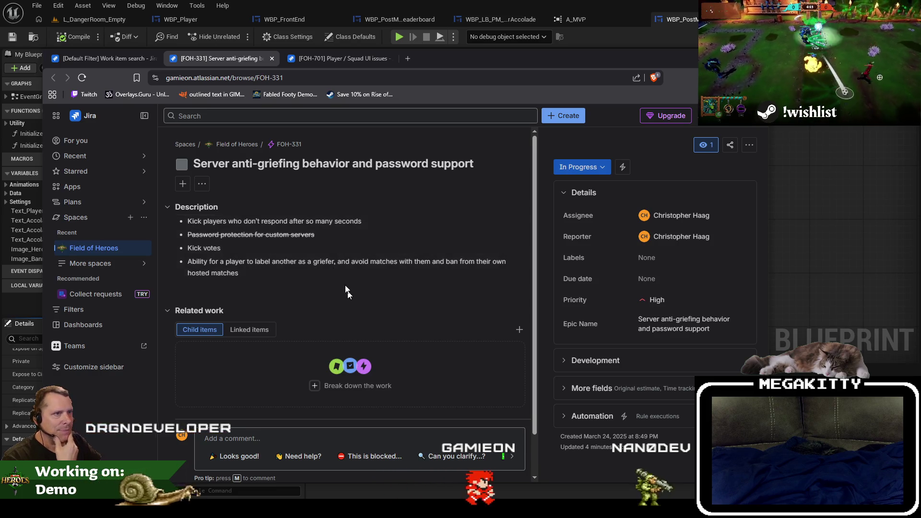
pyautogui.click(272, 58)
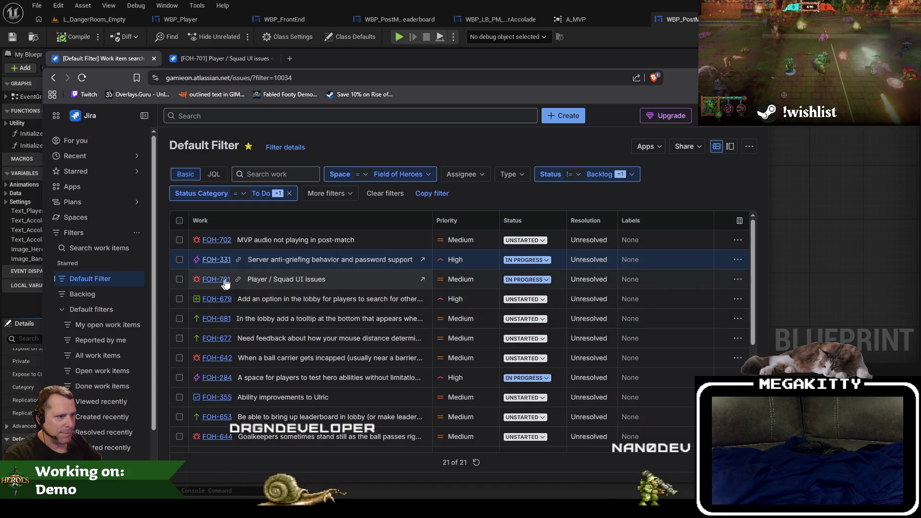
pyautogui.click(358, 298)
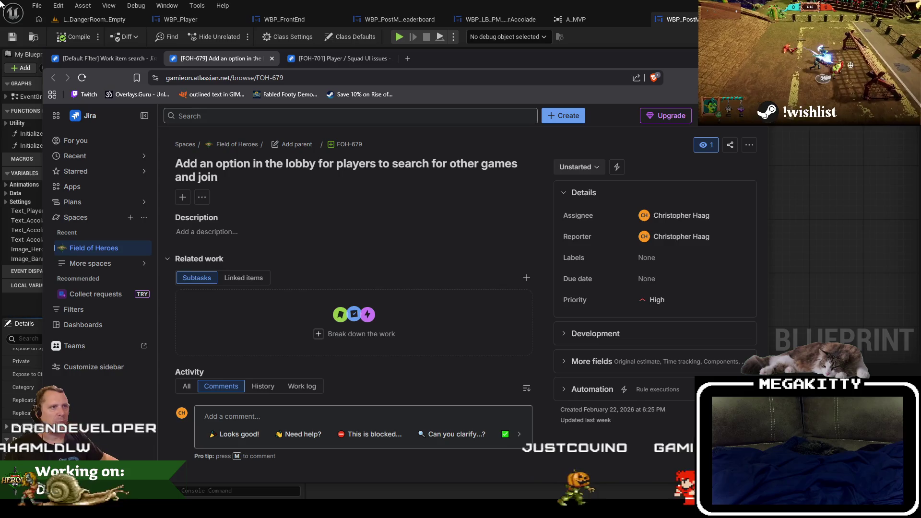
pyautogui.click(174, 40)
# Step: Load the L_UnknownRuins level from Recent Levels in the level editor
pyautogui.click(106, 20)
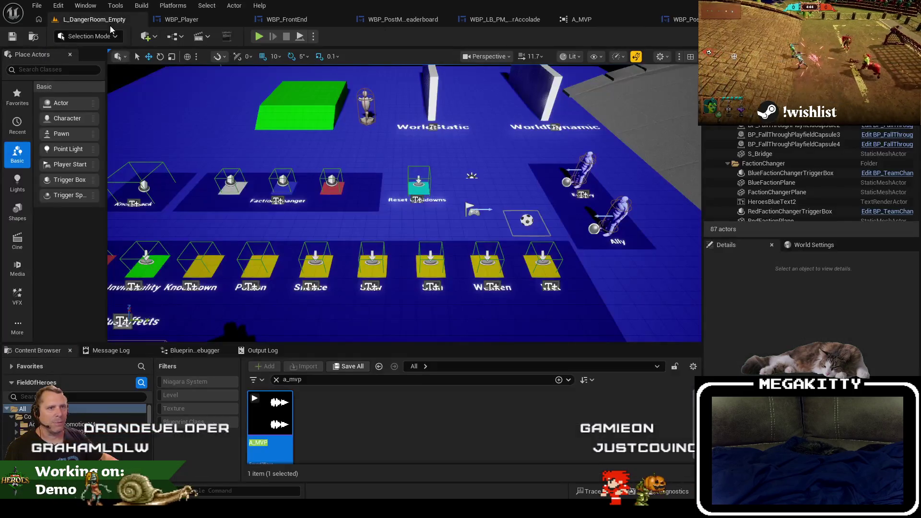
pyautogui.click(37, 7)
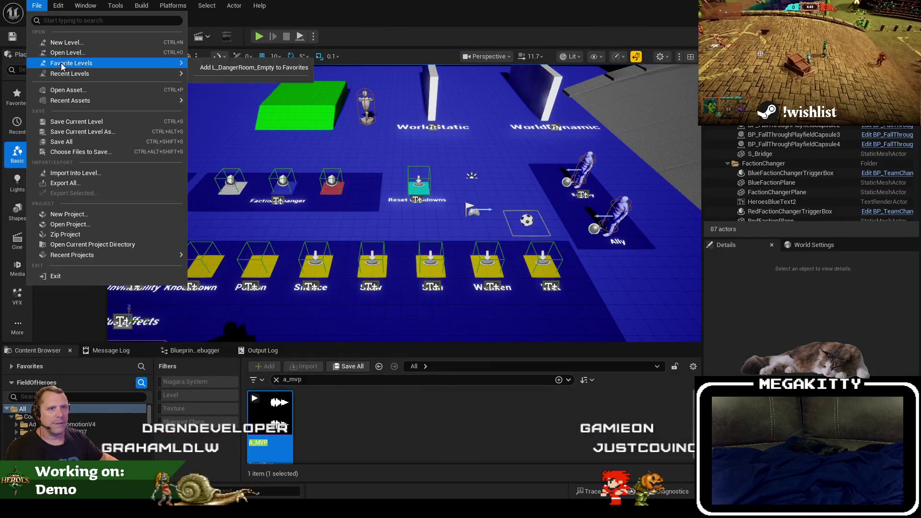
pyautogui.moveTo(68, 75)
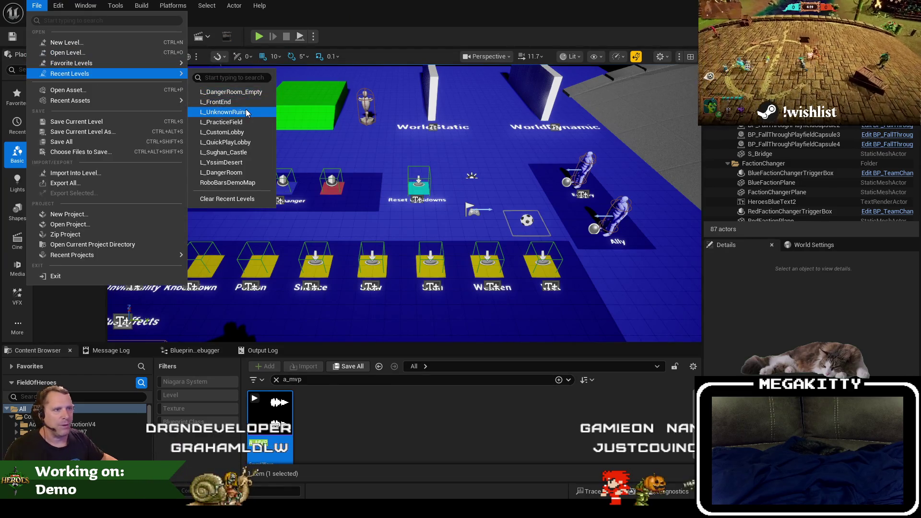
pyautogui.click(266, 70)
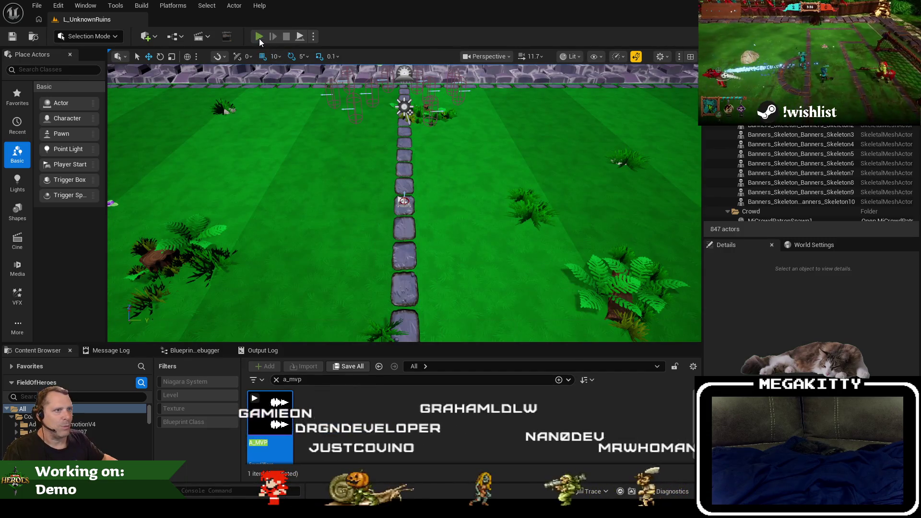
# Step: Play-test L_UnknownRuins up to hero selection, then pause and stop the session
pyautogui.click(259, 37)
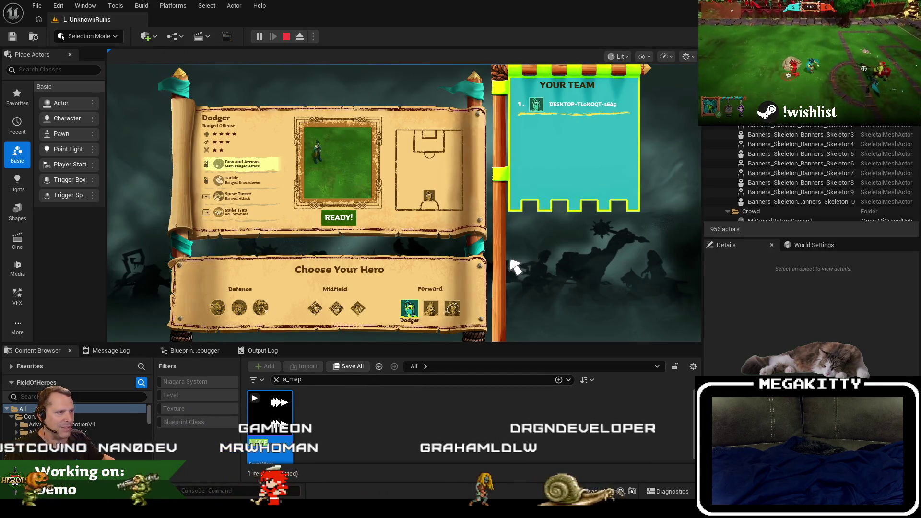
pyautogui.press('Escape')
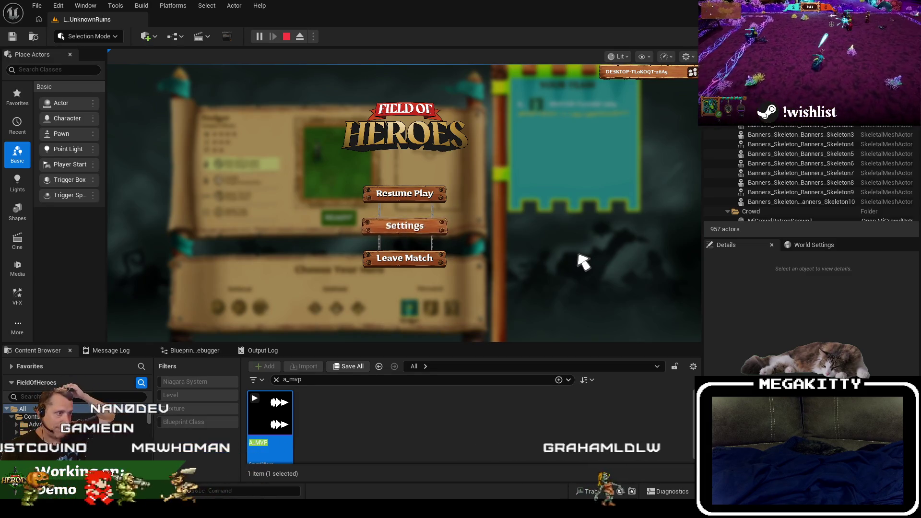
pyautogui.press('Escape')
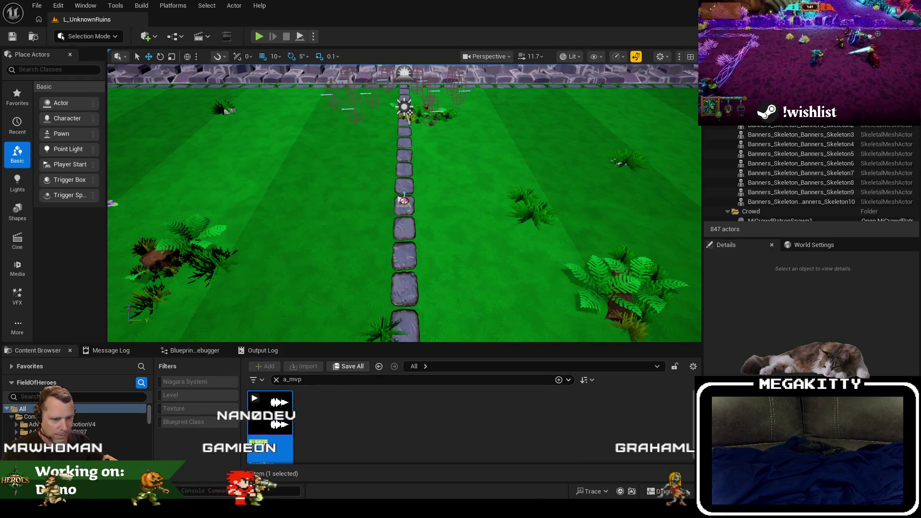
pyautogui.hotkey('alt', 'Tab')
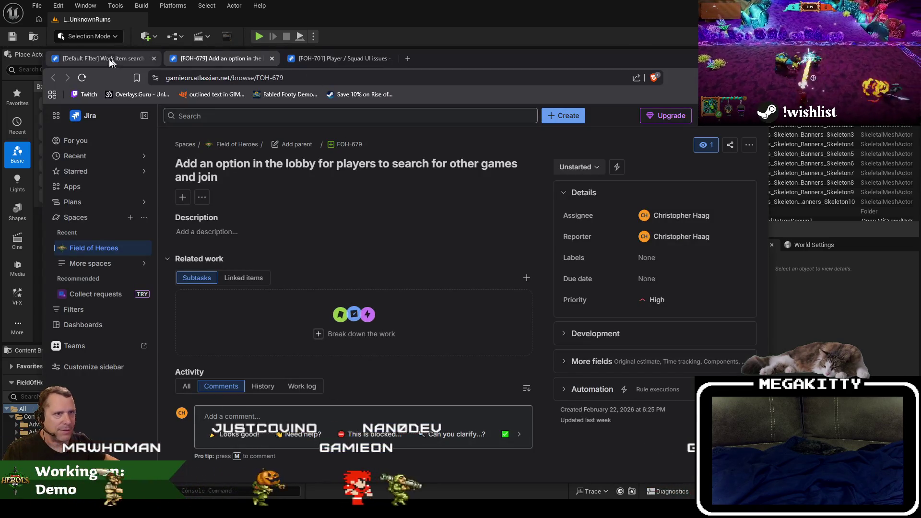
# Step: Open FOH-681, the lobby hero-tooltip issue, in a new tab and move the Jira window aside
pyautogui.click(111, 58)
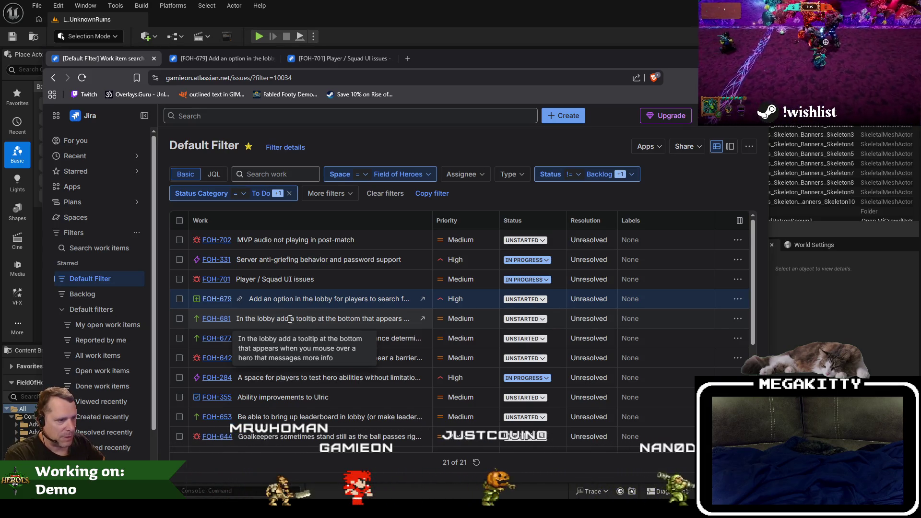
pyautogui.middleClick(217, 318)
pyautogui.click(330, 59)
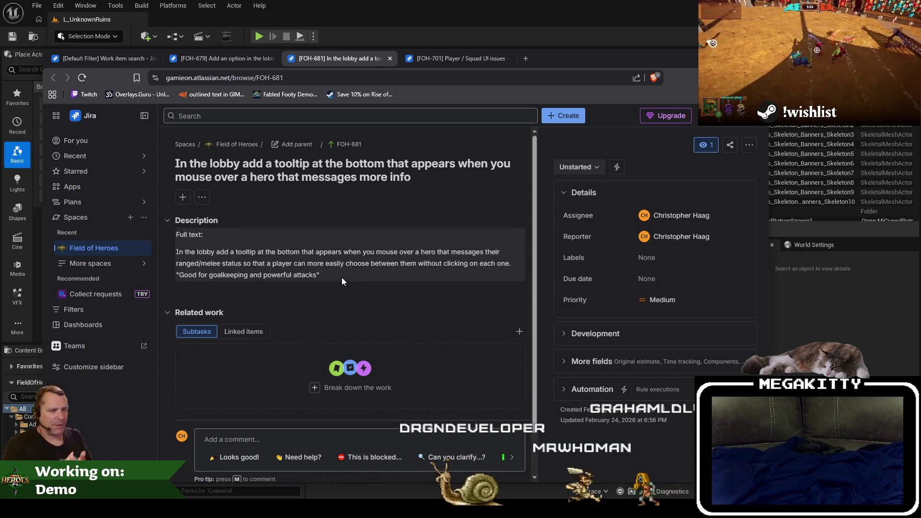
pyautogui.moveTo(582, 66)
pyautogui.mouseDown()
pyautogui.moveTo(615, 82)
pyautogui.moveTo(920, 96)
pyautogui.mouseUp()
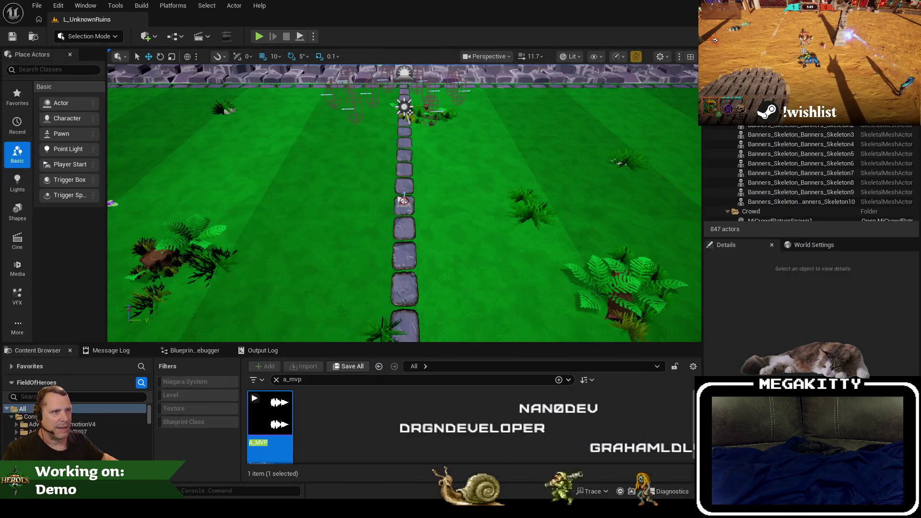
# Step: Play-test the Choose Your Hero screen full-screen, picking Dodger instead of Letunya, then stop
pyautogui.click(261, 42)
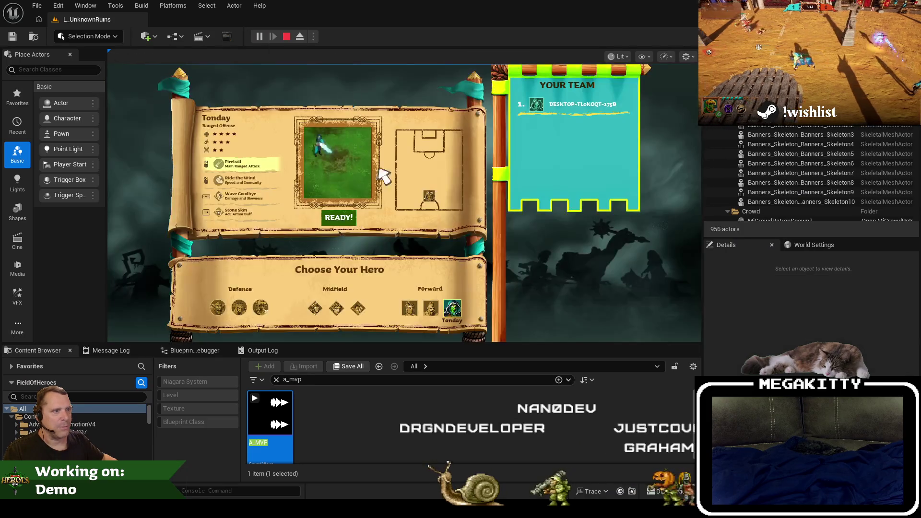
pyautogui.press('F11')
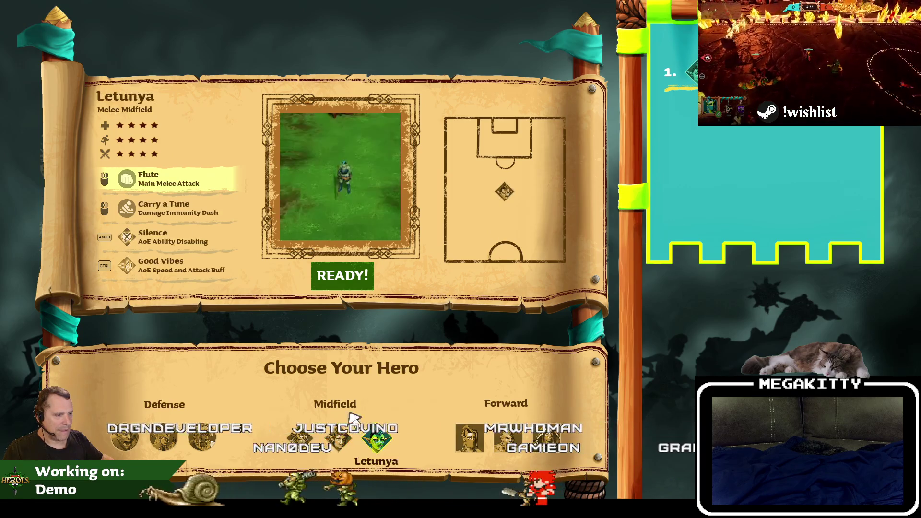
pyautogui.click(469, 437)
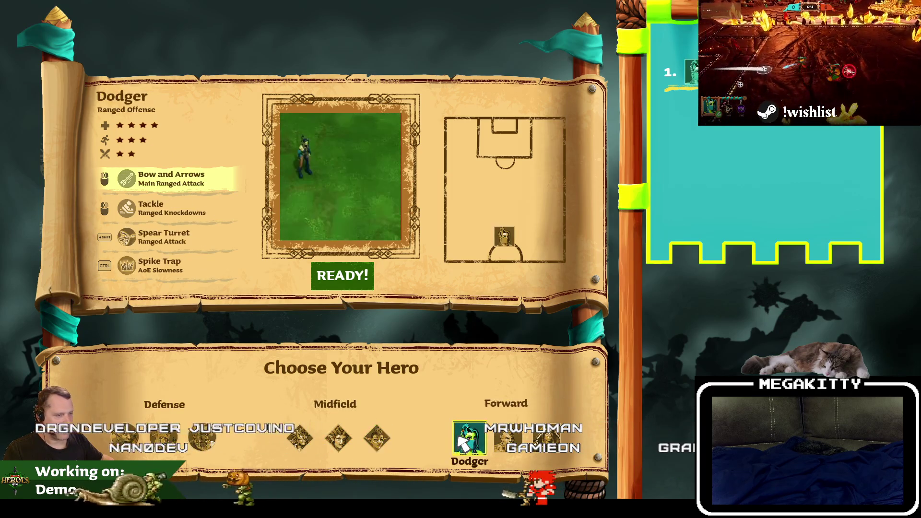
pyautogui.press('Escape')
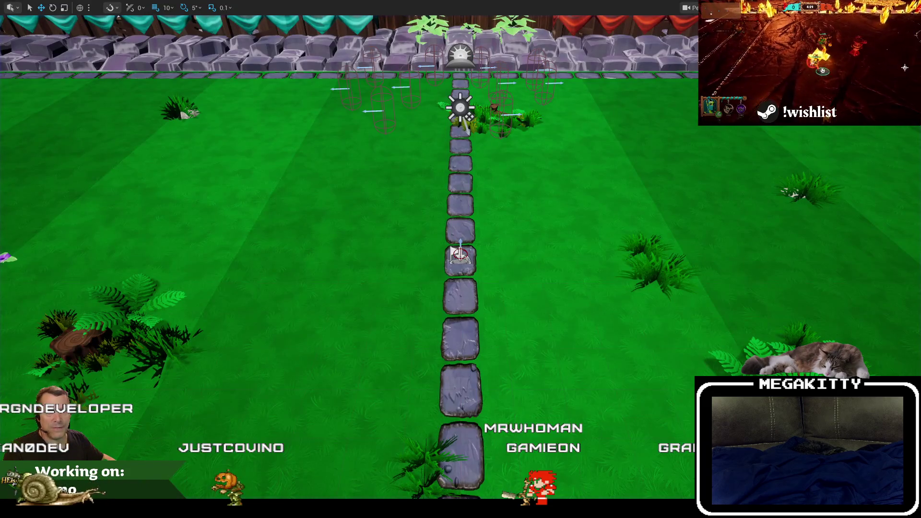
pyautogui.hotkey('alt', 'Tab')
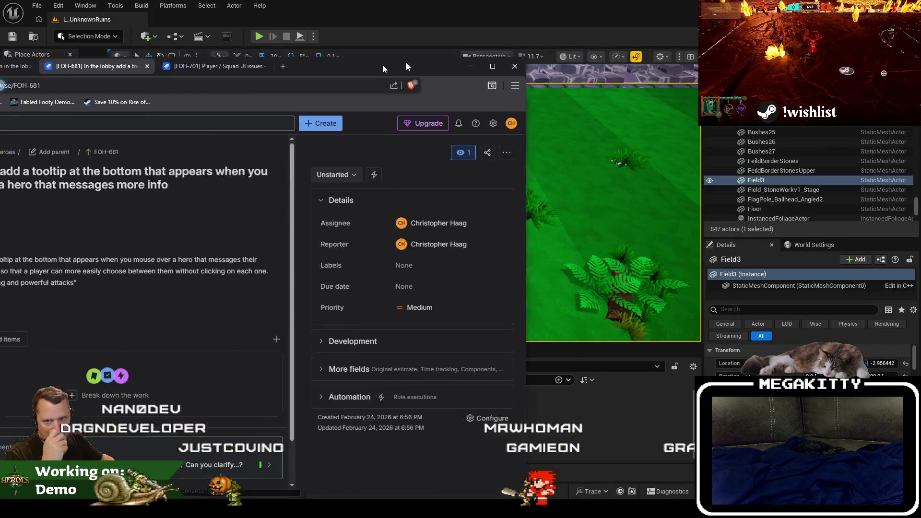
# Step: Set FOH-681's status to Won't Fix and close its tab
pyautogui.click(601, 165)
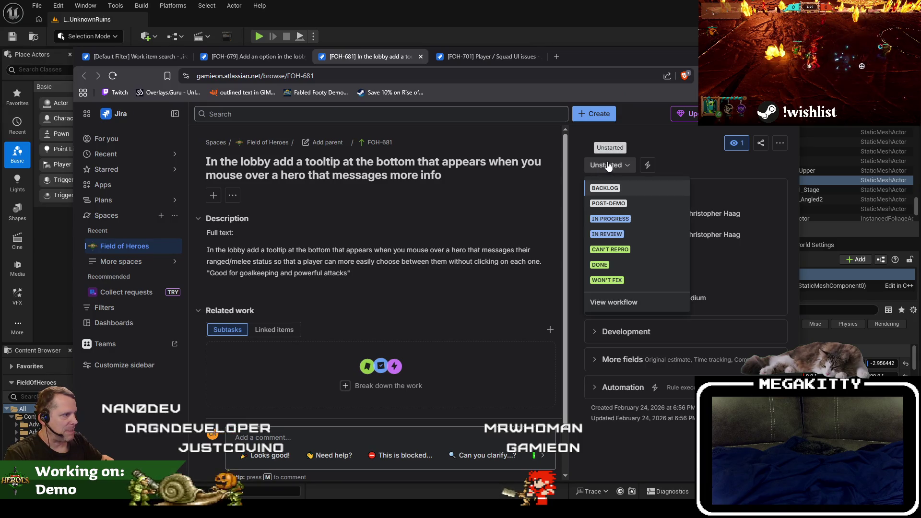
pyautogui.click(628, 279)
pyautogui.click(420, 56)
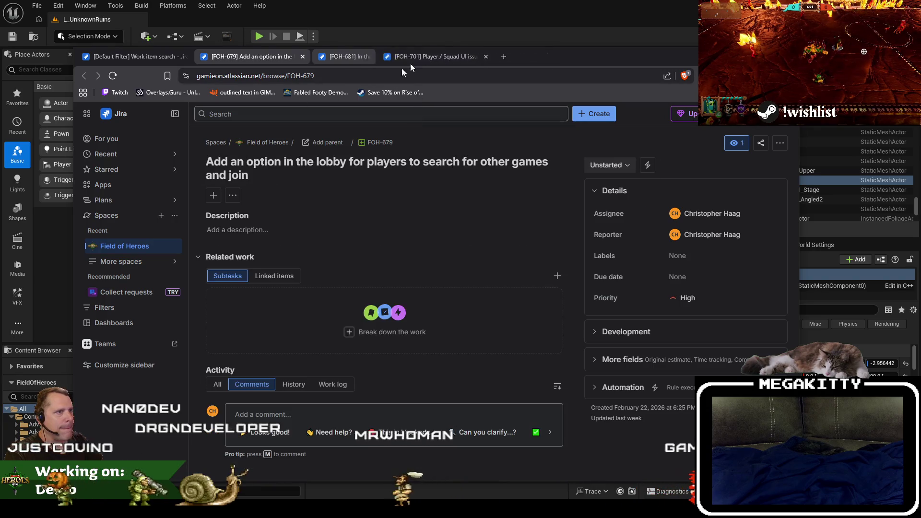
# Step: Open FOH-677 on kick-strength feedback from the Default Filter list and read it
pyautogui.click(171, 57)
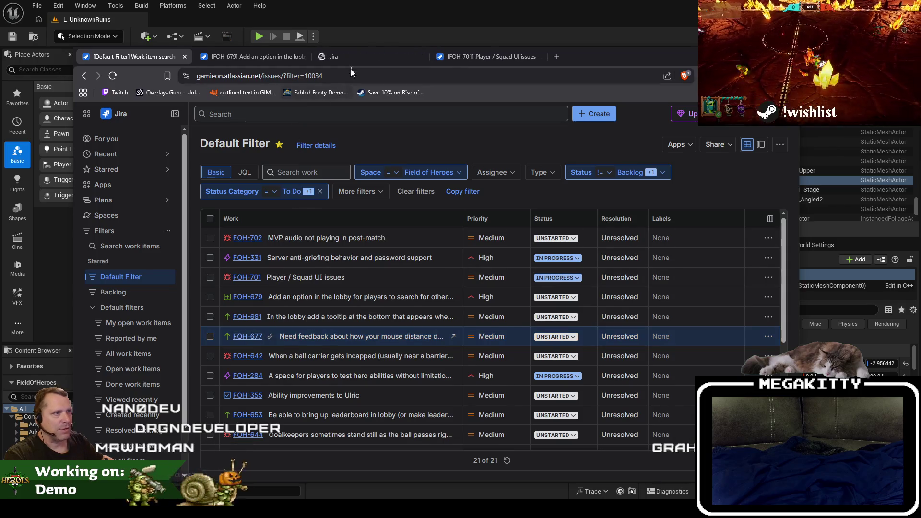
pyautogui.click(247, 336)
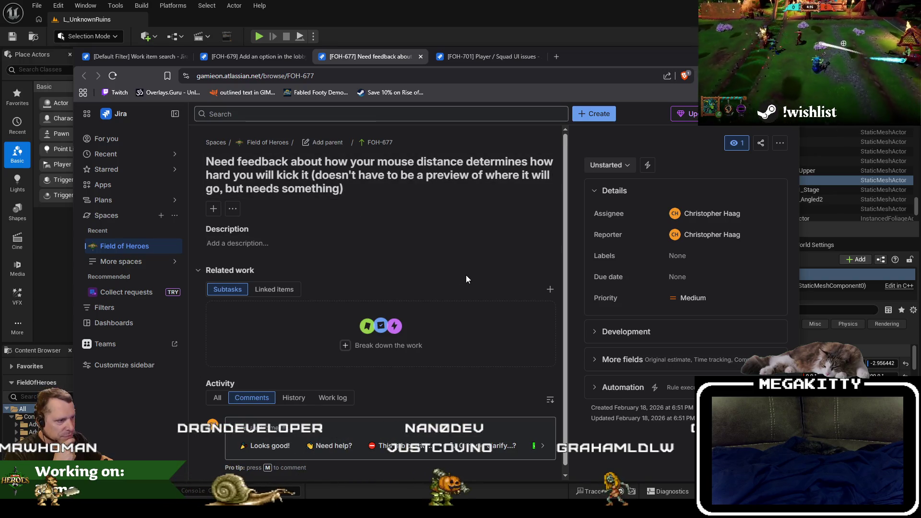
pyautogui.scroll(-1, 466, 277)
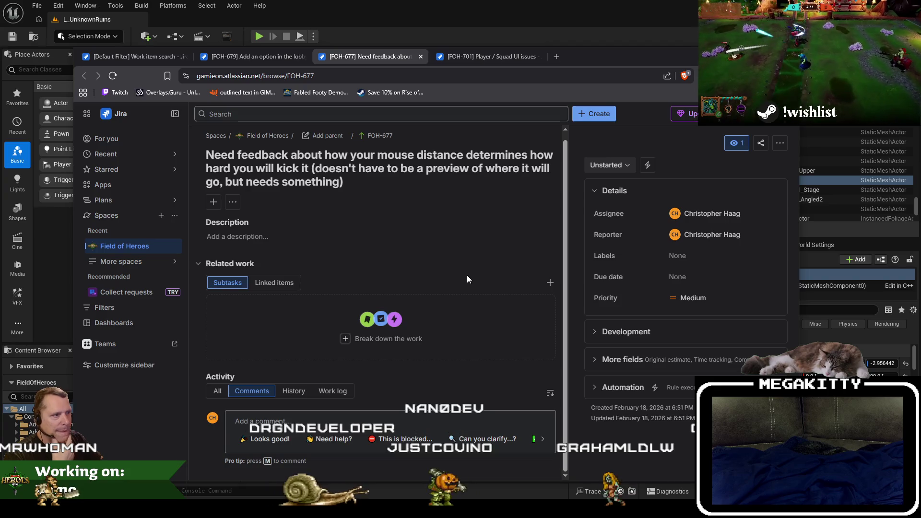
pyautogui.click(107, 10)
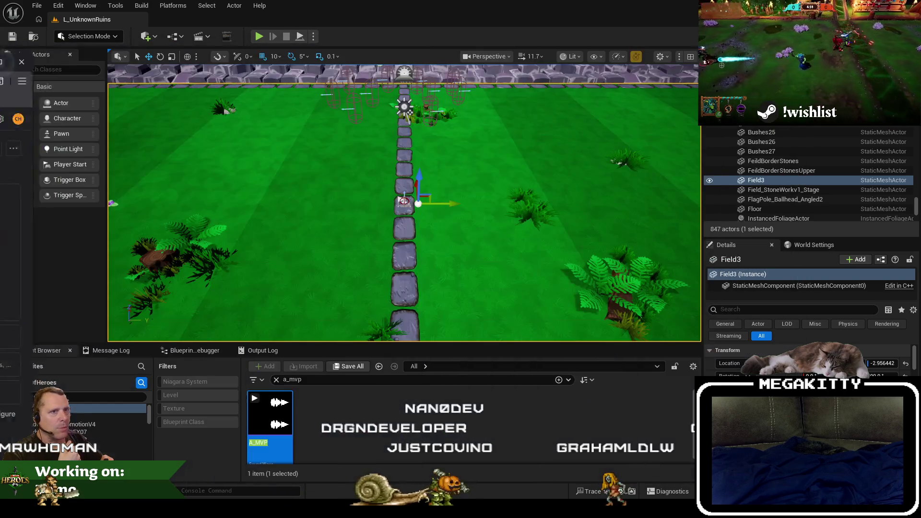
# Step: Load L_PracticeField, then L_DangerRoom, then L_DangerRoom_Empty from Recent Levels
pyautogui.click(30, 5)
pyautogui.moveTo(75, 77)
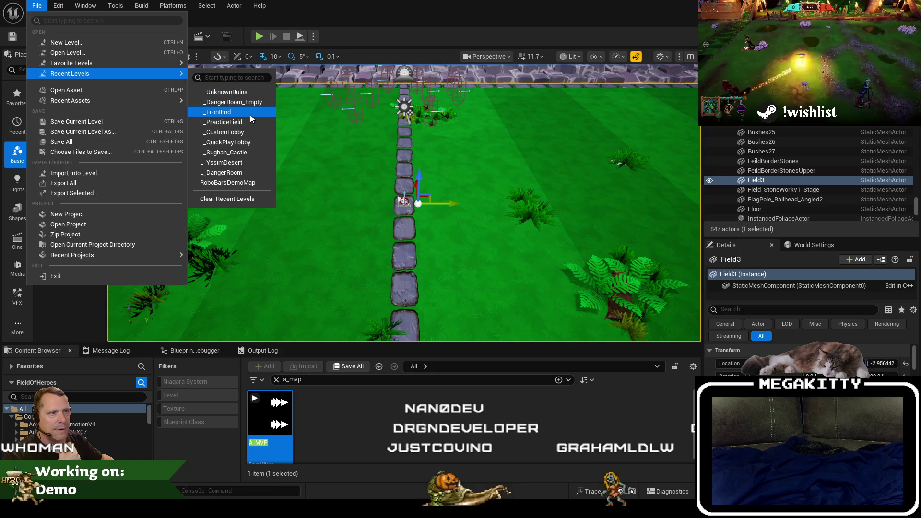
pyautogui.click(38, 6)
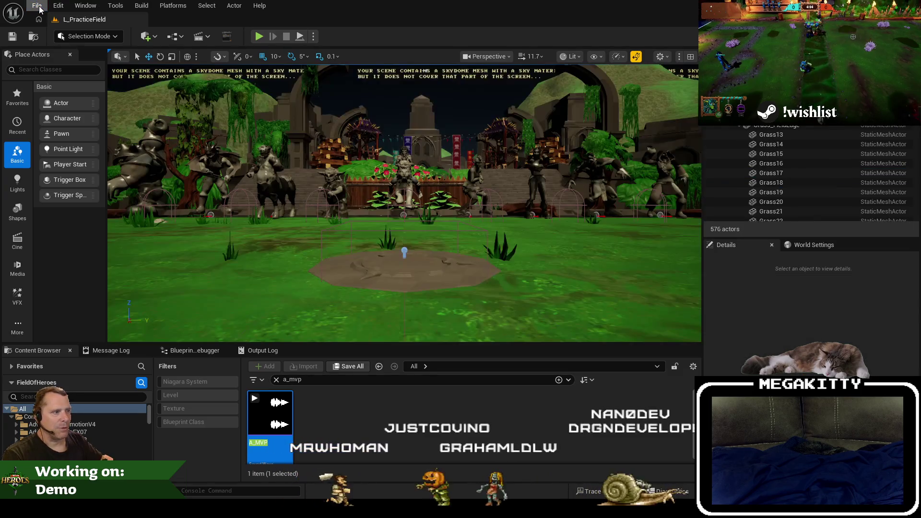
pyautogui.click(37, 6)
pyautogui.moveTo(82, 73)
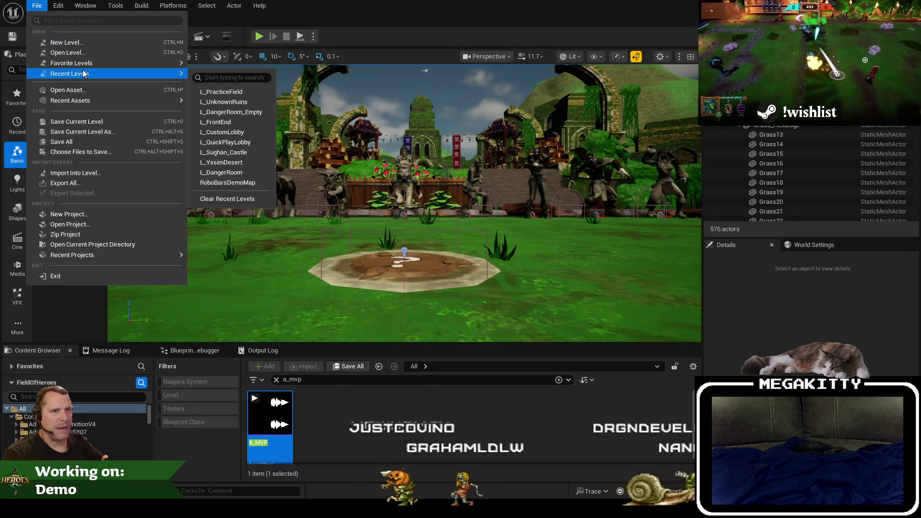
pyautogui.click(245, 184)
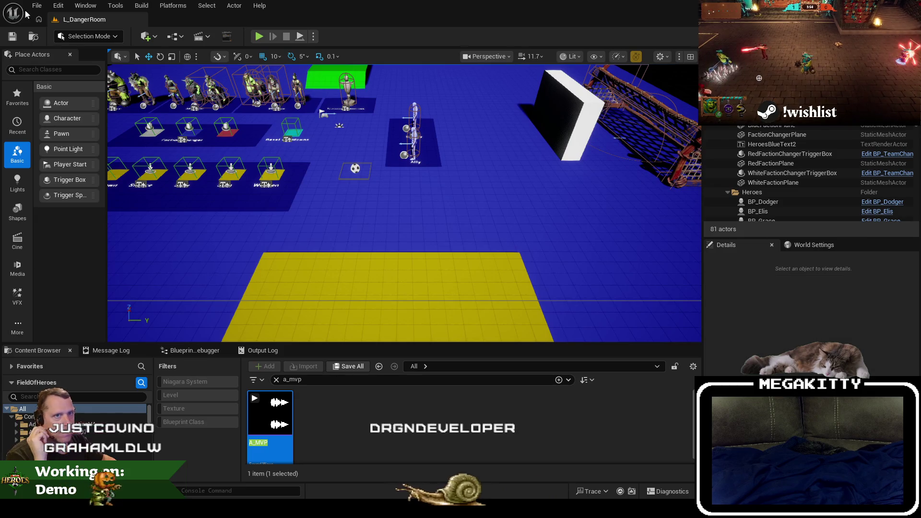
pyautogui.click(30, 6)
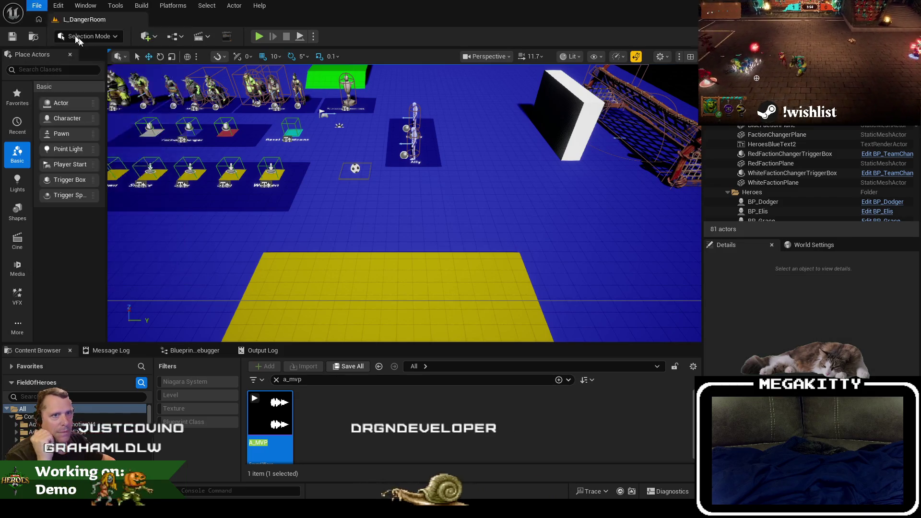
pyautogui.moveTo(95, 78)
pyautogui.click(246, 120)
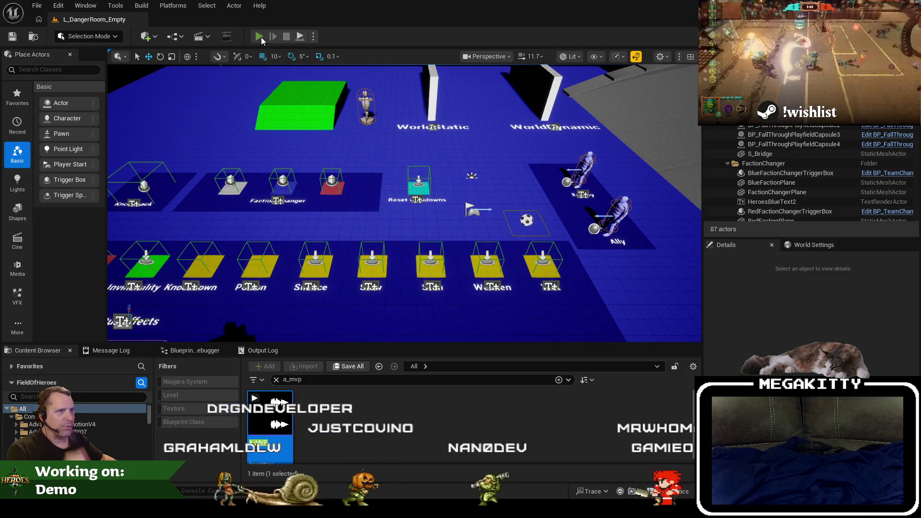
# Step: Play-test with Guthorn, moving the ball up the arena and kicking it hard, then stop
pyautogui.hotkey('alt', 'p')
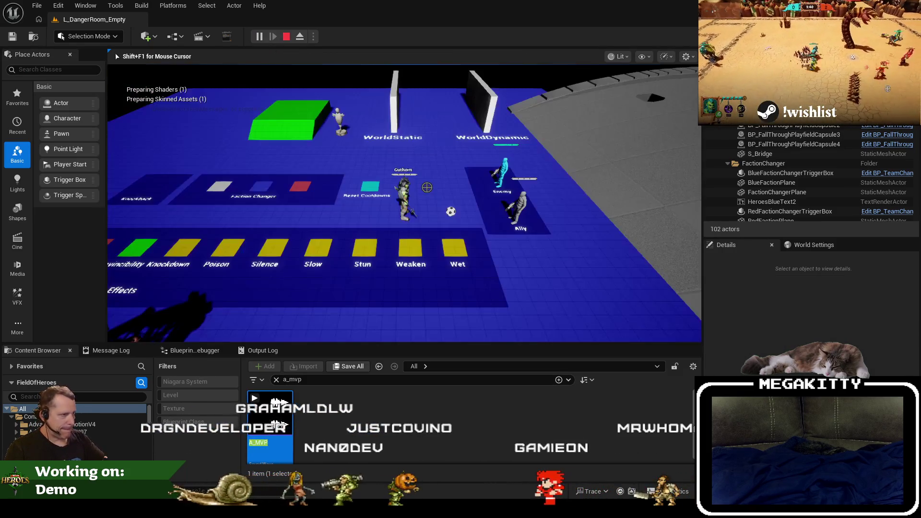
pyautogui.press('a')
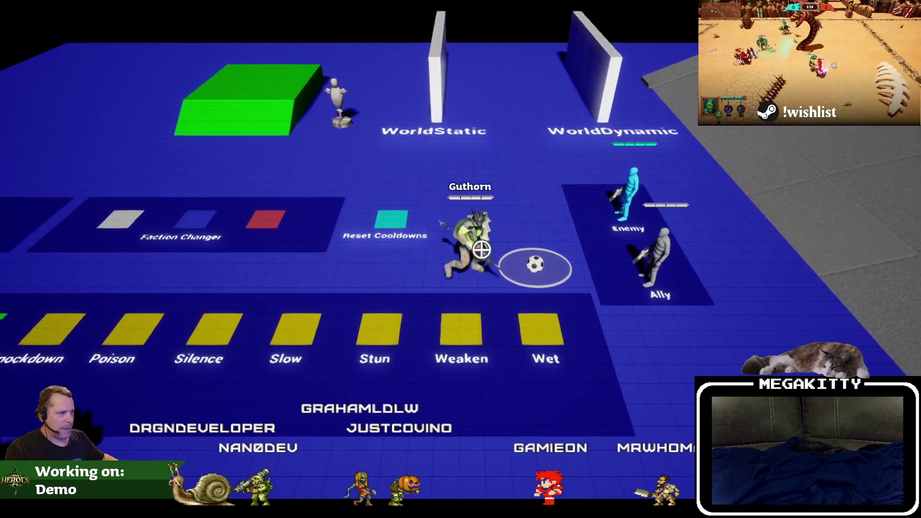
pyautogui.press('a')
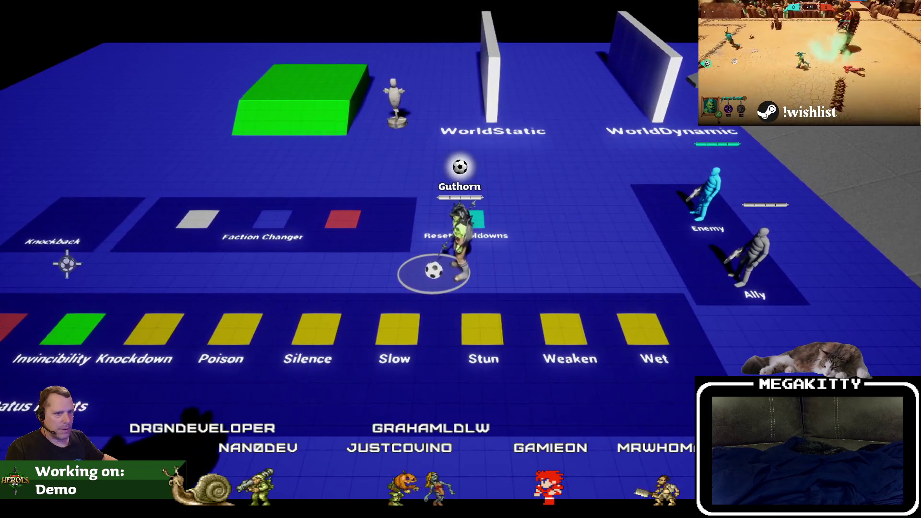
pyautogui.press('w')
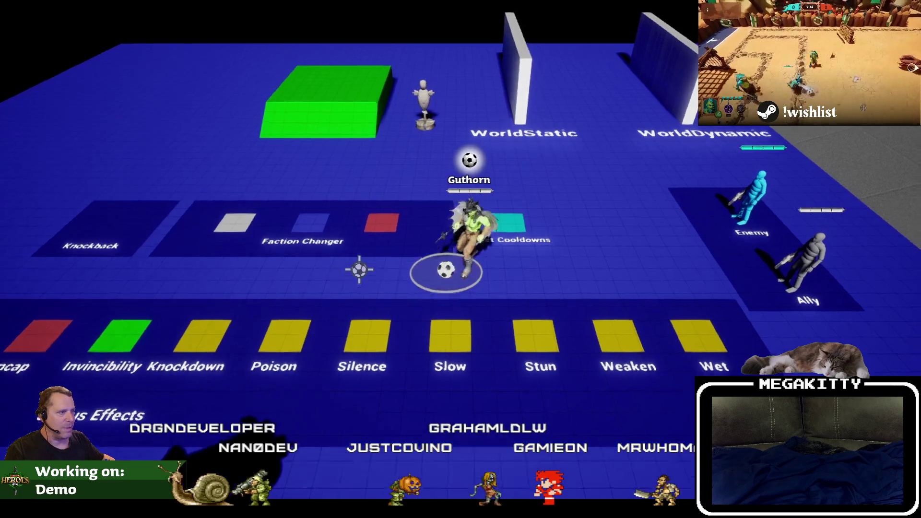
pyautogui.press('w')
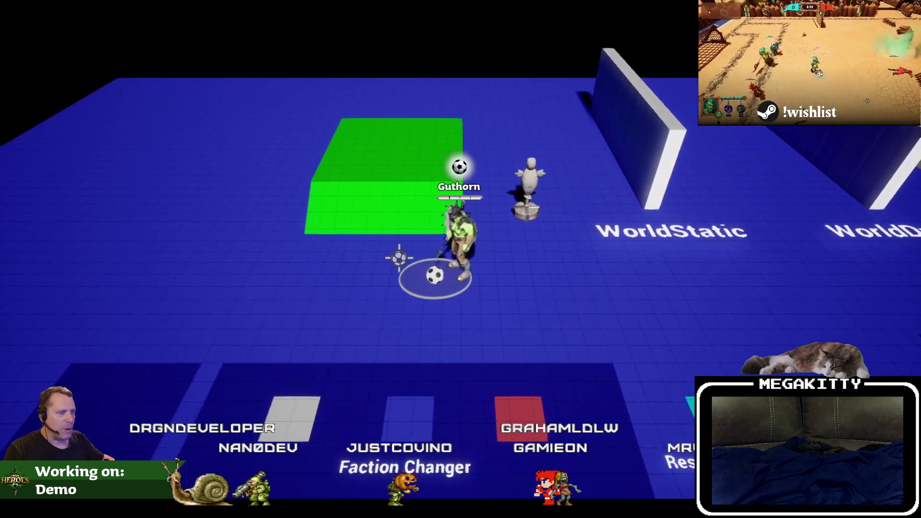
pyautogui.press('d')
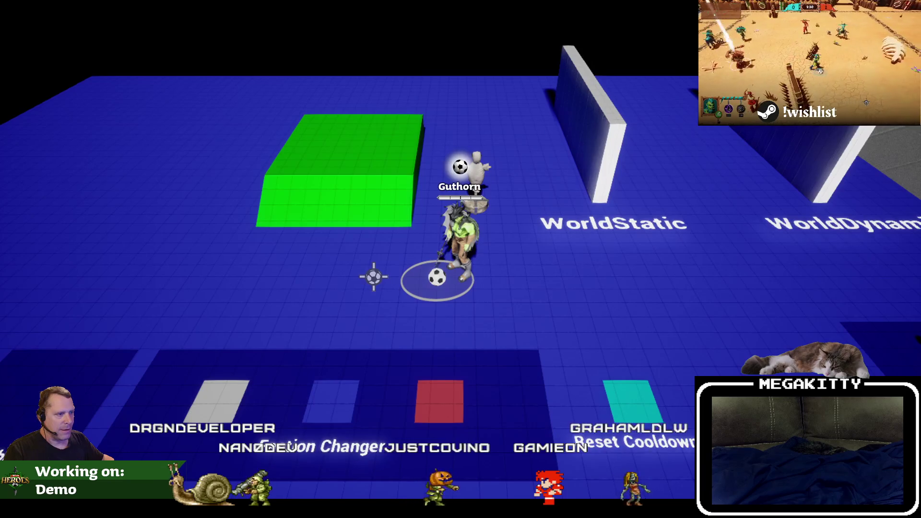
pyautogui.press('a')
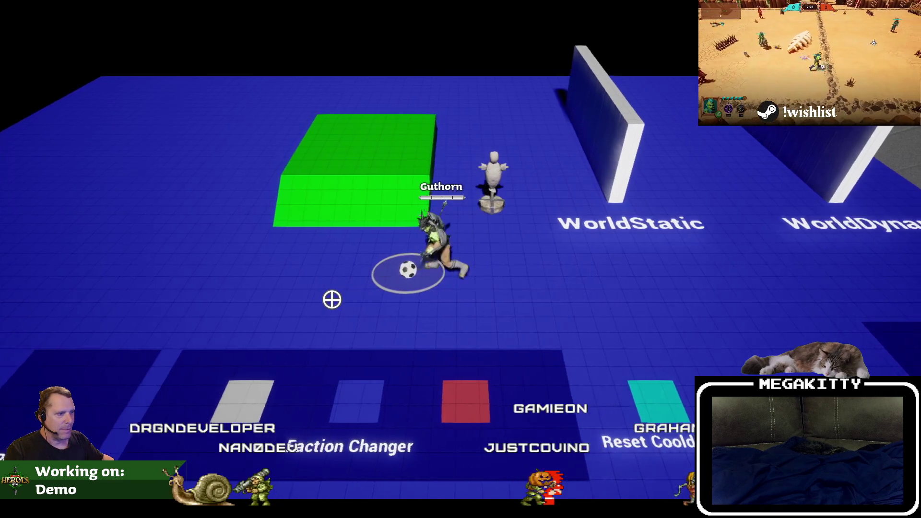
pyautogui.click(185, 278)
pyautogui.press('Escape')
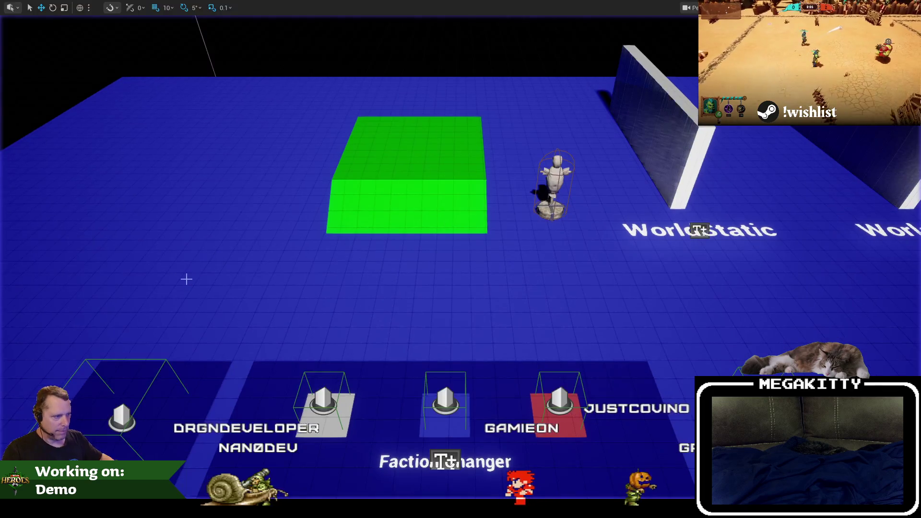
# Step: In a new session, walk Guthorn onto the red Faction Changer pad, then stop
pyautogui.hotkey('alt', 'p')
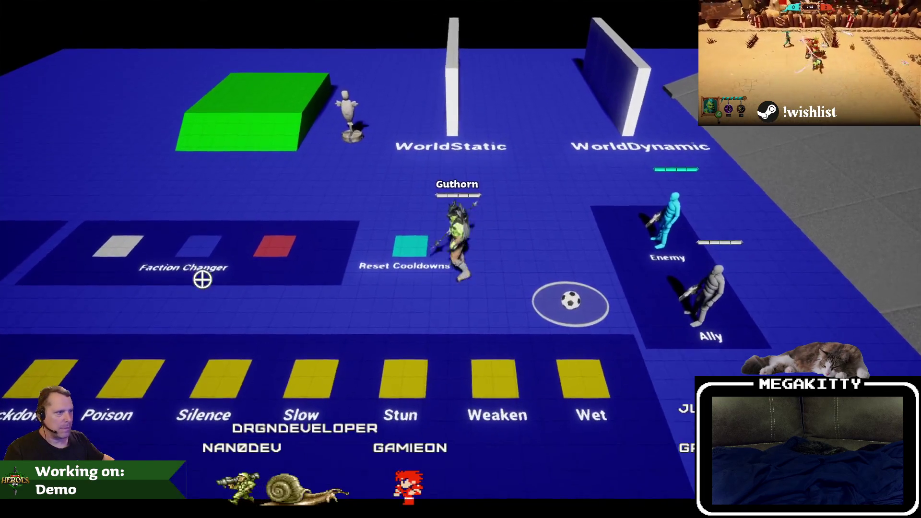
pyautogui.press('w')
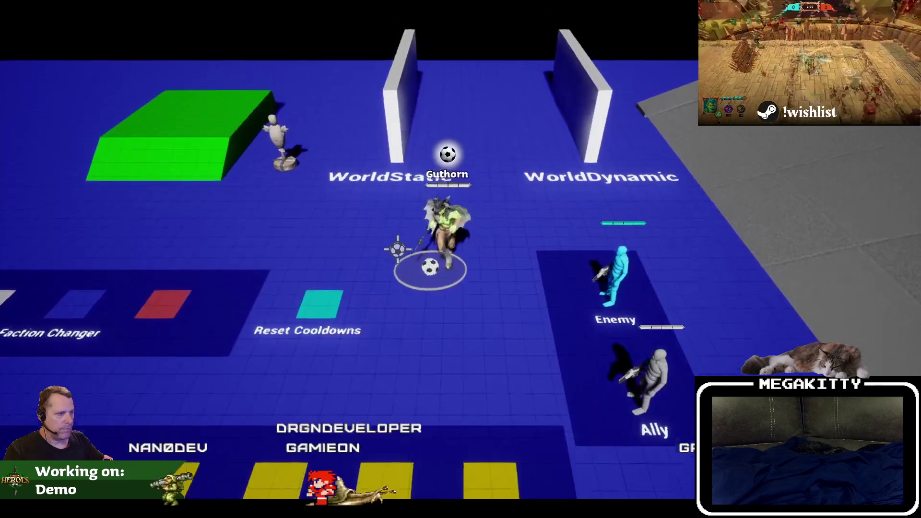
pyautogui.press('a')
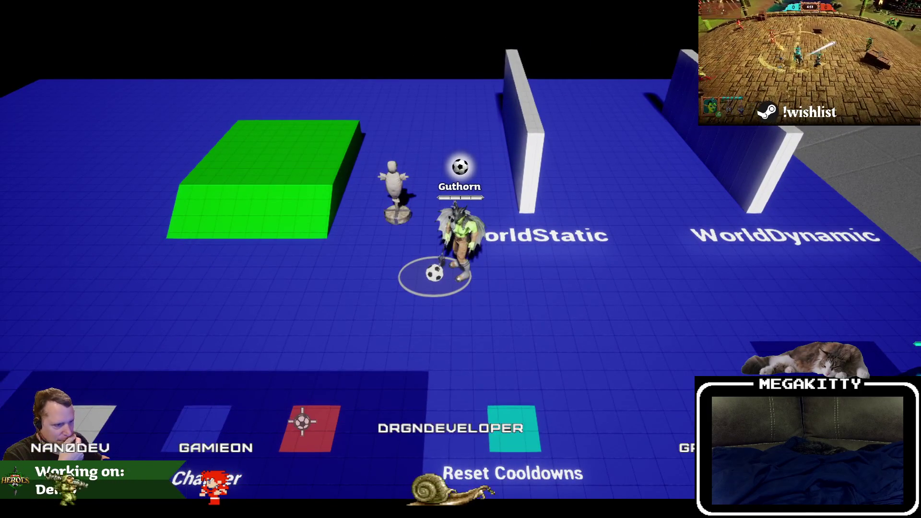
pyautogui.press('s')
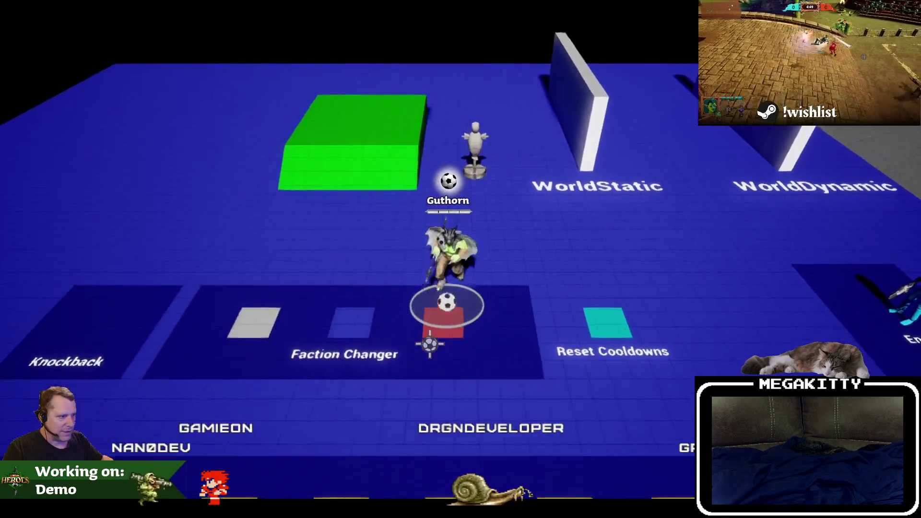
pyautogui.press('d')
pyautogui.press('w')
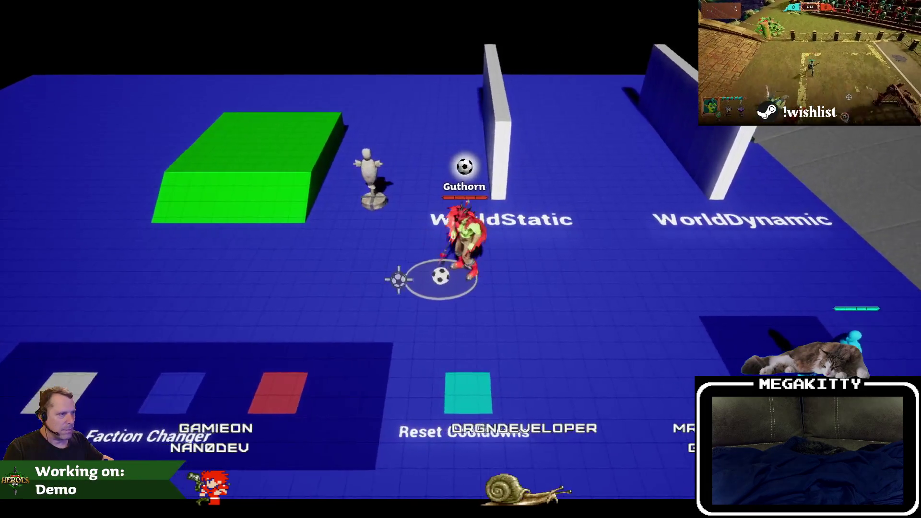
pyautogui.press('Escape')
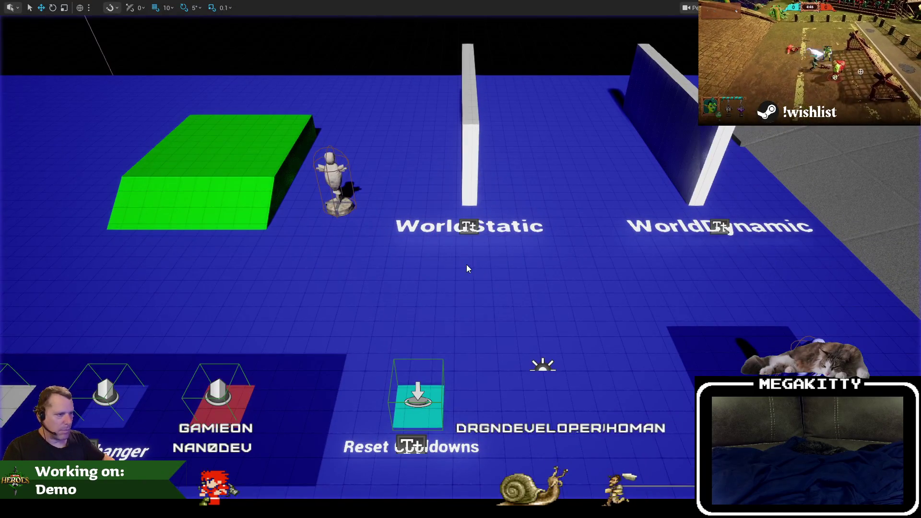
# Step: Start another session, cross the Reset Cooldowns and Faction Changer pads, and fire at the Enemy dummy
pyautogui.hotkey('alt', 'p')
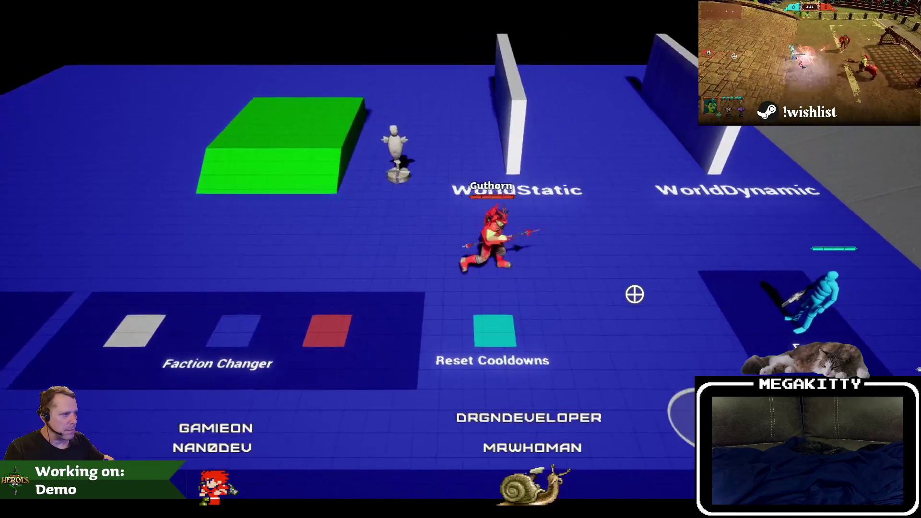
pyautogui.press('s')
pyautogui.press('d')
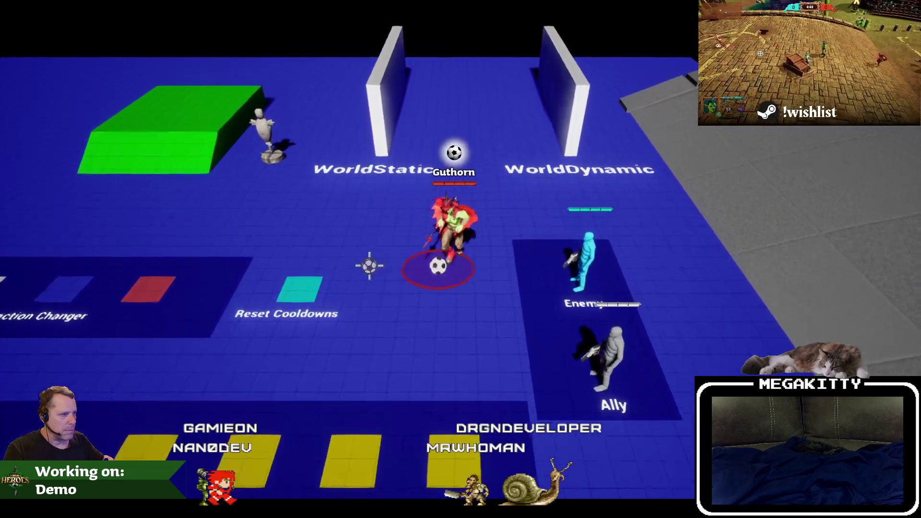
pyautogui.press('s')
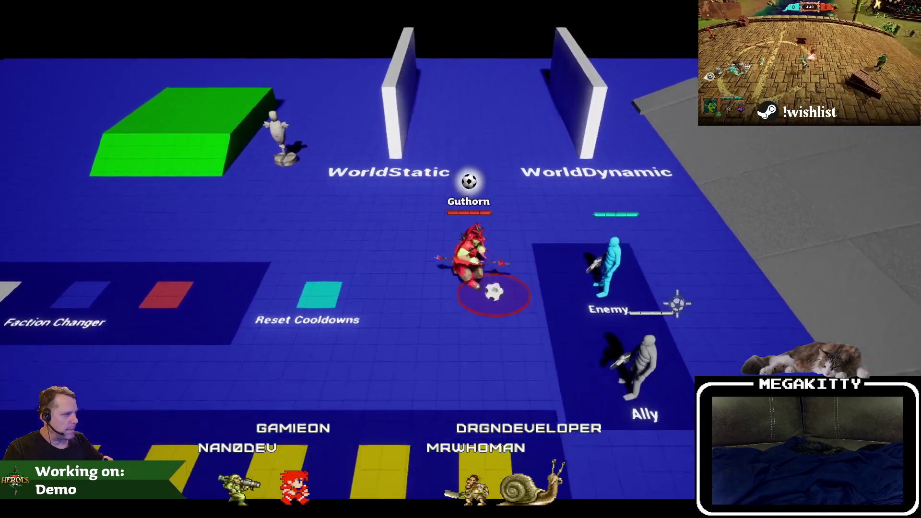
pyautogui.press('a')
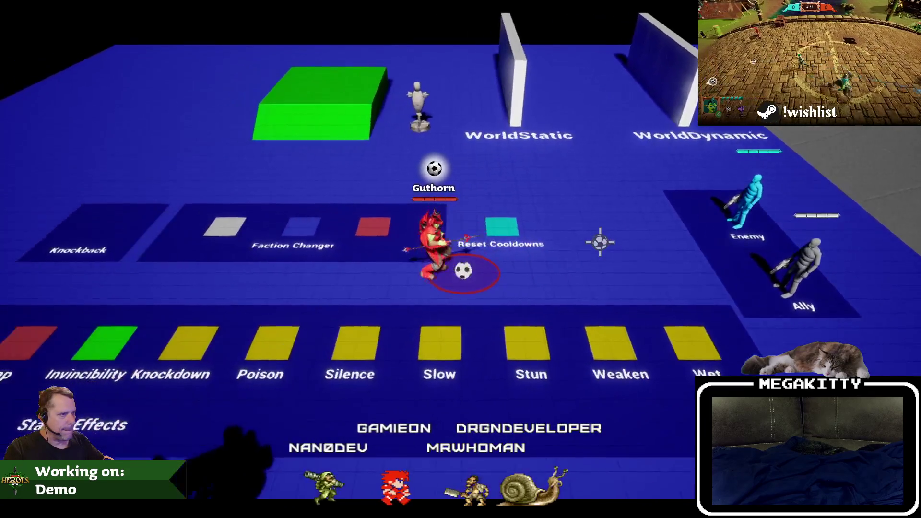
pyautogui.press('w')
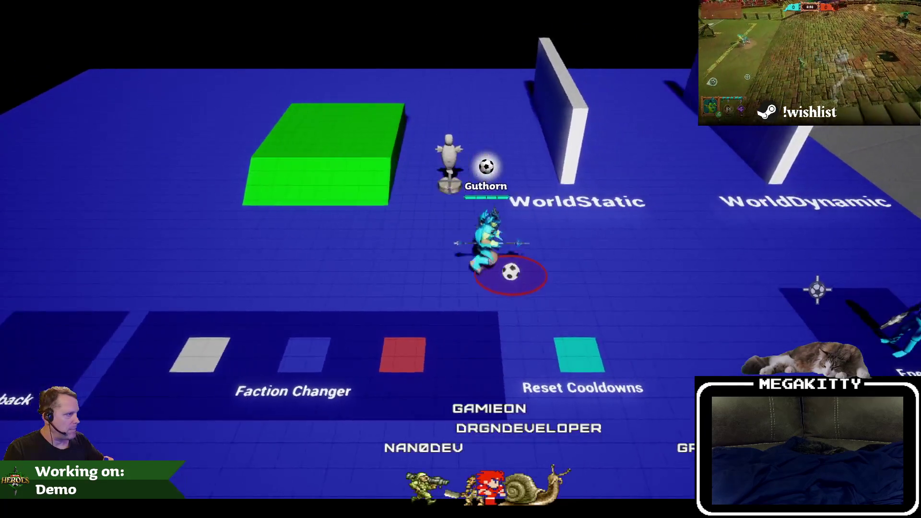
pyautogui.click(817, 289)
pyautogui.press('d')
pyautogui.click(531, 270)
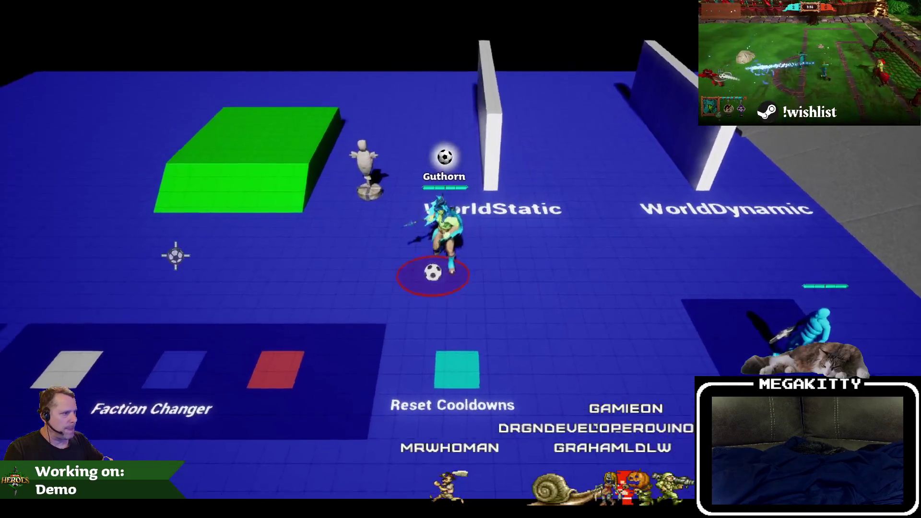
# Step: Dribble the ball left, right past the WorldStatic wall and back, then stop
pyautogui.press('a')
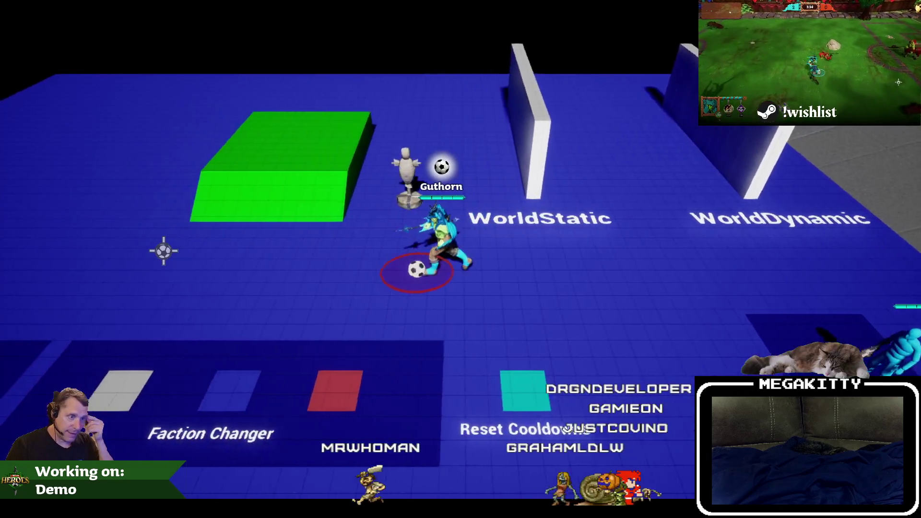
pyautogui.press('d')
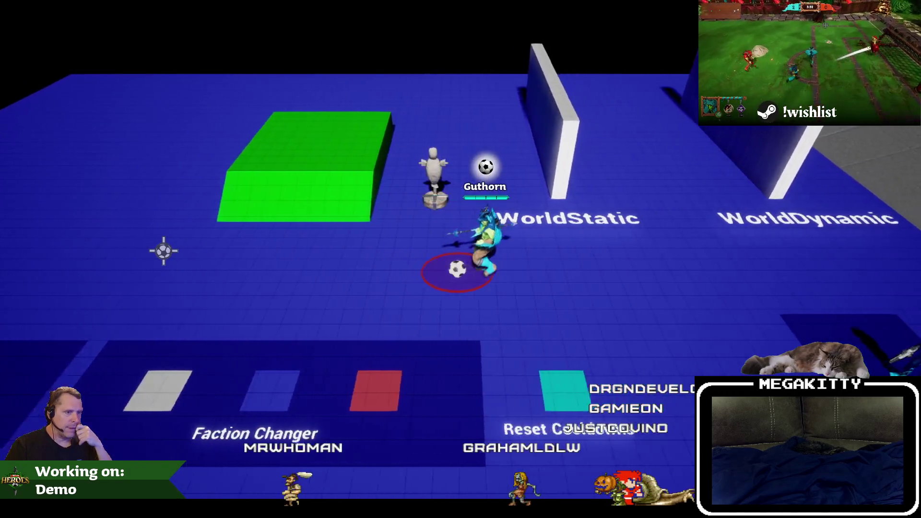
pyautogui.press('d')
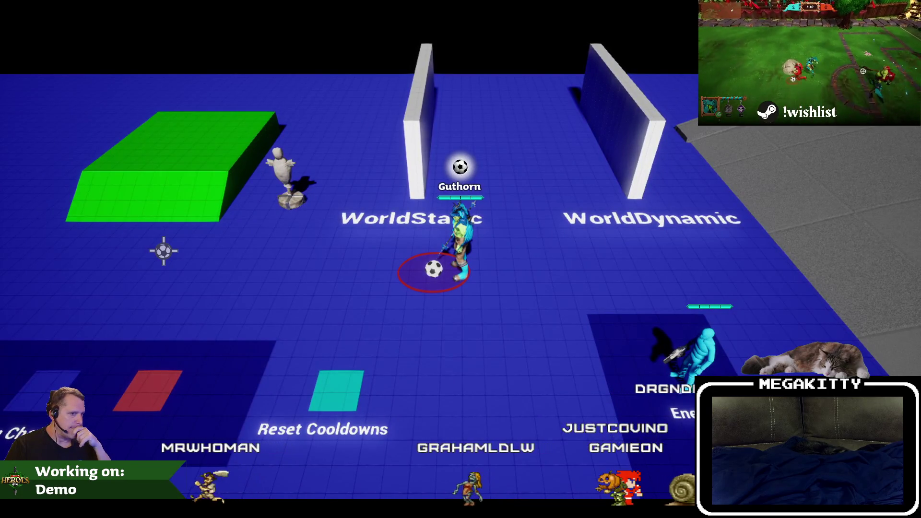
pyautogui.press('a')
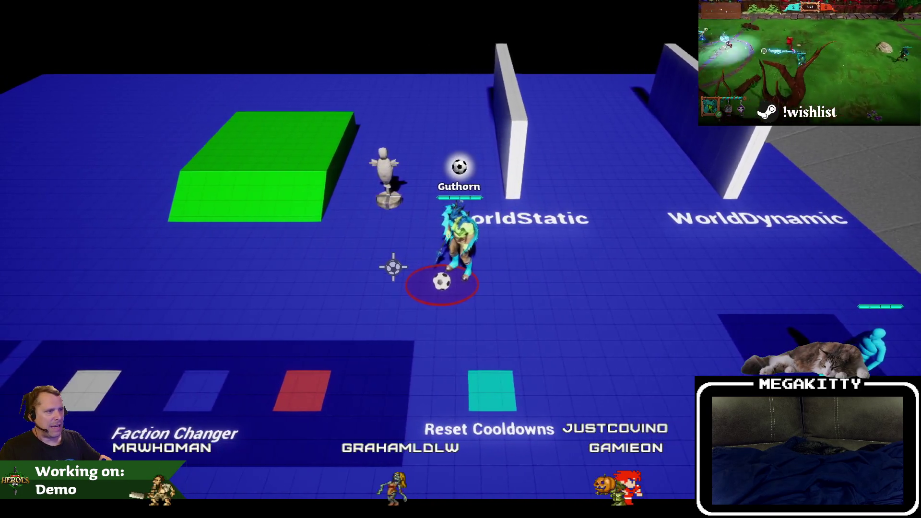
pyautogui.press('w')
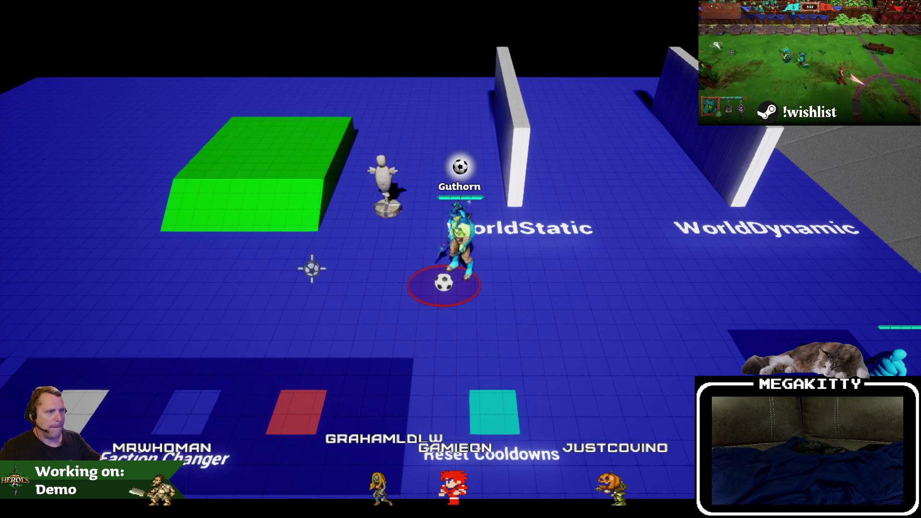
pyautogui.press('Escape')
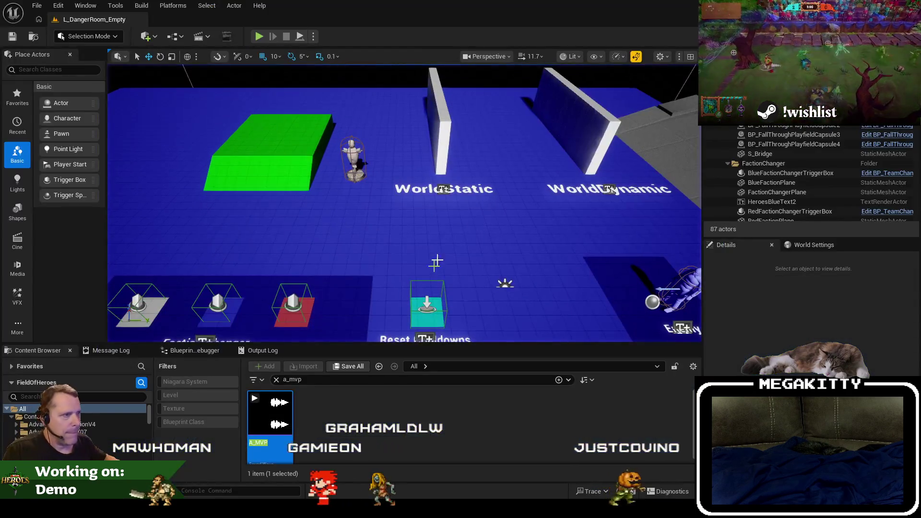
# Step: Search assets for 'wbp_ cursor', open WBP_Match_Cursor, and bring up MatchCursorWidget.h in Visual Studio
pyautogui.click(340, 380)
pyautogui.hotkey('ctrl', 'a')
pyautogui.write('wbp_ cursor')
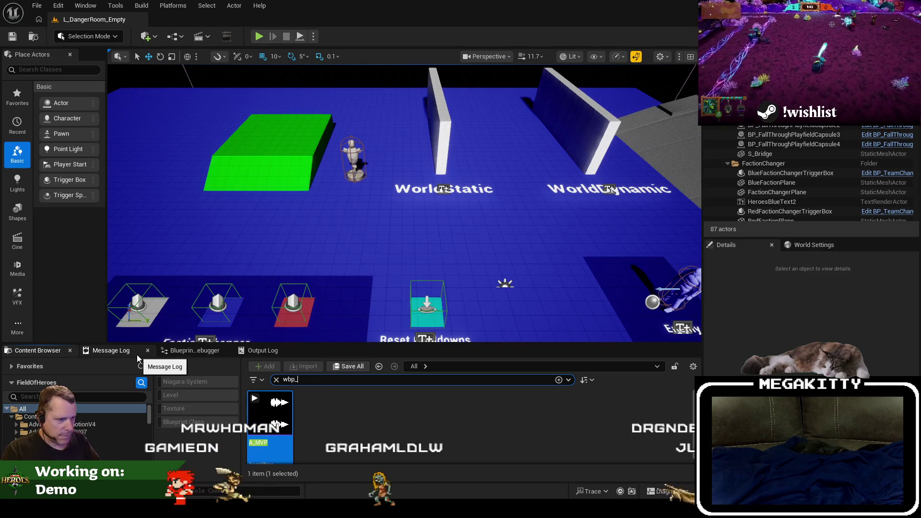
pyautogui.click(329, 401)
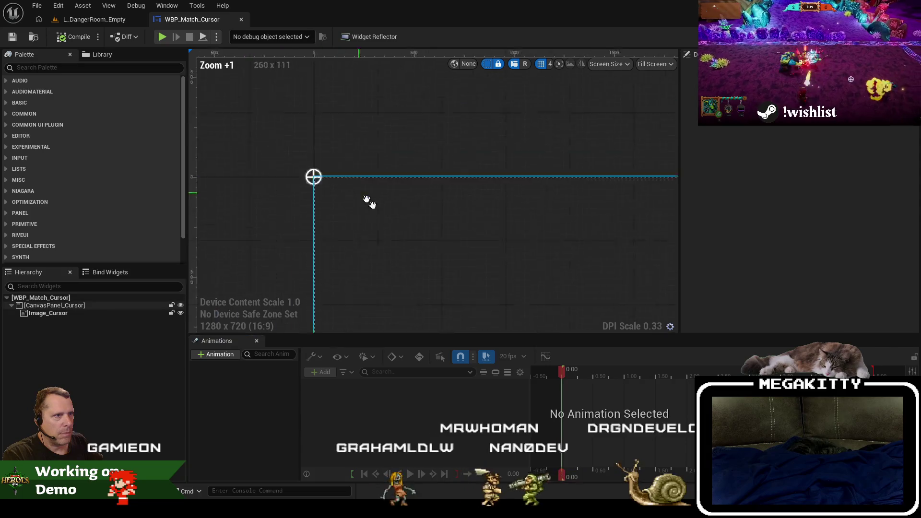
pyautogui.hotkey('alt', 'Tab')
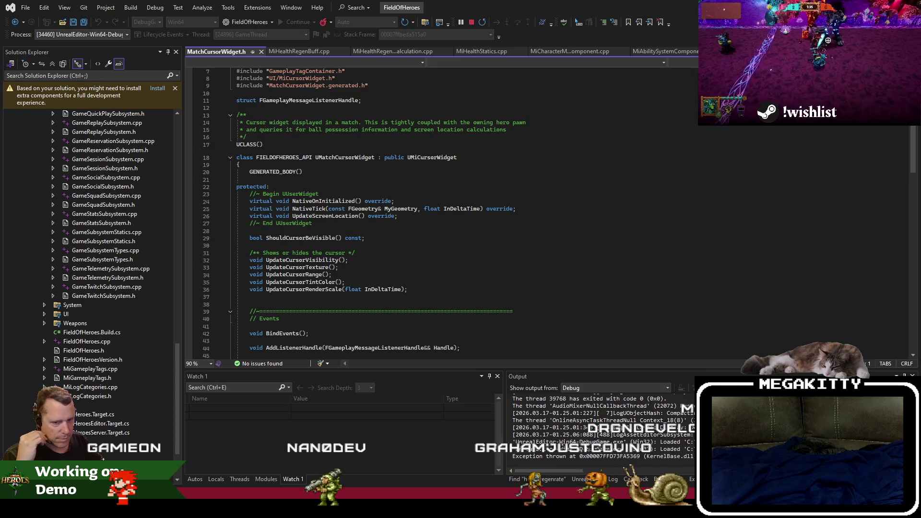
# Step: Jump from the UpdateCursorTintColor declaration to its implementation in MatchCursorWidget.cpp
pyautogui.click(338, 305)
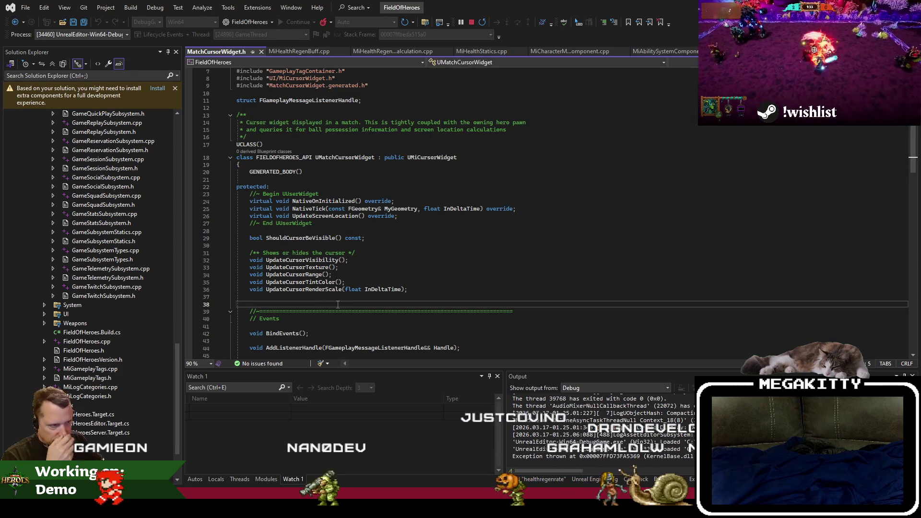
pyautogui.doubleClick(315, 283)
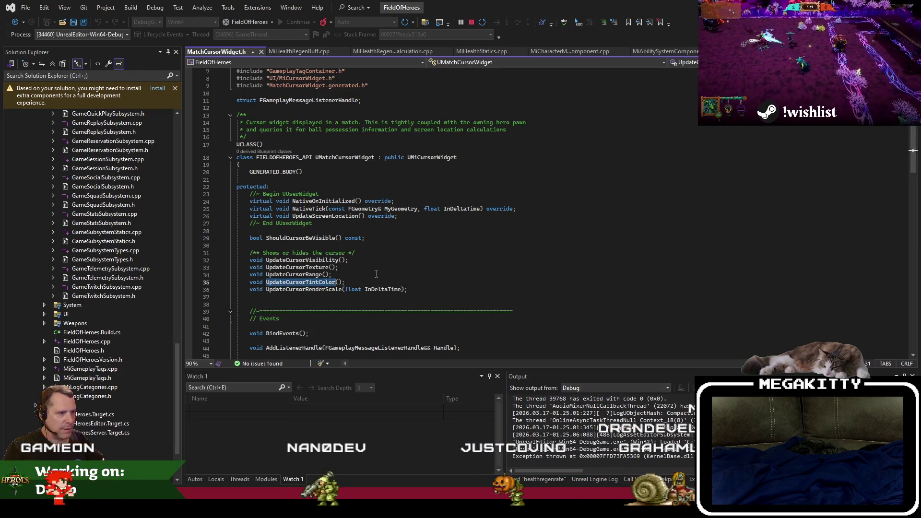
pyautogui.rightClick(451, 259)
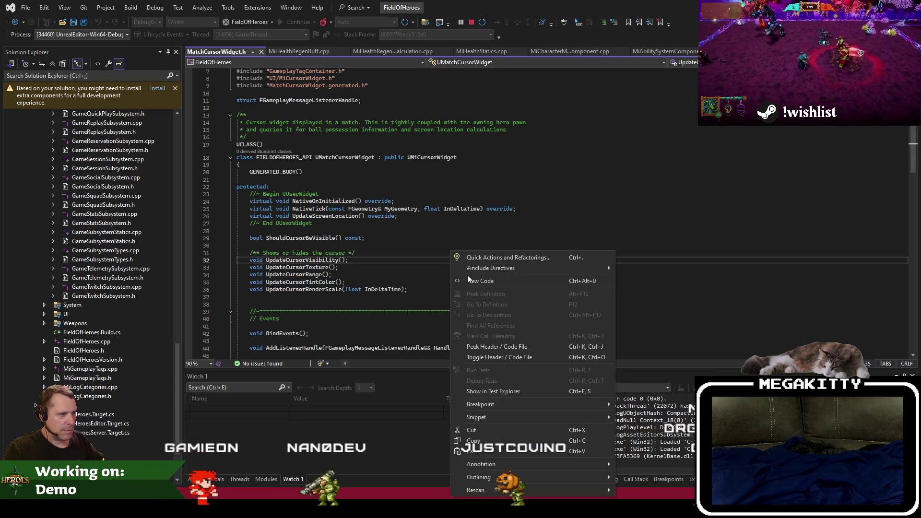
pyautogui.click(499, 356)
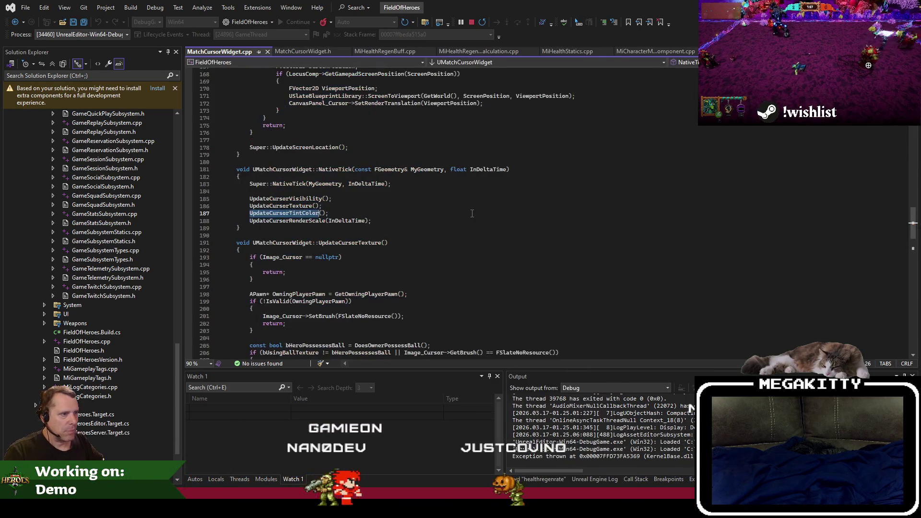
# Step: Inspect the tint logic: GetTeamColor, aiming-at-goal, the 0.75f tint, the hostile-target check, and White uses
pyautogui.scroll(-7, 472, 213)
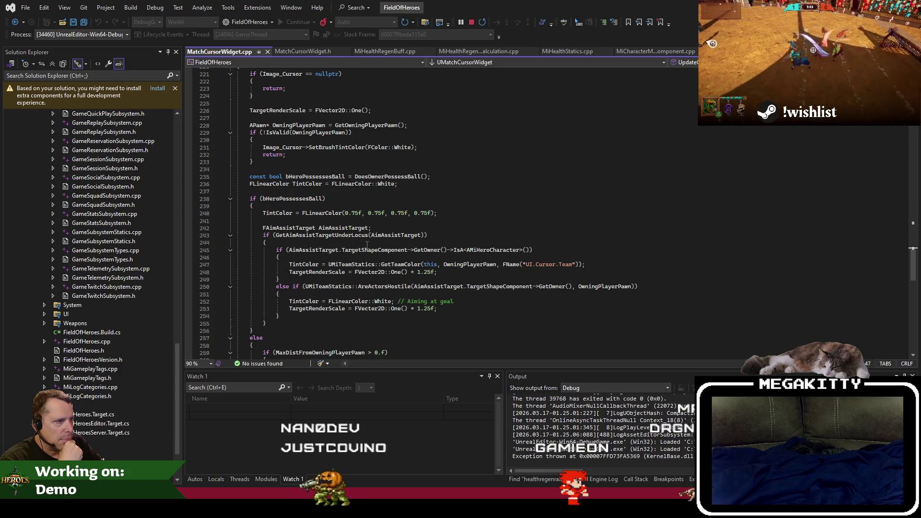
pyautogui.doubleClick(400, 264)
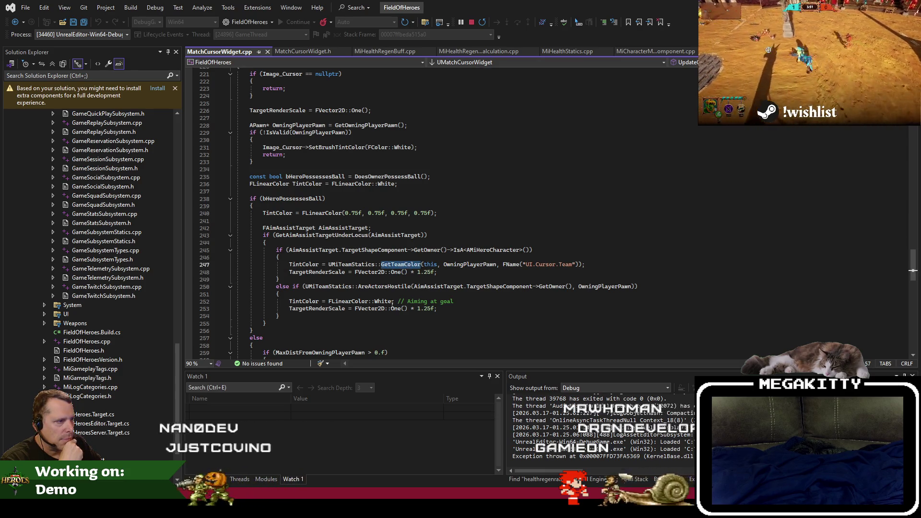
pyautogui.click(411, 301)
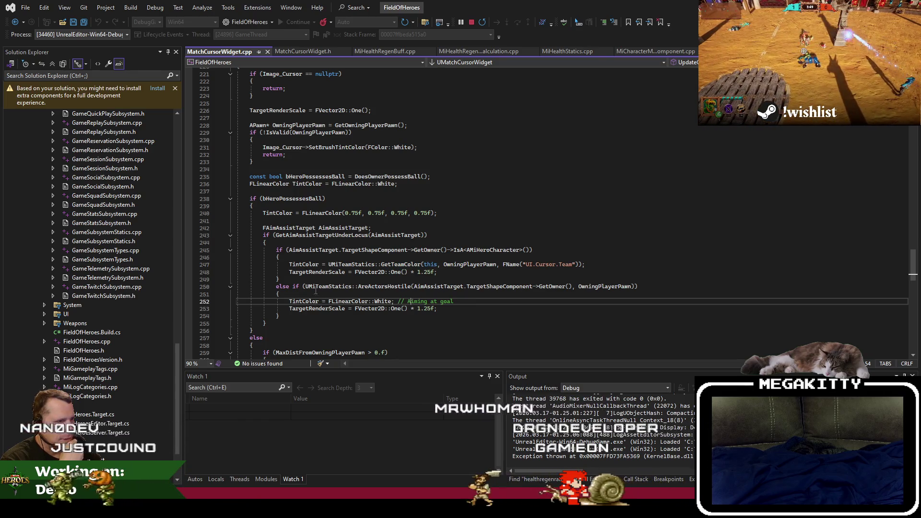
pyautogui.click(388, 213)
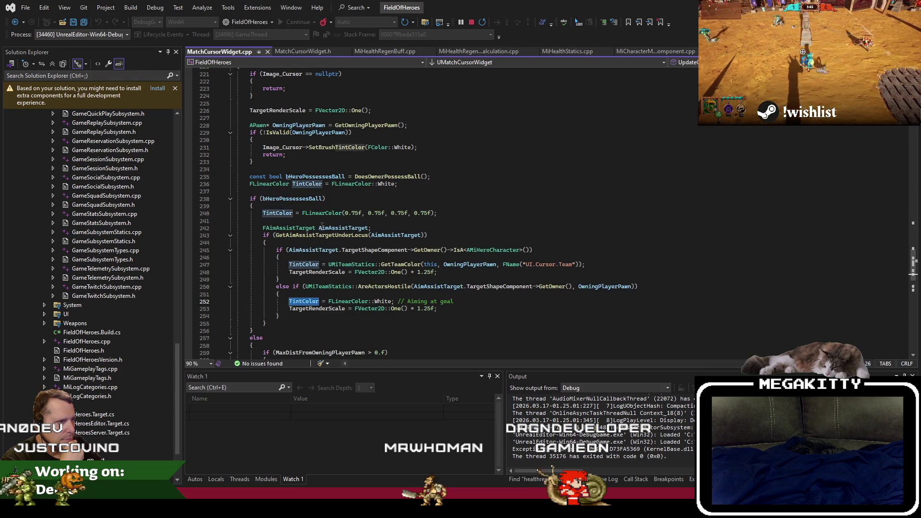
pyautogui.scroll(-1, 470, 260)
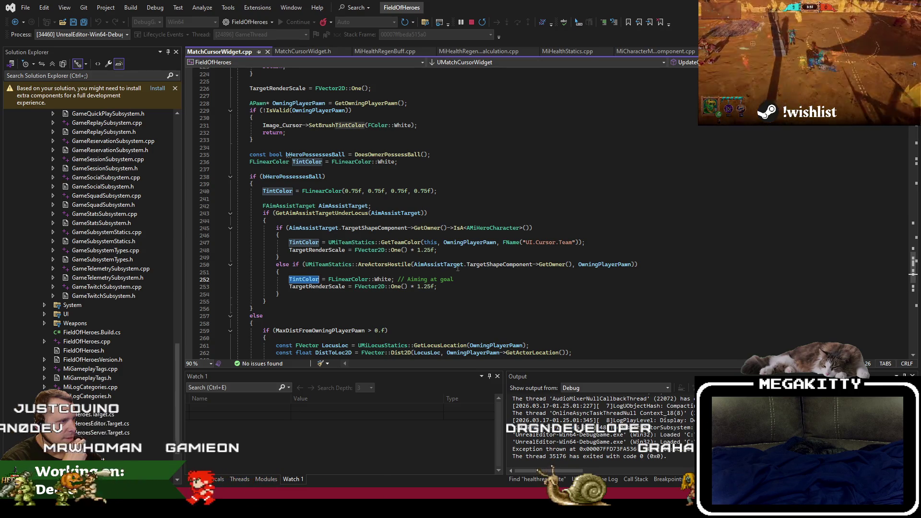
pyautogui.click(480, 265)
pyautogui.doubleClick(389, 279)
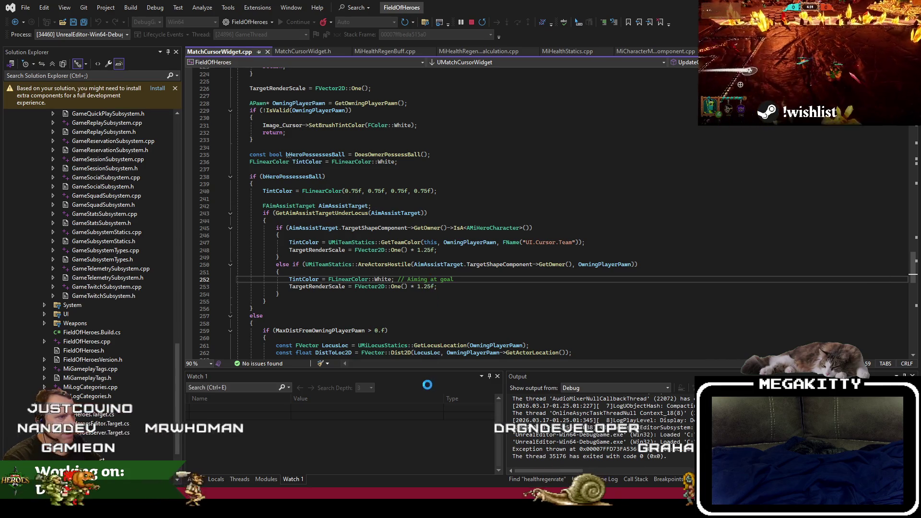
pyautogui.hotkey('alt', 'Tab')
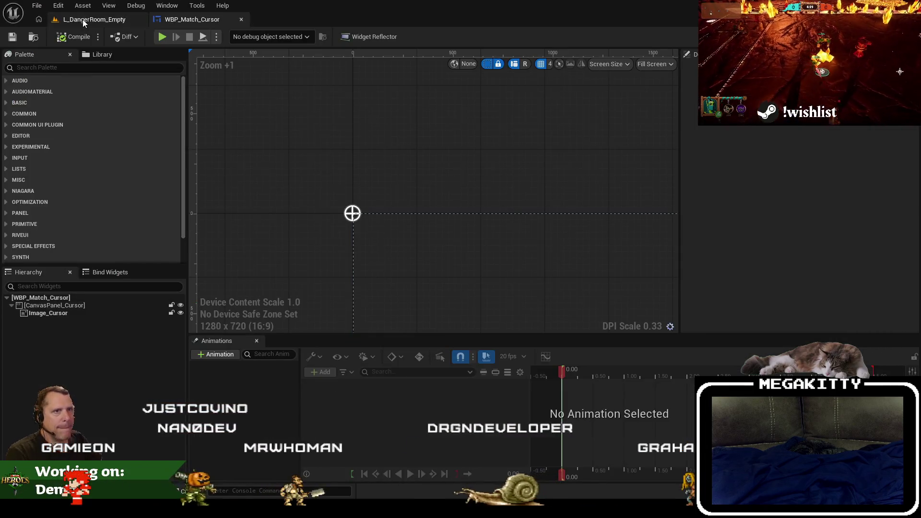
# Step: Start a play-test of L_DangerRoom_Empty and move Guthorn with the ball down and right
pyautogui.click(82, 19)
pyautogui.click(259, 36)
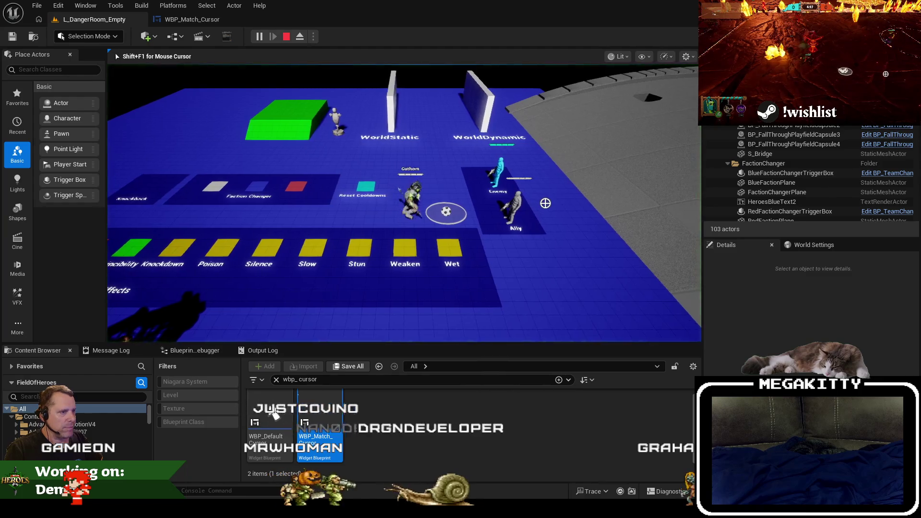
pyautogui.press('s')
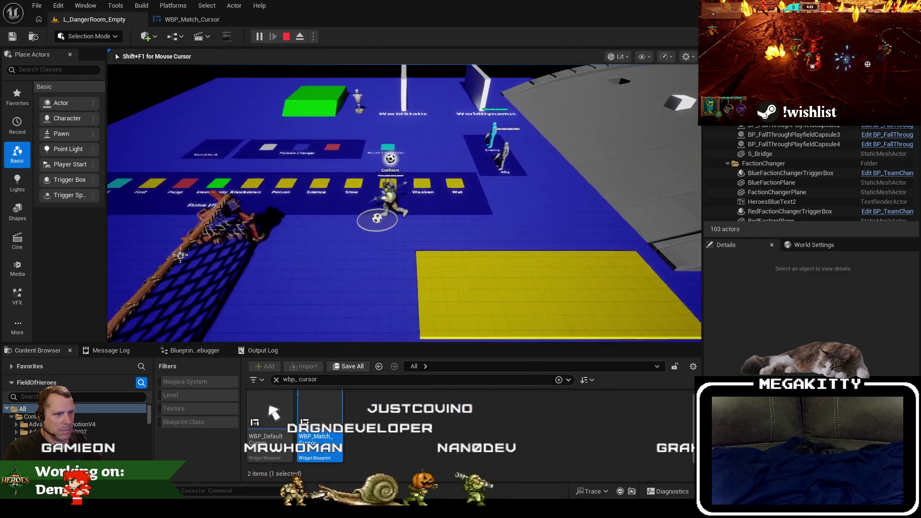
pyautogui.press('d')
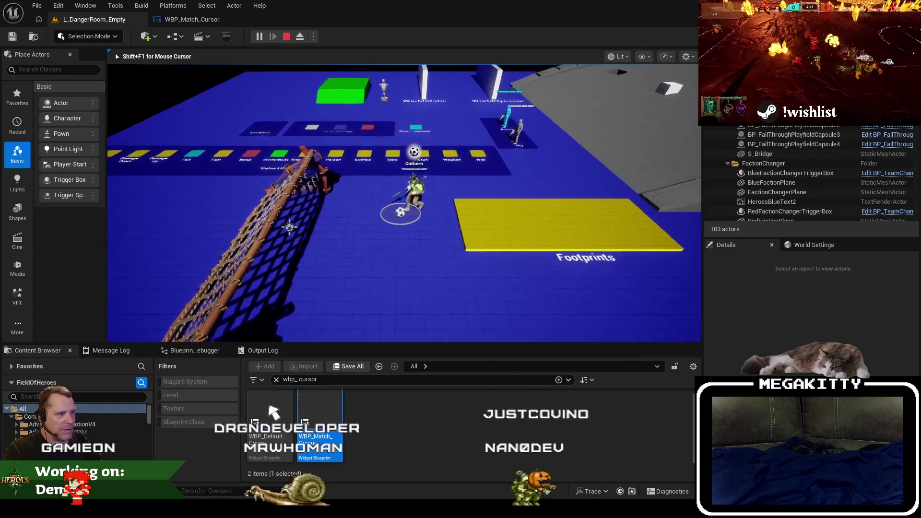
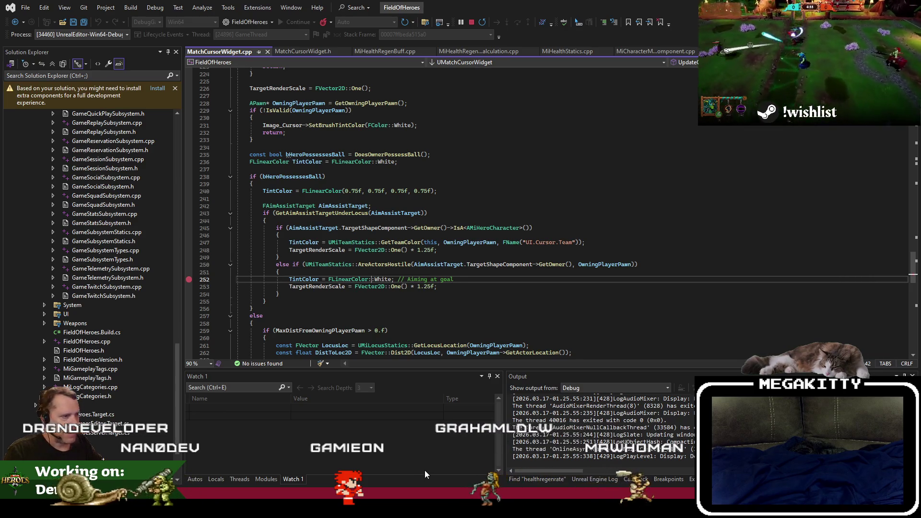
# Step: Play the level in Unreal Editor, move the hero, then review the cursor widget code
pyautogui.hotkey('alt', 'Tab')
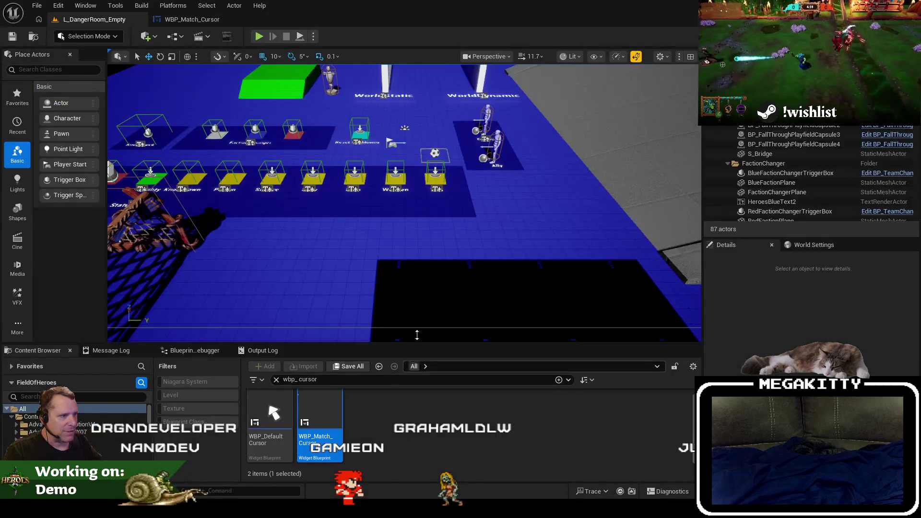
pyautogui.click(259, 37)
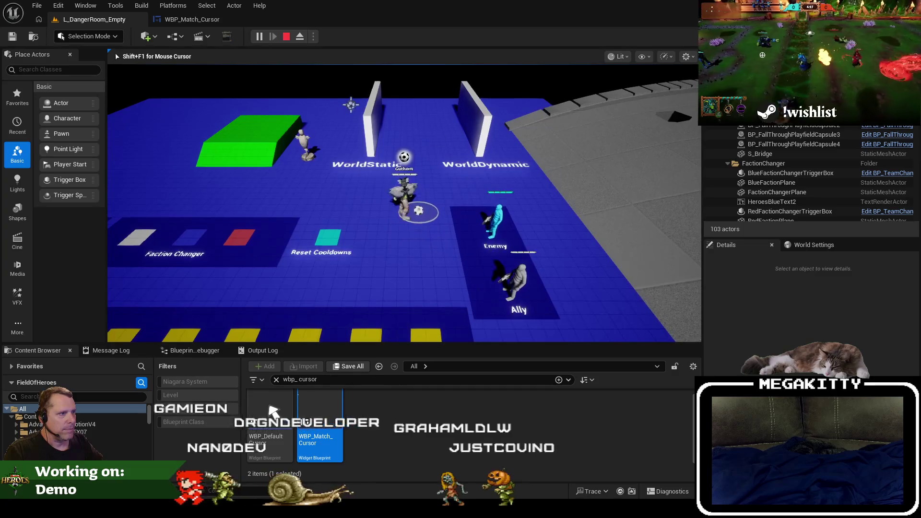
pyautogui.press('s')
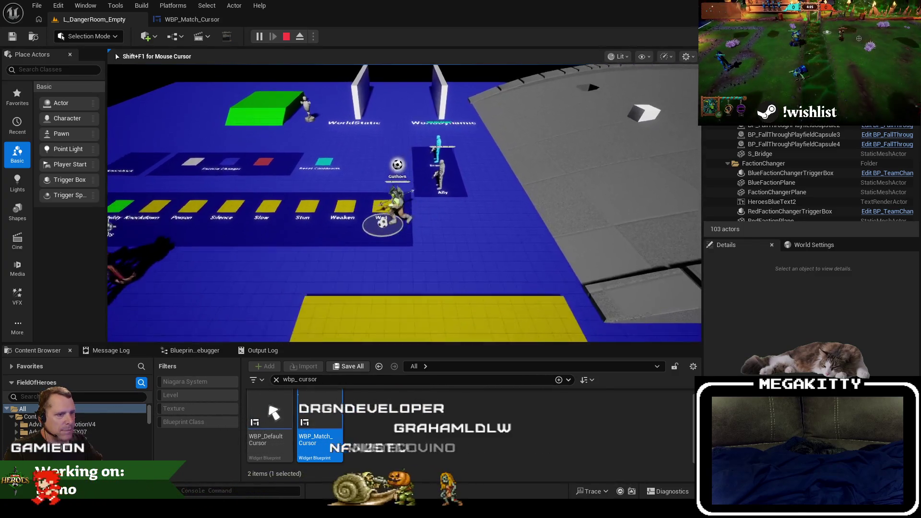
pyautogui.hotkey('alt', 'Tab')
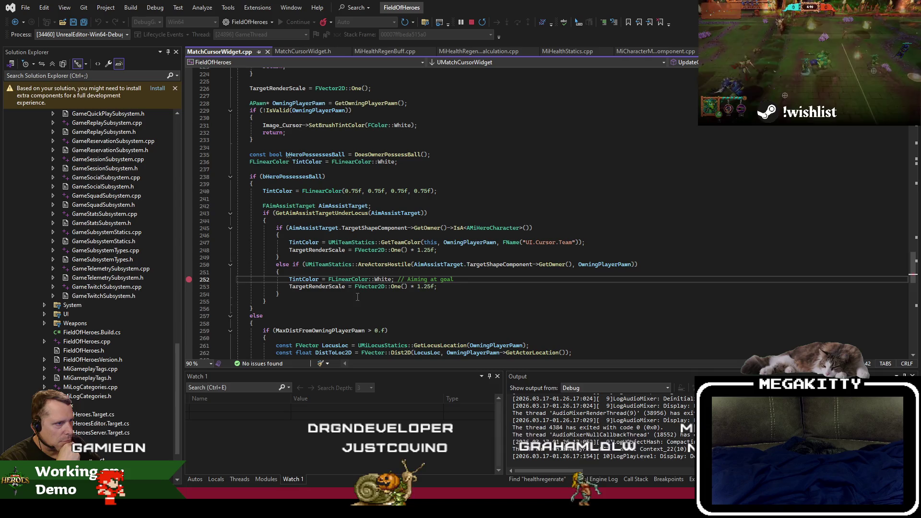
pyautogui.scroll(3, 357, 295)
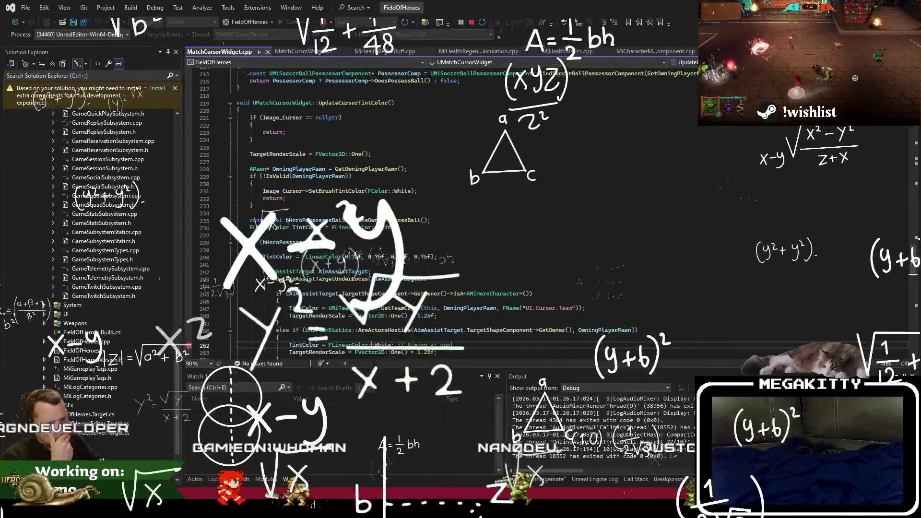
pyautogui.scroll(-2, 353, 308)
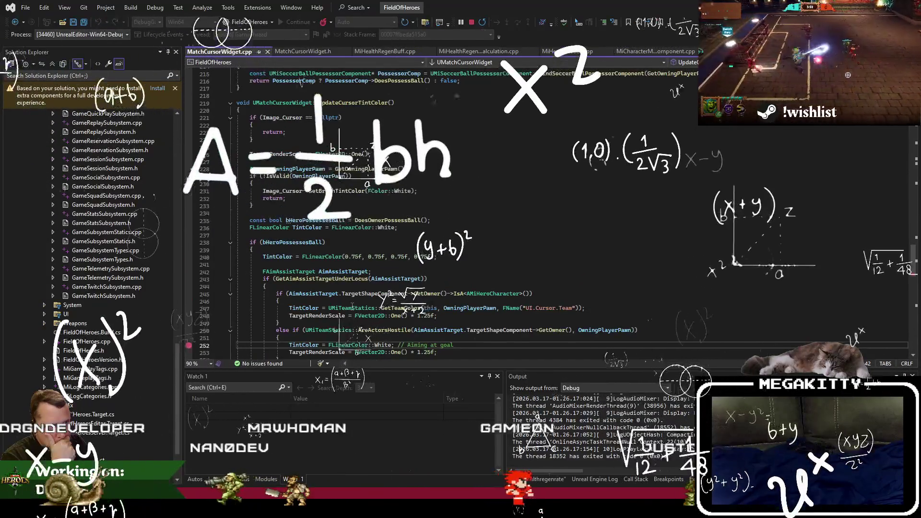
pyautogui.scroll(1, 353, 307)
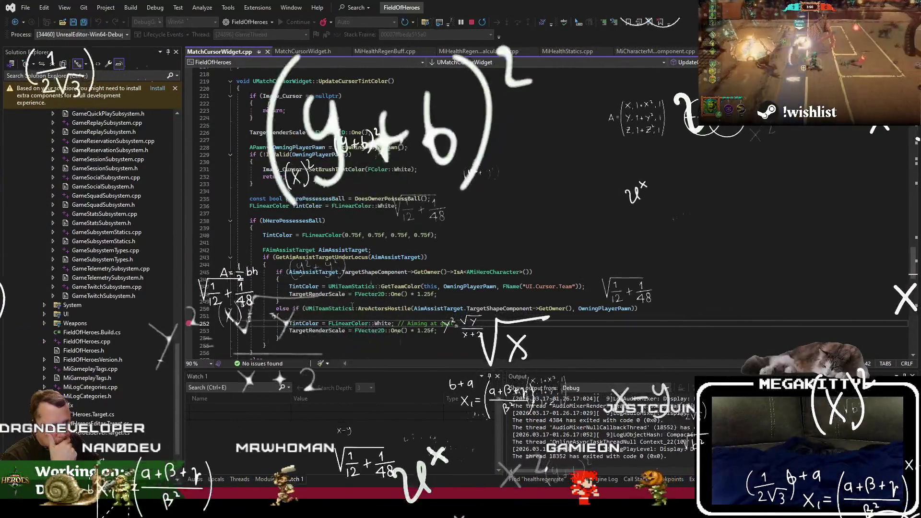
pyautogui.scroll(-1, 353, 307)
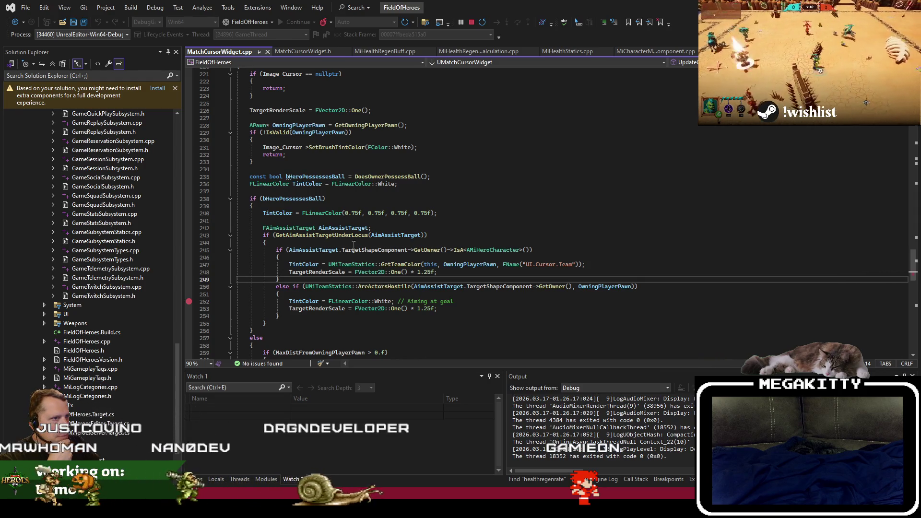
# Step: Close all files except the cursor widget file and jump to GetAimAssistTargetUnderLocus's definition
pyautogui.rightClick(220, 54)
pyautogui.click(291, 93)
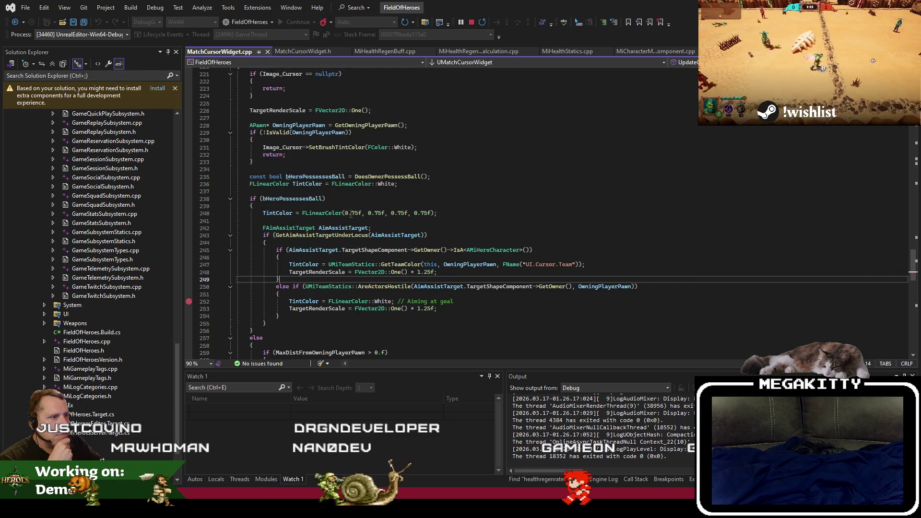
pyautogui.click(315, 235)
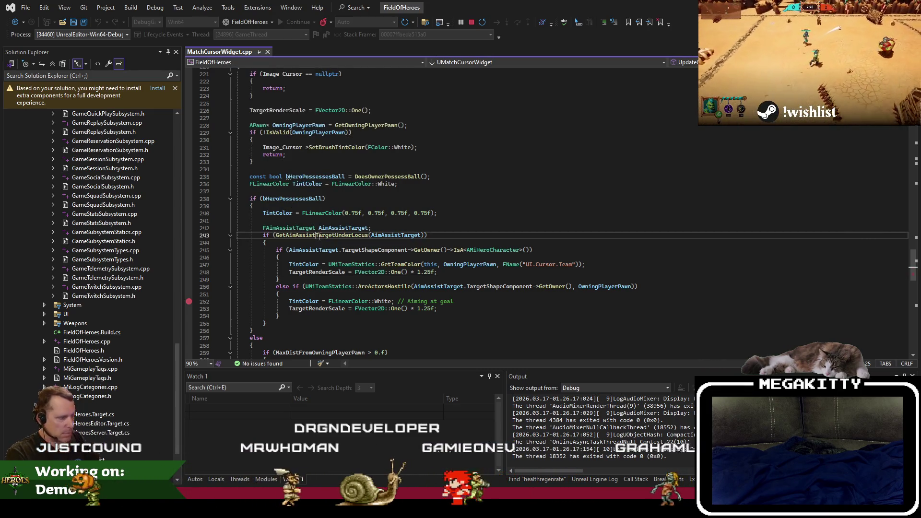
pyautogui.press('F12')
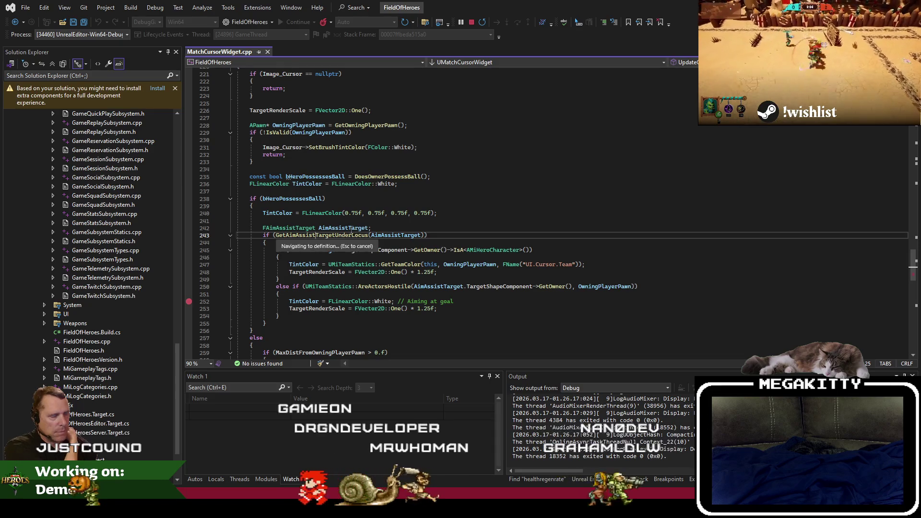
pyautogui.click(333, 228)
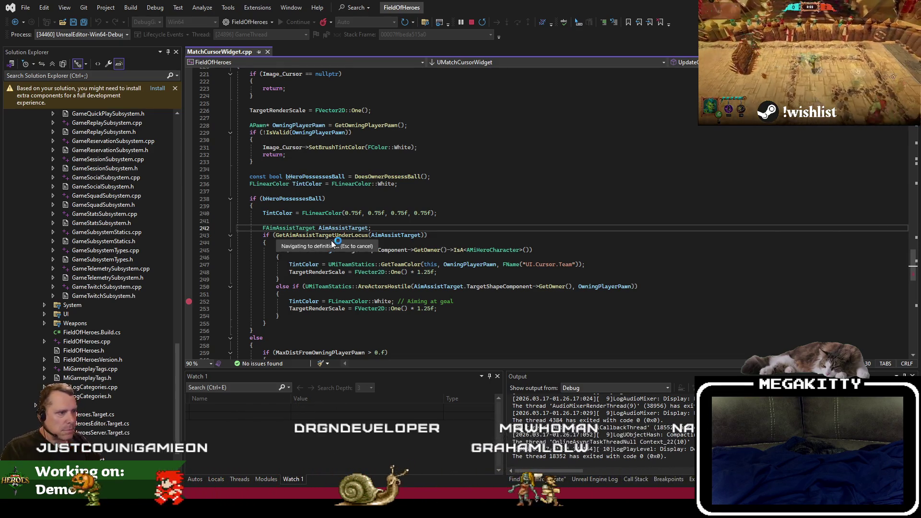
pyautogui.click(404, 242)
pyautogui.scroll(-1, 398, 241)
pyautogui.click(384, 257)
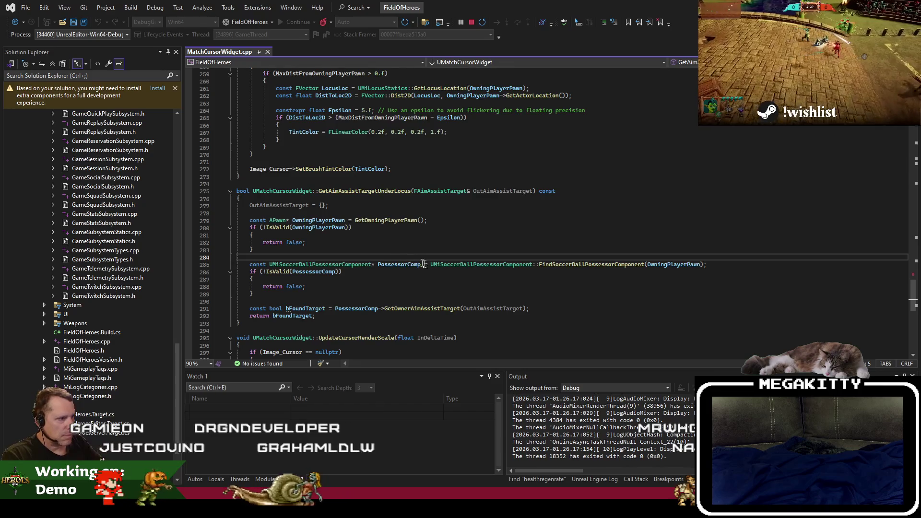
pyautogui.scroll(-1, 422, 263)
# Step: Trace GetOwnerAimAssistTarget's definition and where OwnerAimAssistTarget gets assigned, back in MatchCursorWidget.cpp
pyautogui.click(422, 286)
pyautogui.press('F12')
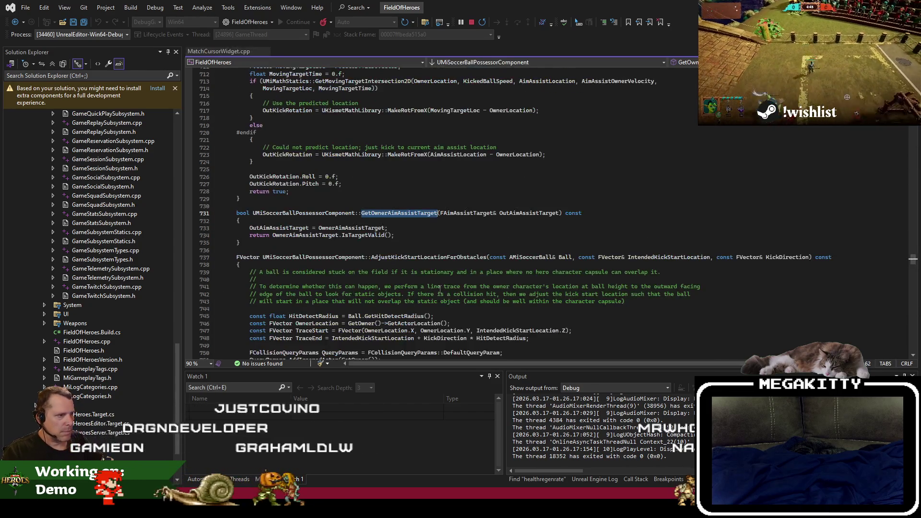
pyautogui.click(376, 228)
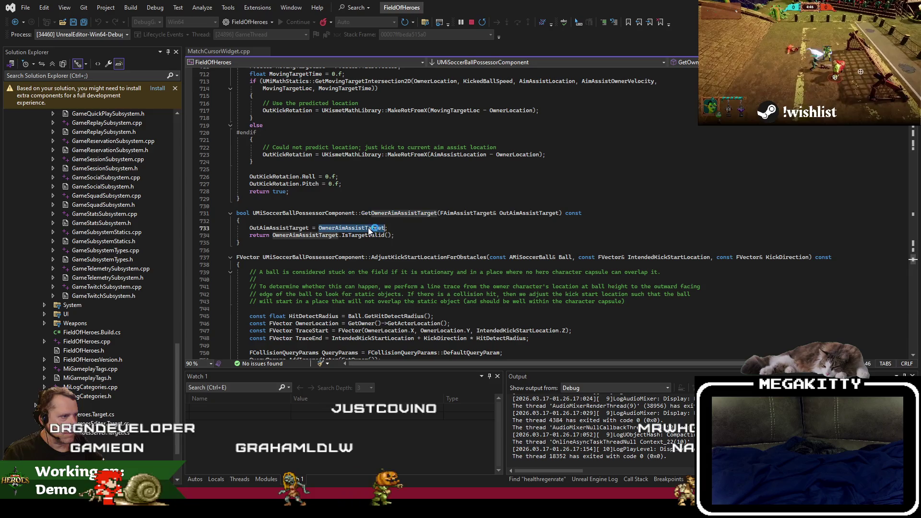
pyautogui.hotkey('ctrl', 'shift', 'Up')
pyautogui.hotkey('ctrl', 'shift', 'Up')
pyautogui.hotkey('ctrl', 'shift', 'Up')
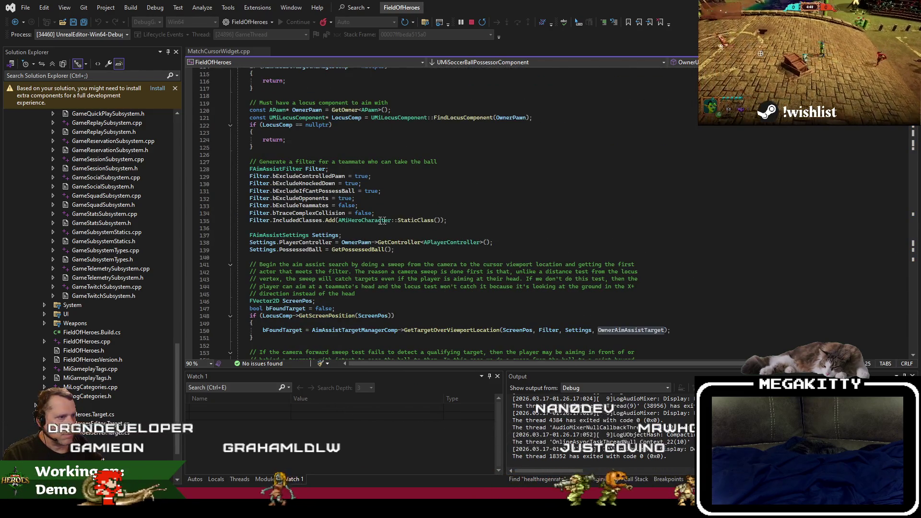
pyautogui.doubleClick(300, 198)
pyautogui.click(225, 51)
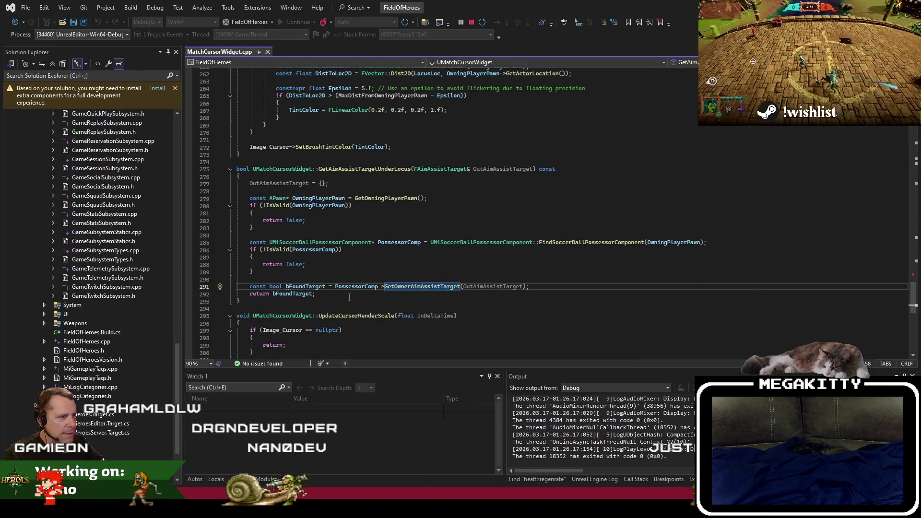
# Step: Delete the else-if AreActorsHostile block on lines 250–254 and switch to Unreal Editor
pyautogui.scroll(-3, 425, 270)
pyautogui.scroll(15, 425, 270)
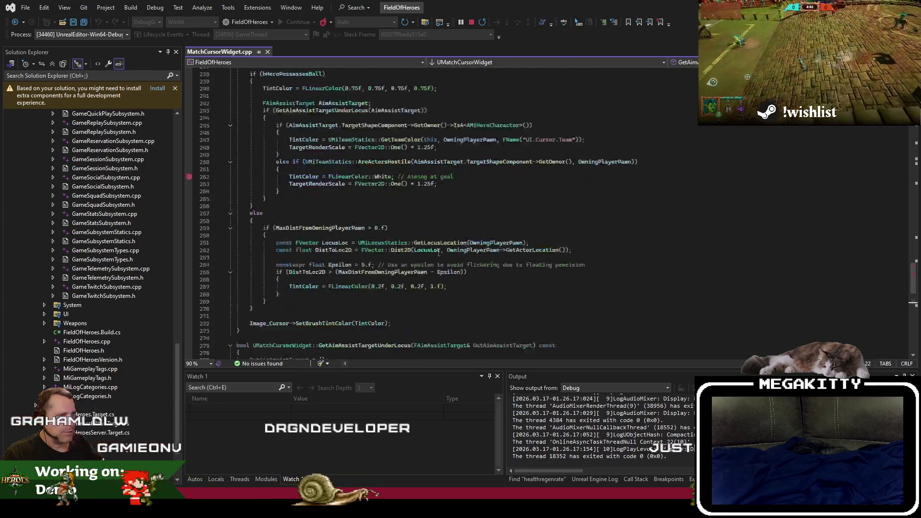
pyautogui.click(300, 278)
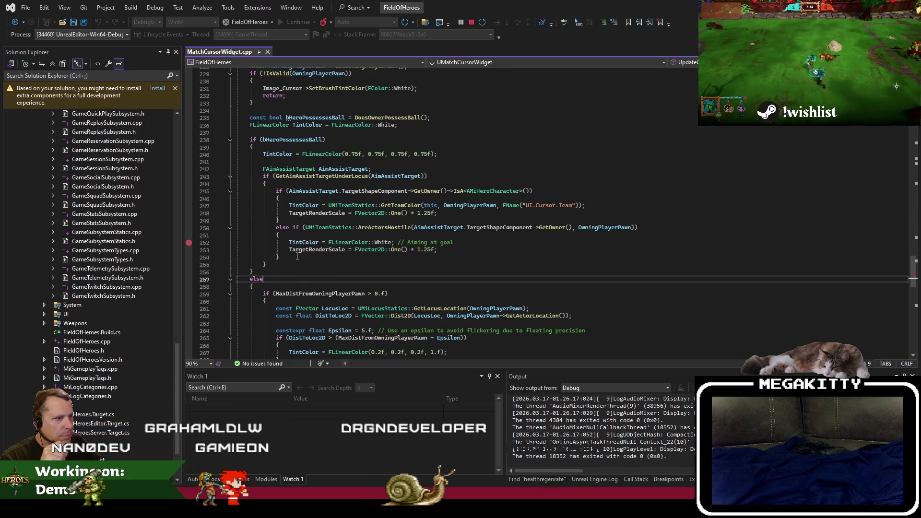
pyautogui.moveTo(297, 256); pyautogui.dragTo(216, 229)
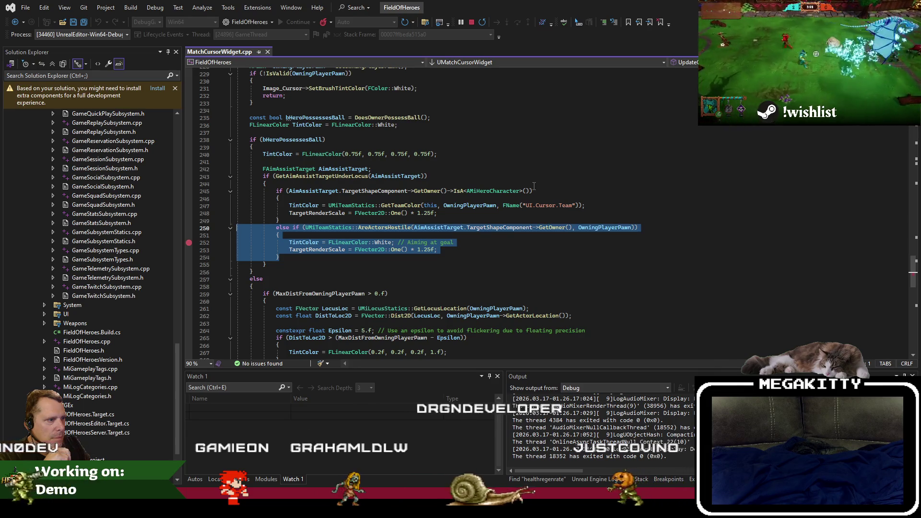
pyautogui.scroll(-2, 534, 186)
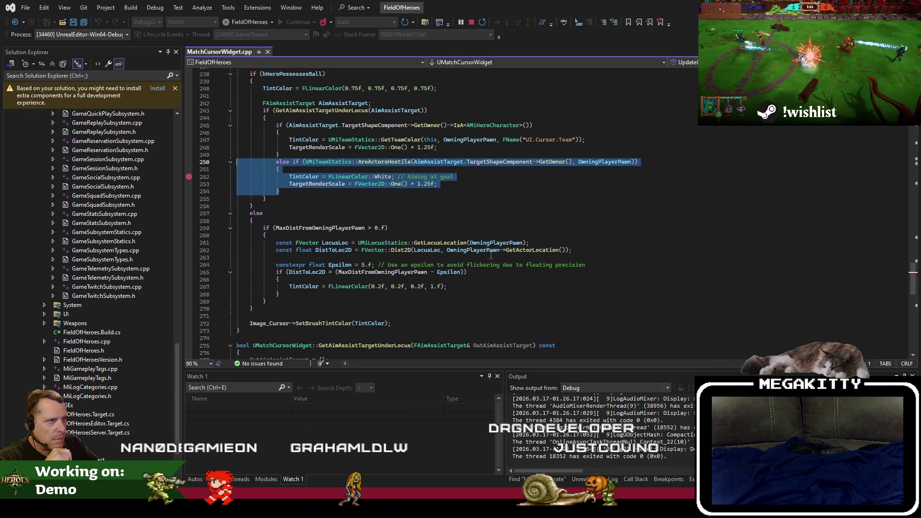
pyautogui.scroll(1, 490, 255)
pyautogui.scroll(1, 490, 255)
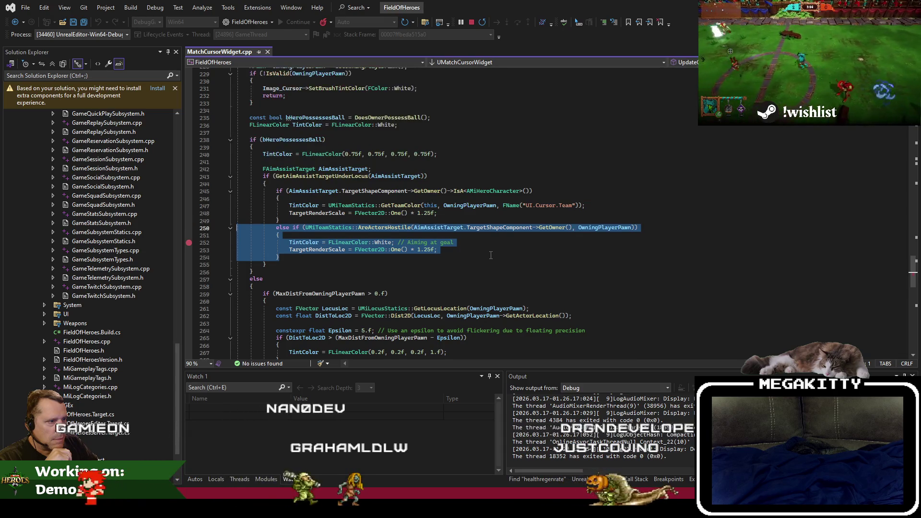
pyautogui.scroll(-1, 490, 255)
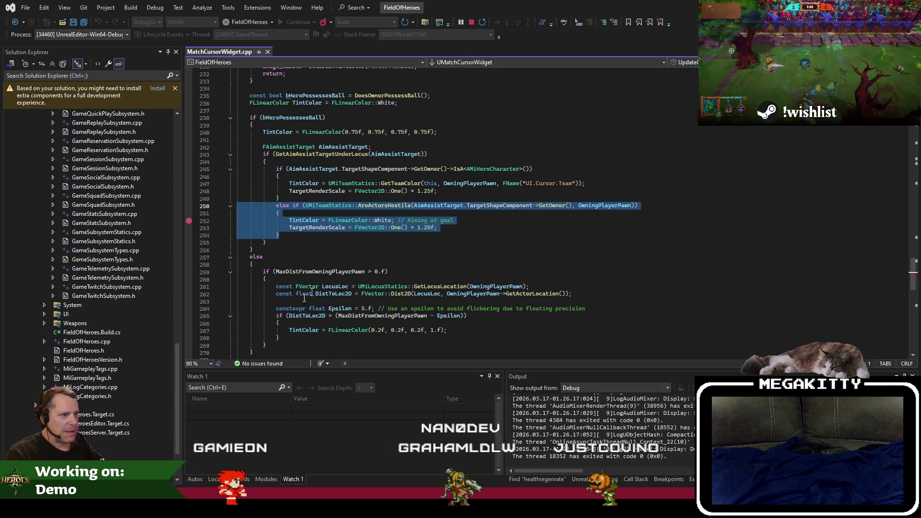
pyautogui.press('Delete')
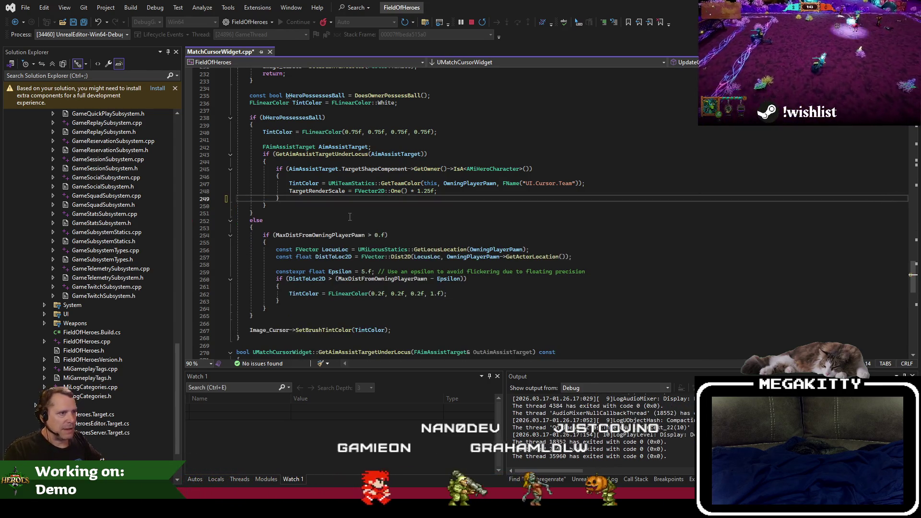
pyautogui.hotkey('alt', 'Tab')
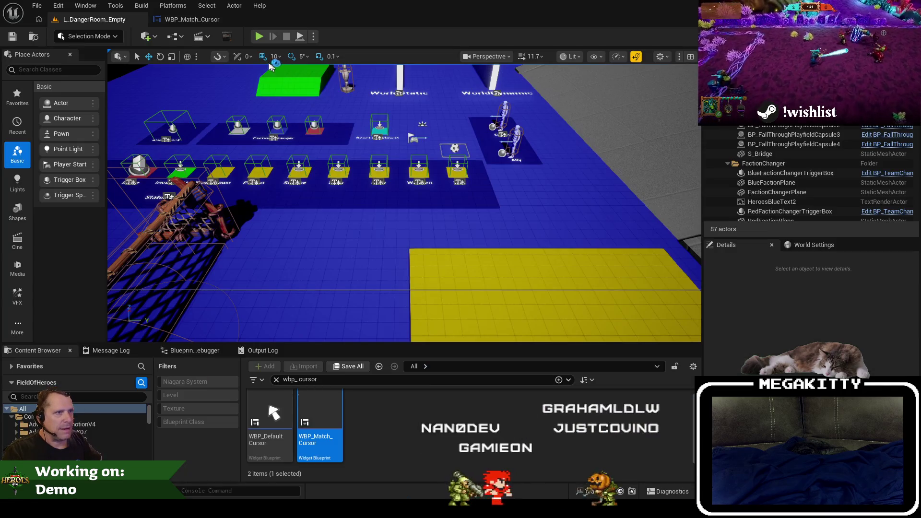
# Step: Play-test the level moving the hero with W and A, then stop and return to Visual Studio
pyautogui.click(264, 39)
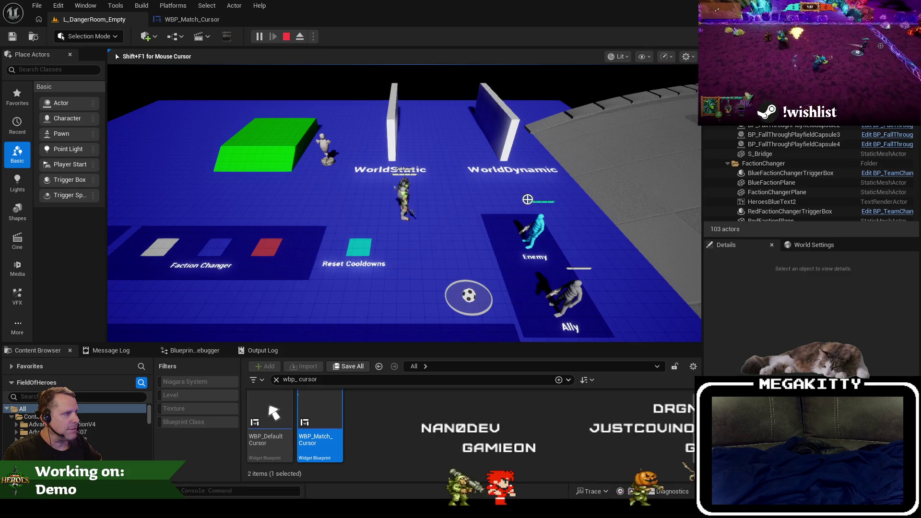
pyautogui.press('w')
pyautogui.press('a')
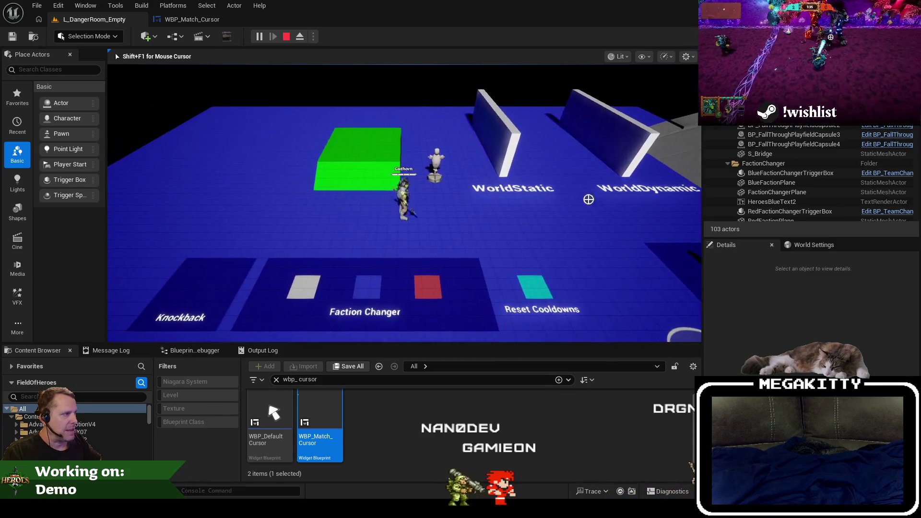
pyautogui.press('Escape')
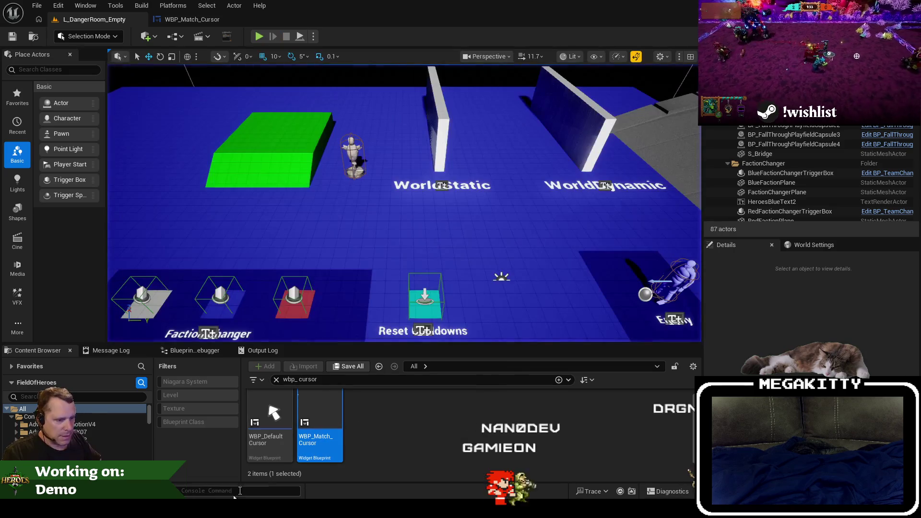
pyautogui.hotkey('alt', 'Tab')
pyautogui.click(312, 226)
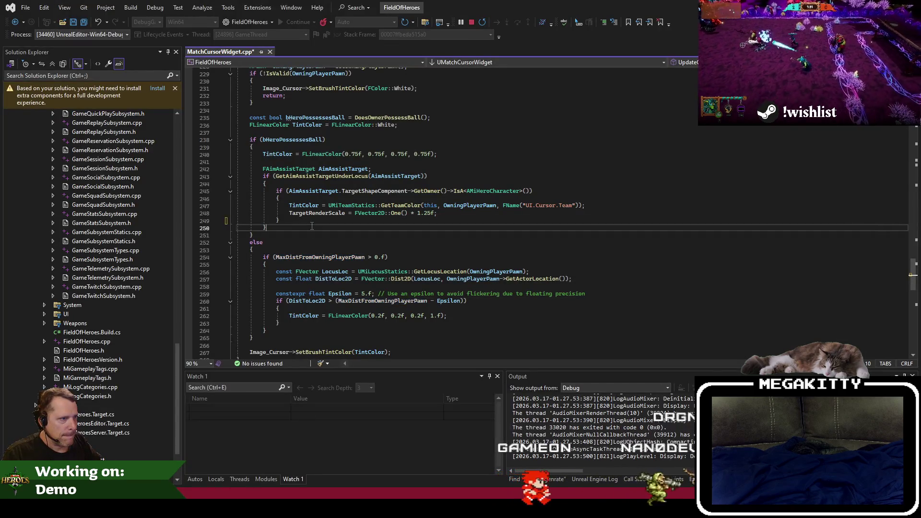
# Step: Add an empty else block after the closing brace and paste the LocusLoc line into it
pyautogui.press('Return')
pyautogui.write('else')
pyautogui.press('Return')
pyautogui.write('{')
pyautogui.press('Return')
pyautogui.scroll(-1, 330, 291)
pyautogui.click(335, 279)
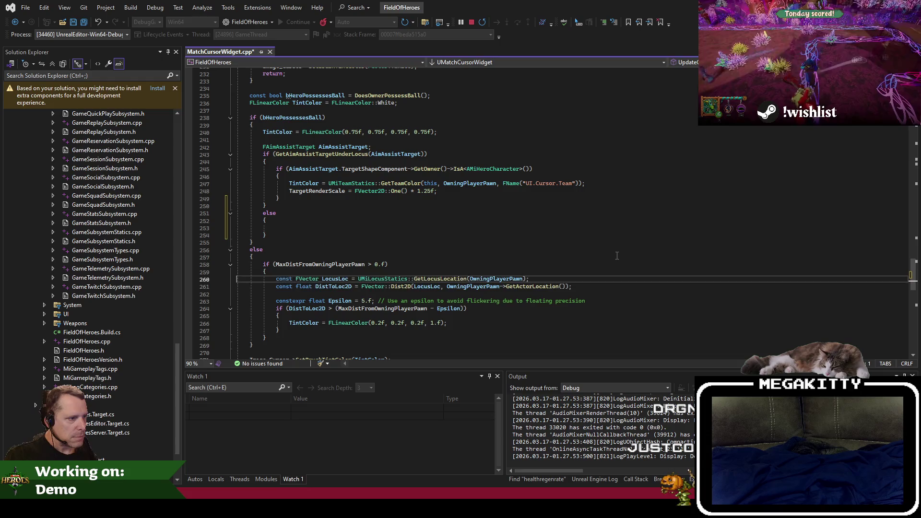
pyautogui.hotkey('shift', 'Down')
pyautogui.hotkey('shift', 'Down')
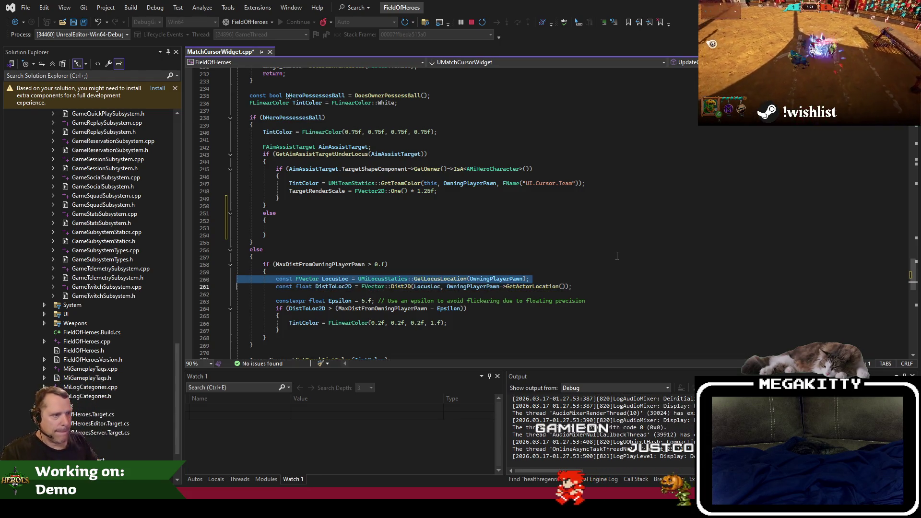
pyautogui.press('Up')
pyautogui.press('Up')
pyautogui.write('const FVector LocusLoc = UMiLocusStatics::GetLocusLocation(OwningPlayerPawn);')
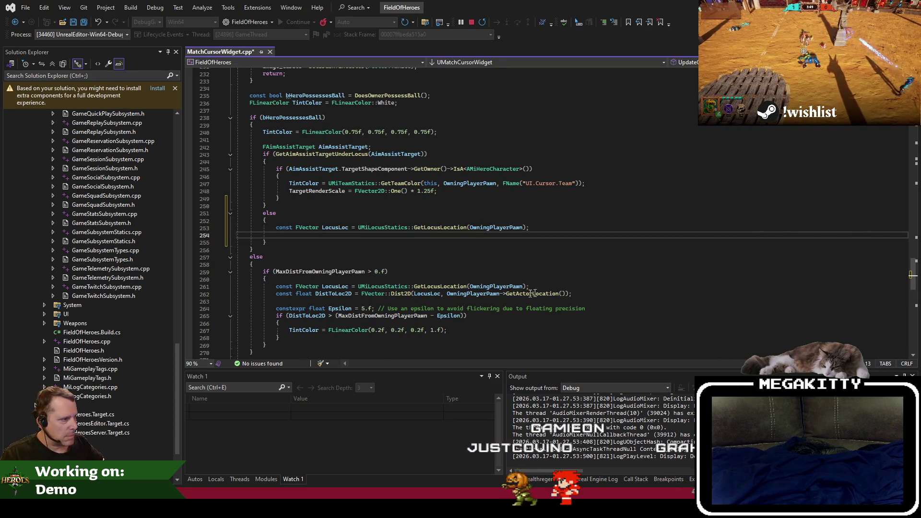
# Step: Copy the DistToLoc2D statement into the new else block
pyautogui.click(376, 294)
pyautogui.press('Home')
pyautogui.hotkey('shift', 'End')
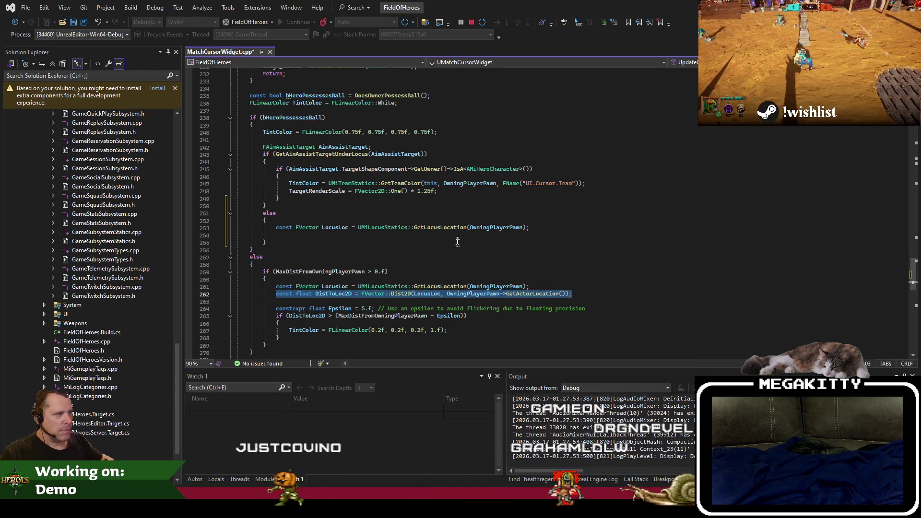
pyautogui.hotkey('ctrl', 'c')
pyautogui.click(459, 236)
pyautogui.hotkey('ctrl', 'v')
pyautogui.press('Return')
pyautogui.press('Return')
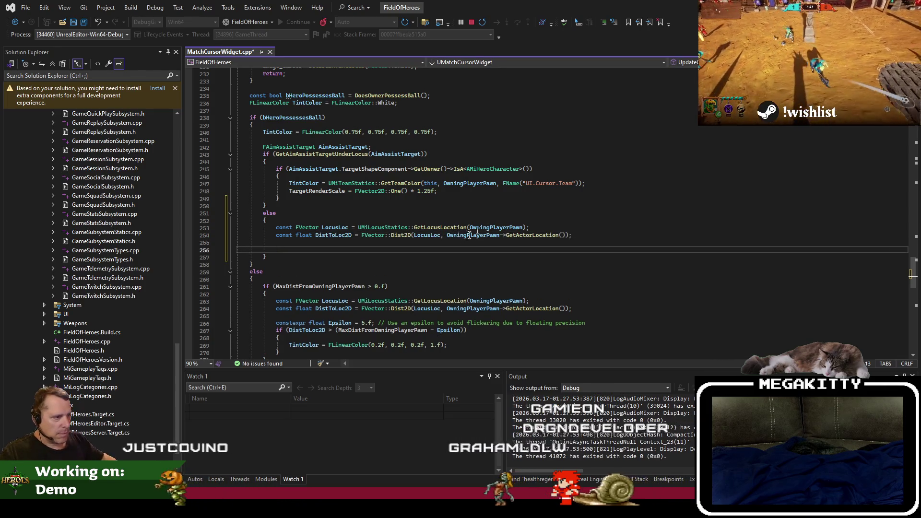
pyautogui.scroll(-1, 484, 228)
# Step: Go to MaxDistFromOwningPlayerPawn's declaration and check where it is assigned in UpdateCursorRange
pyautogui.click(360, 307)
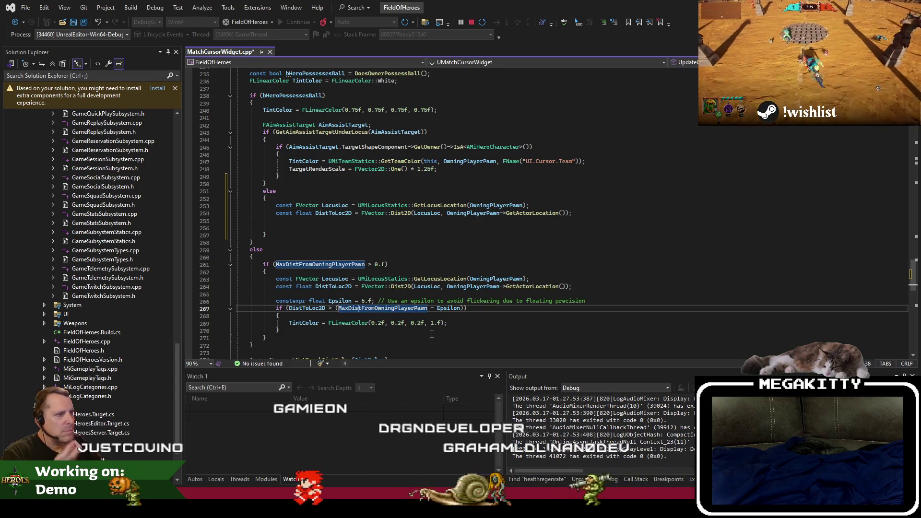
pyautogui.press('F12')
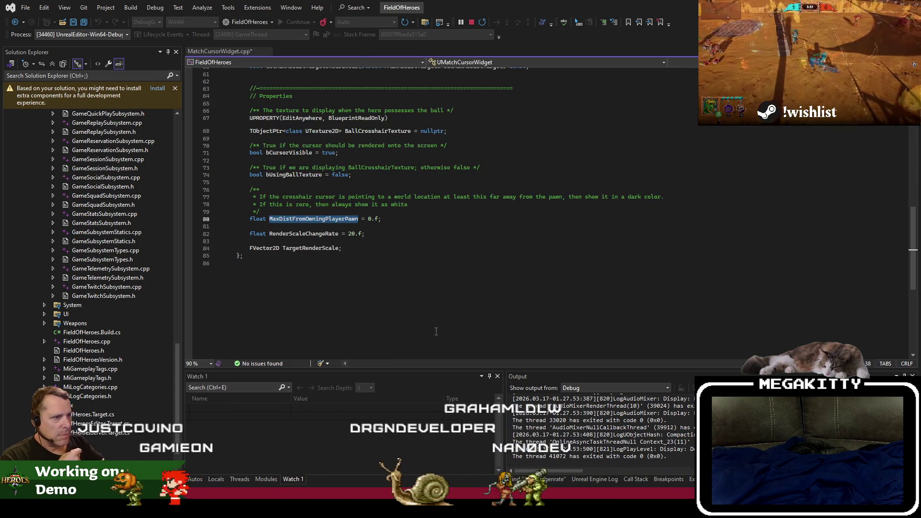
pyautogui.click(446, 222)
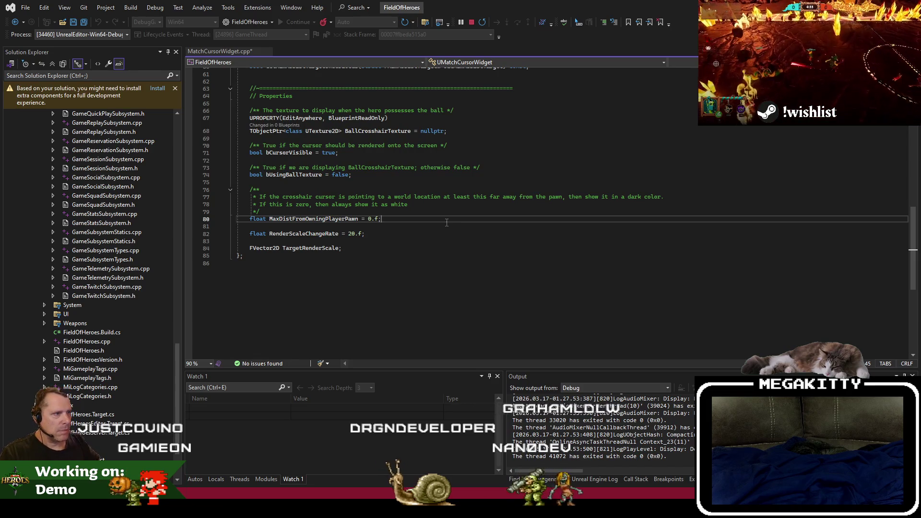
pyautogui.doubleClick(315, 219)
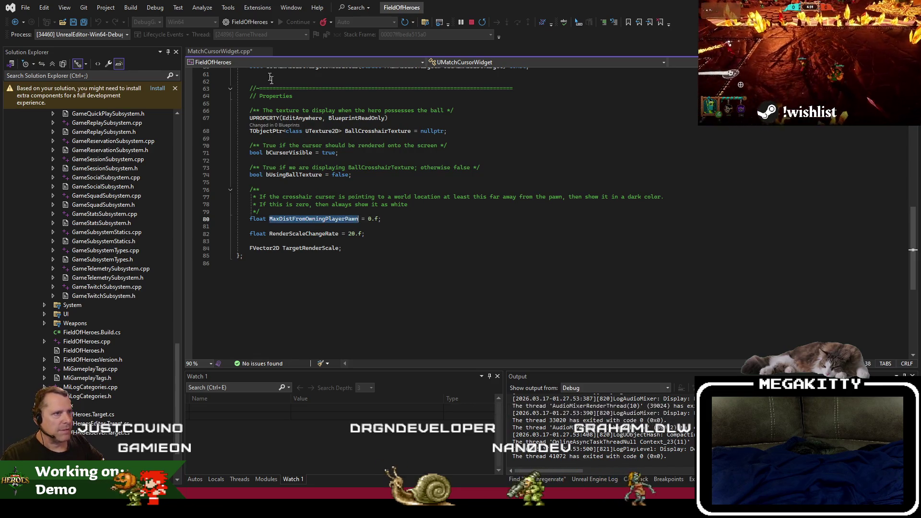
pyautogui.hotkey('ctrl', '-')
pyautogui.hotkey('ctrl', '-')
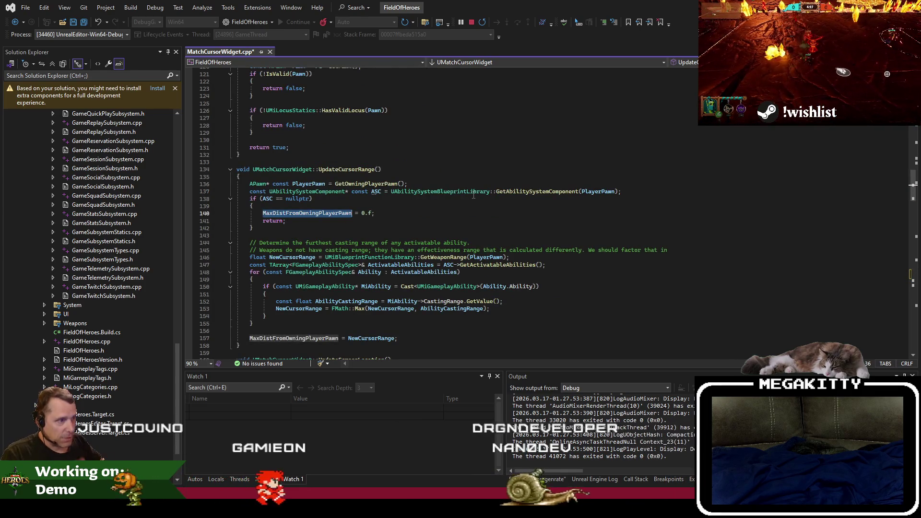
pyautogui.click(416, 197)
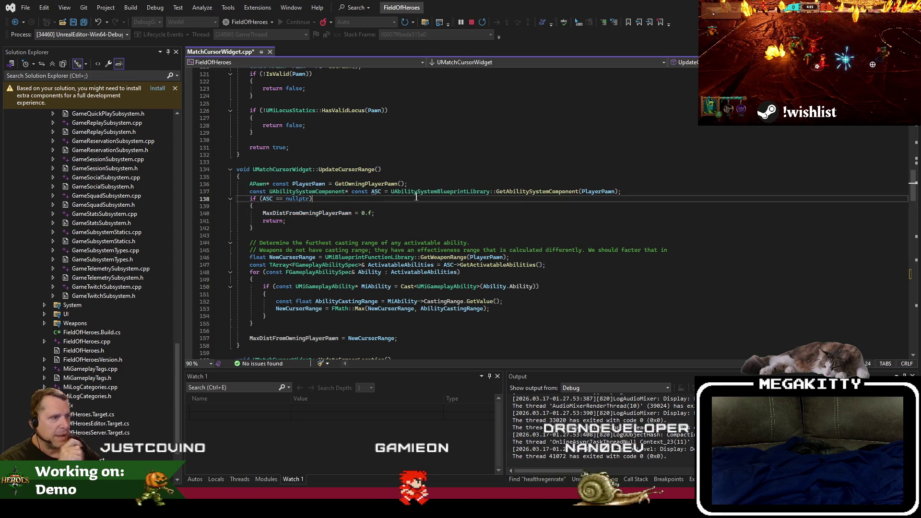
pyautogui.scroll(-20, 416, 198)
pyautogui.hotkey('ctrl', 'End')
pyautogui.scroll(14, 363, 259)
# Step: Open MatchCursorWidget.h at the MaxDistFromOwningPlayerPawn declaration
pyautogui.click(387, 210)
pyautogui.scroll(1, 387, 238)
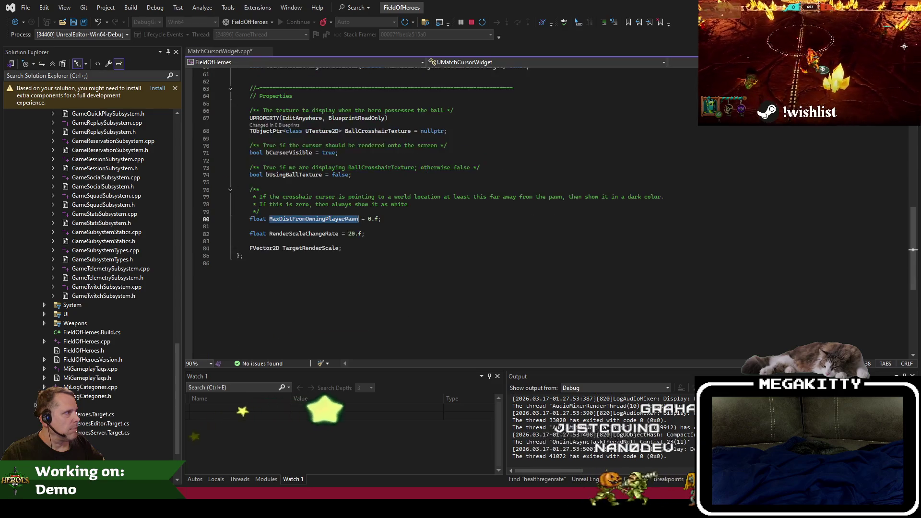
pyautogui.keyDown('ctrl'); pyautogui.click(398, 313); pyautogui.keyUp('ctrl')
pyautogui.click(402, 218)
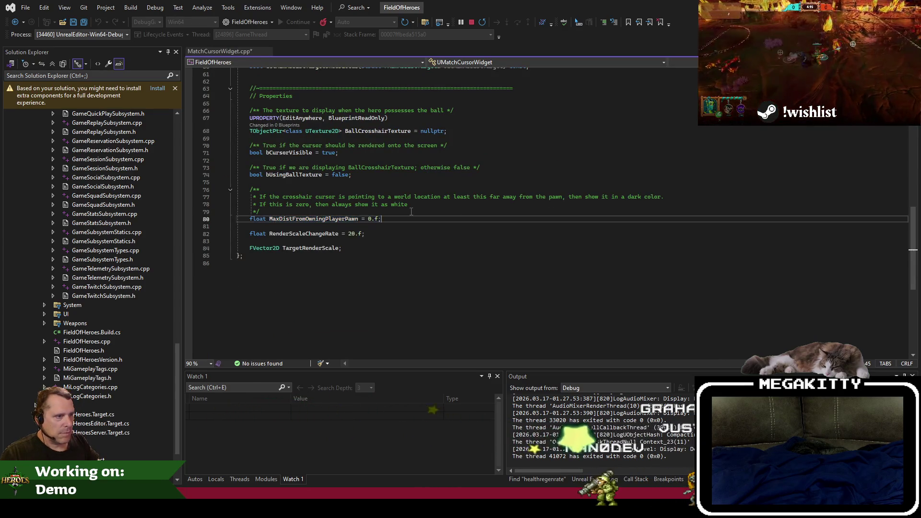
# Step: Duplicate the MaxDistFromOwningPlayerPawn line as MinLocusDistanceFromFullKick with default value 400.f
pyautogui.hotkey('ctrl', 'd')
pyautogui.press('Home')
pyautogui.press('Return')
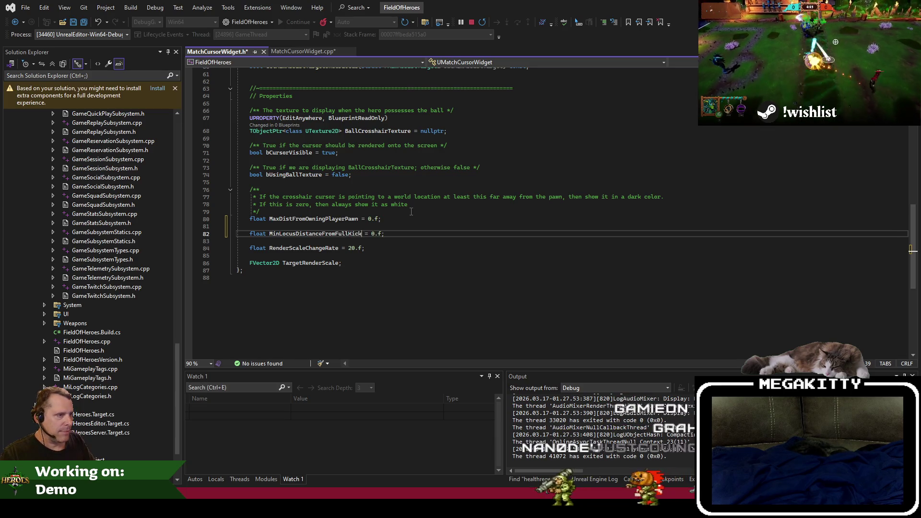
pyautogui.write('40')
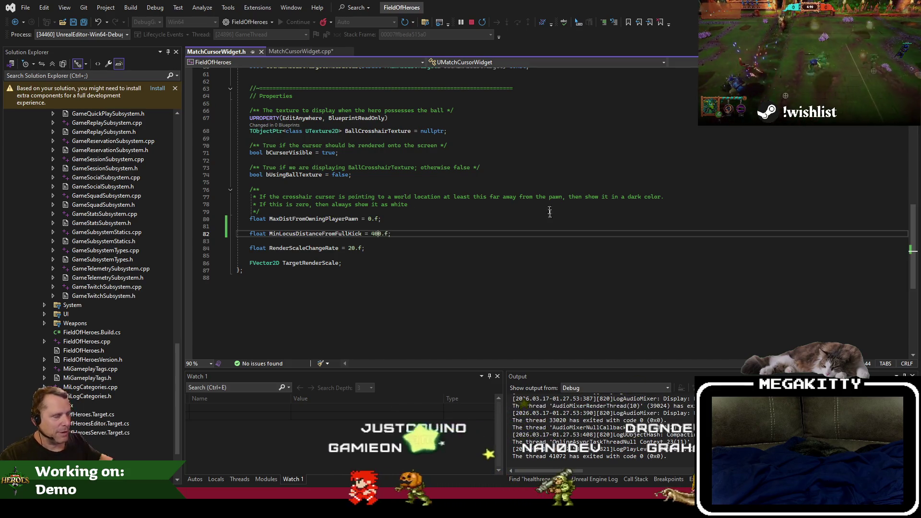
pyautogui.hotkey('alt', 'Tab')
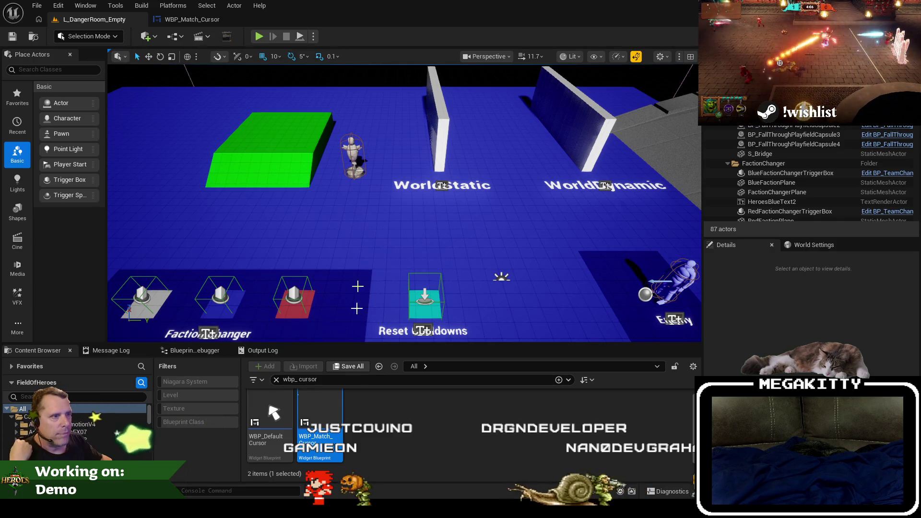
pyautogui.hotkey('alt', 'Tab')
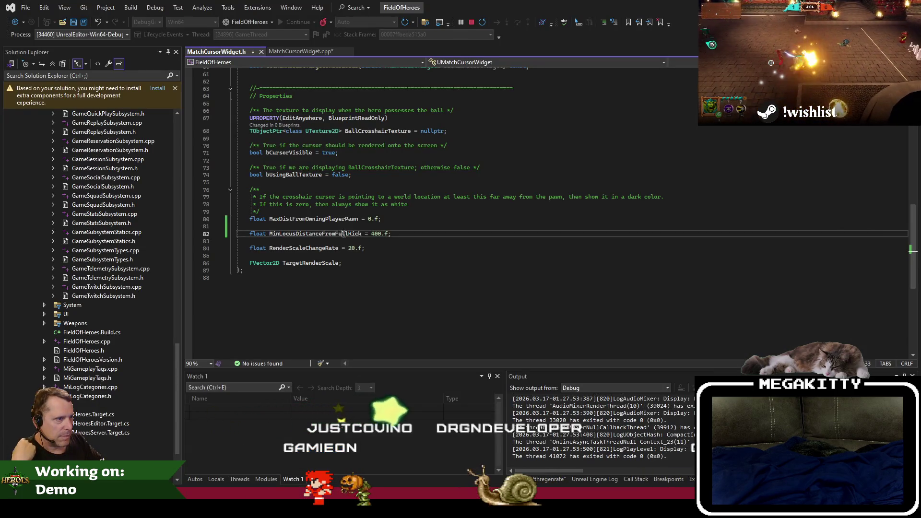
# Step: Search the project files for 'misoccerballpos'
pyautogui.doubleClick(343, 233)
pyautogui.click(462, 263)
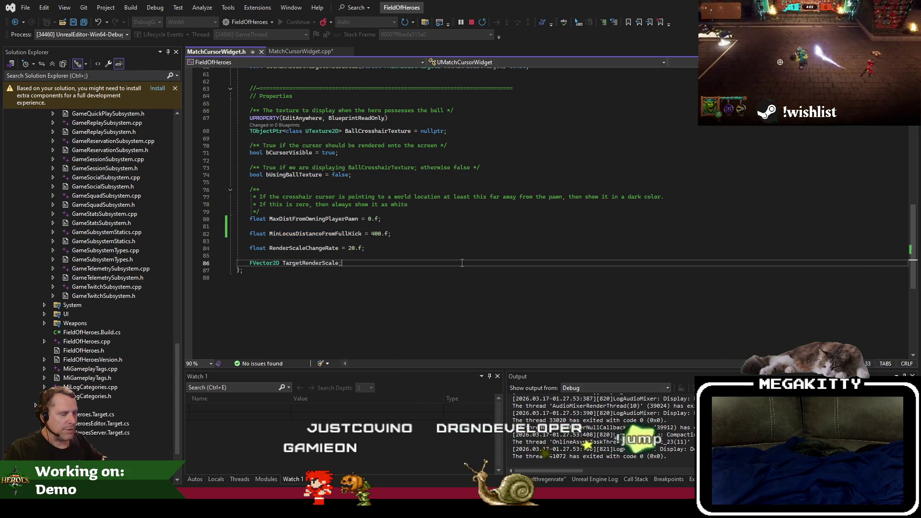
pyautogui.hotkey('ctrl', 'shift', 't')
pyautogui.write('misoccerballpos')
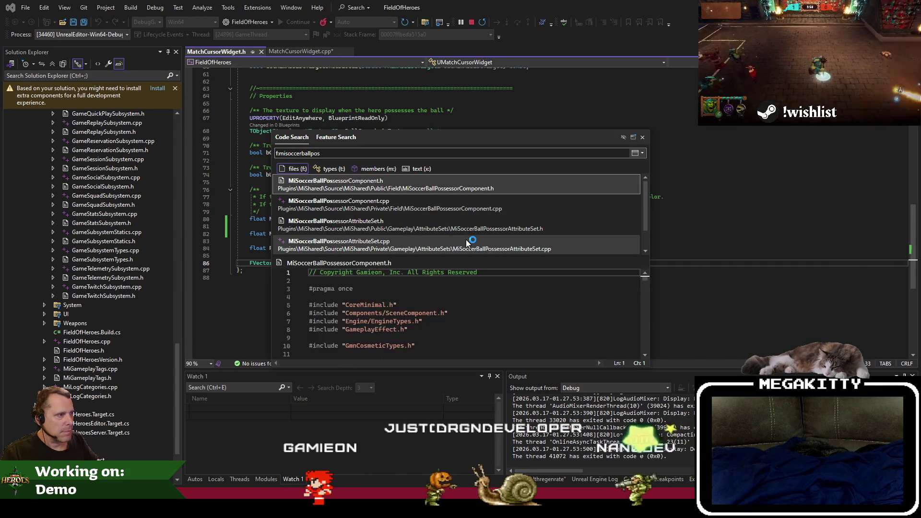
# Step: Open MiSoccerBallPossessorComponent.cpp and inspect GetMaxKickImpulseMagnitude's MaxImpulseMagnitude and MaxMagnitude references
pyautogui.press('Return')
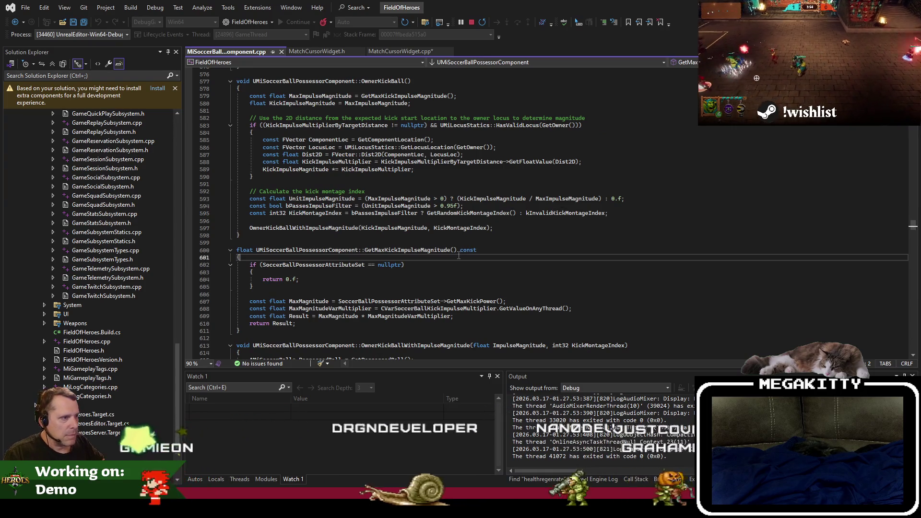
pyautogui.click(439, 284)
pyautogui.scroll(4, 439, 284)
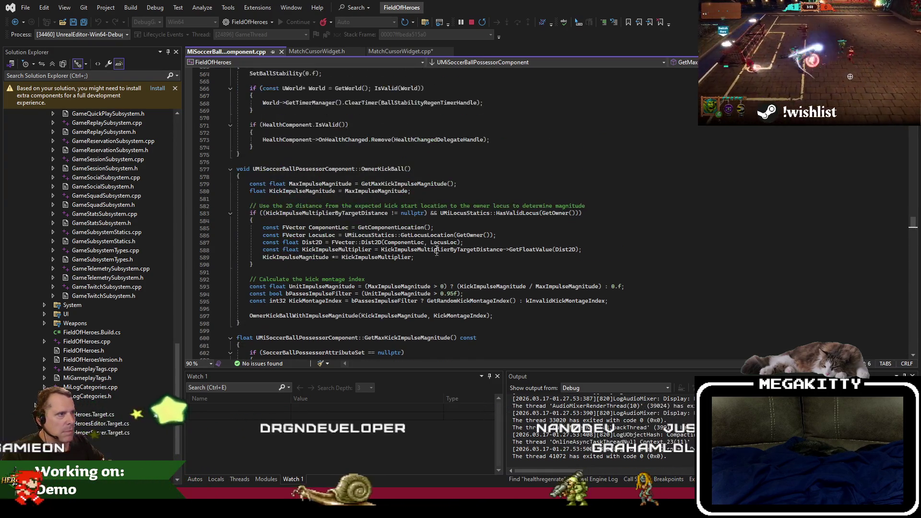
pyautogui.click(521, 184)
pyautogui.keyDown('ctrl'); pyautogui.click(403, 183); pyautogui.keyUp('ctrl')
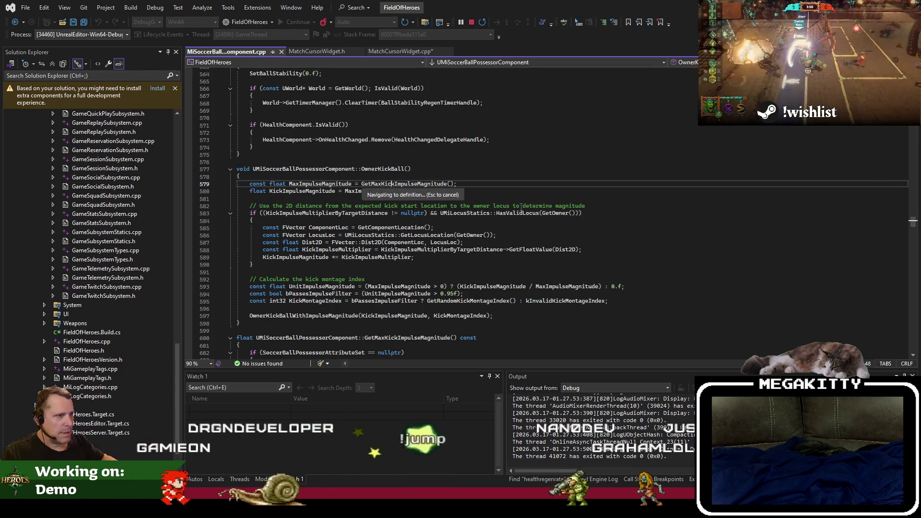
pyautogui.click(342, 185)
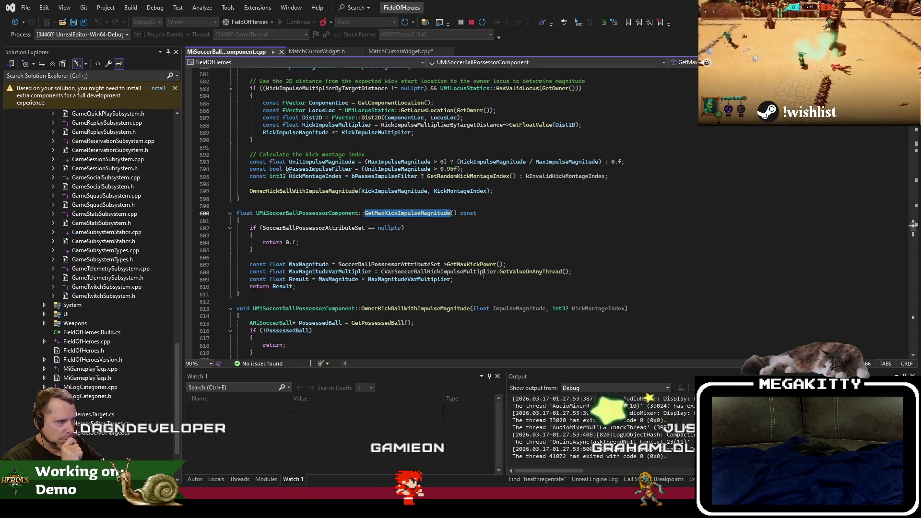
pyautogui.click(354, 279)
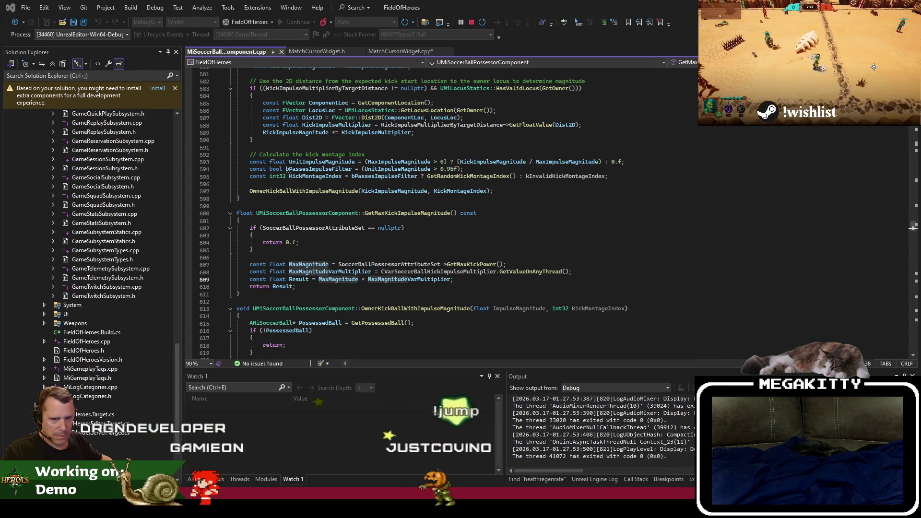
# Step: Compare with the 400 value in MatchCursorWidget.h, then find another GetMaxKickImpulseMagnitude use
pyautogui.click(385, 263)
pyautogui.press('Down')
pyautogui.press('Down')
pyautogui.press('Down')
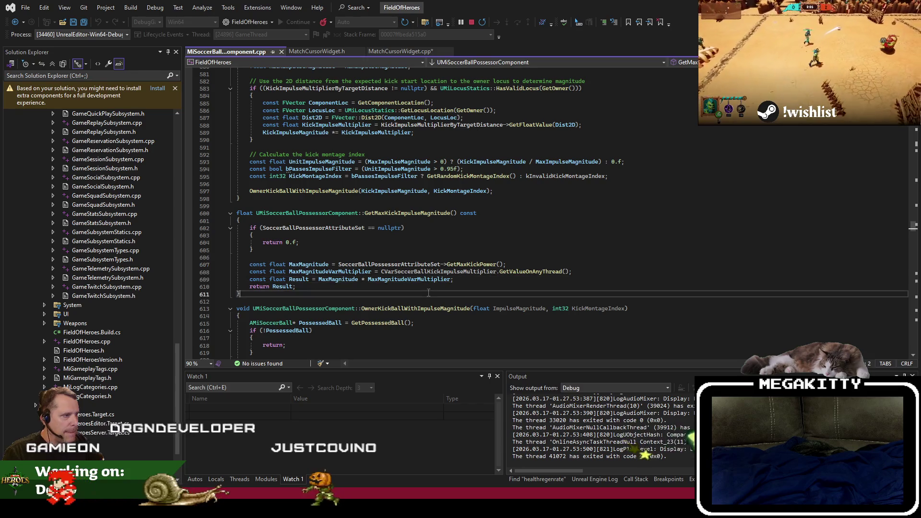
pyautogui.click(316, 52)
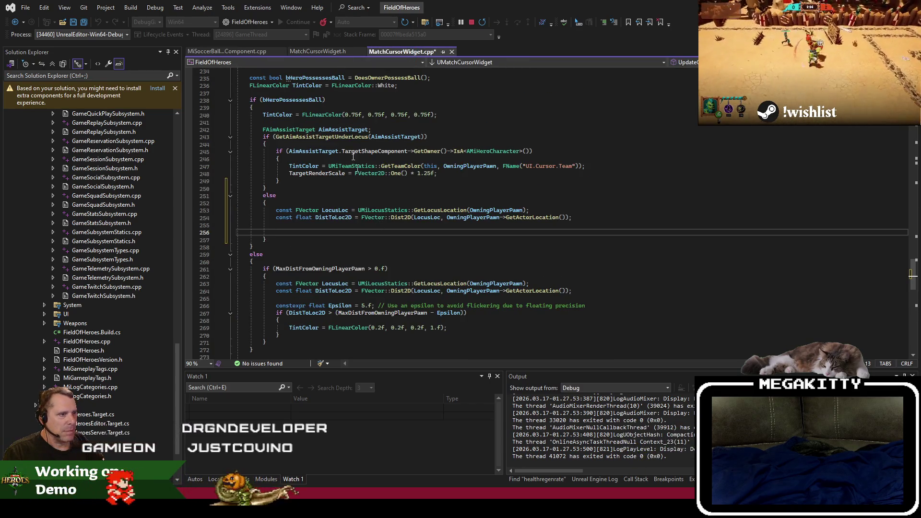
pyautogui.click(371, 233)
pyautogui.hotkey('ctrl', 'Tab')
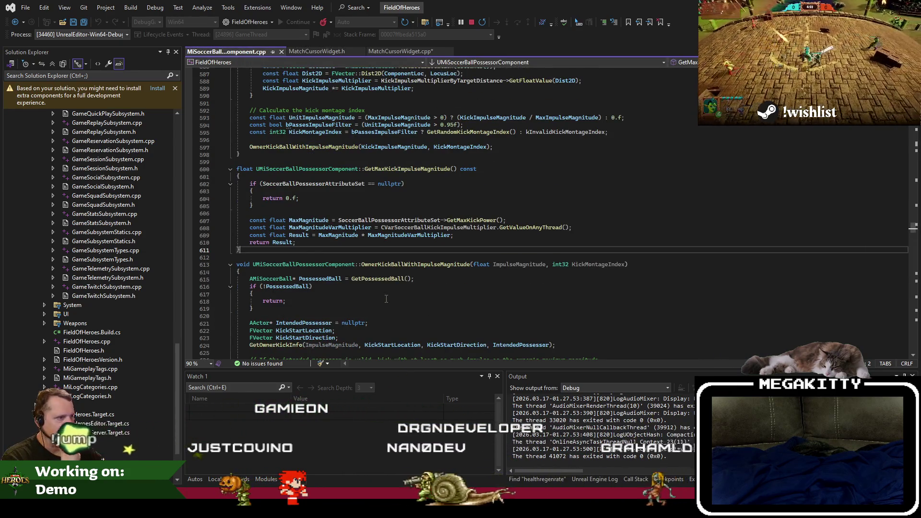
pyautogui.scroll(2, 387, 299)
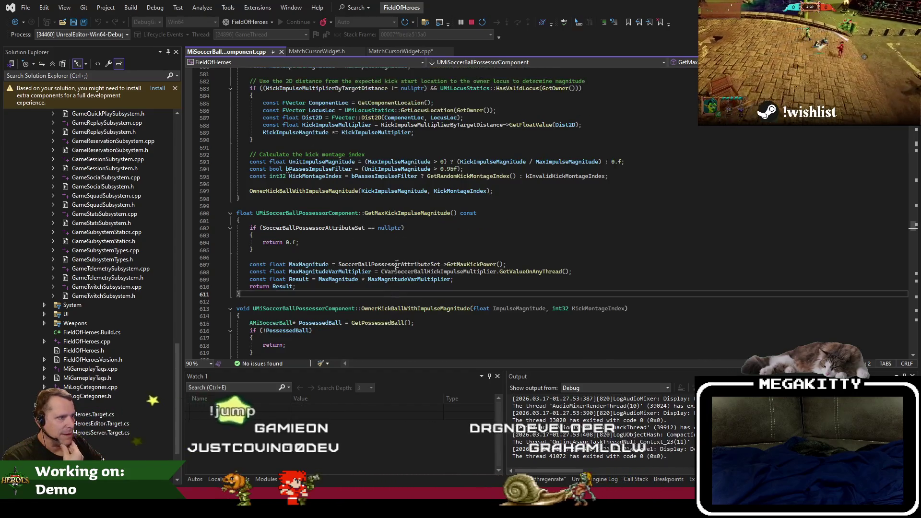
pyautogui.click(391, 213)
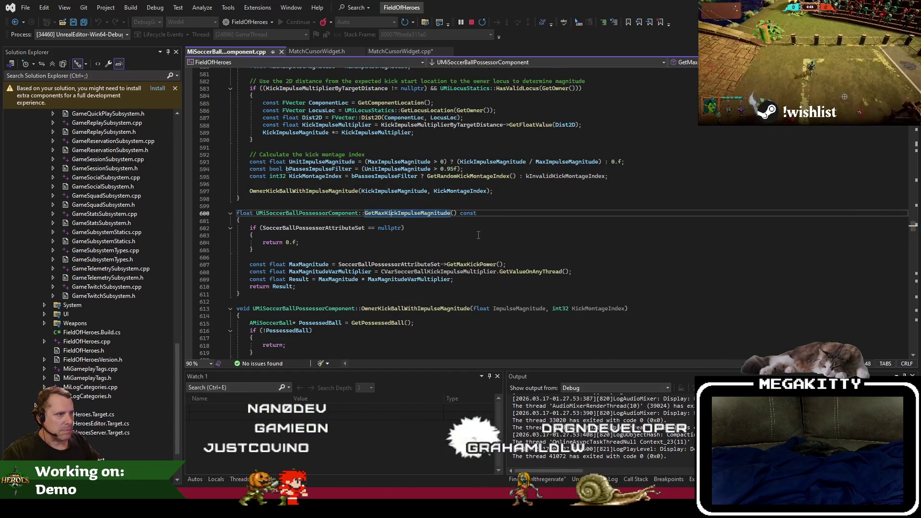
pyautogui.hotkey('ctrl', 'F3')
pyautogui.scroll(2, 374, 276)
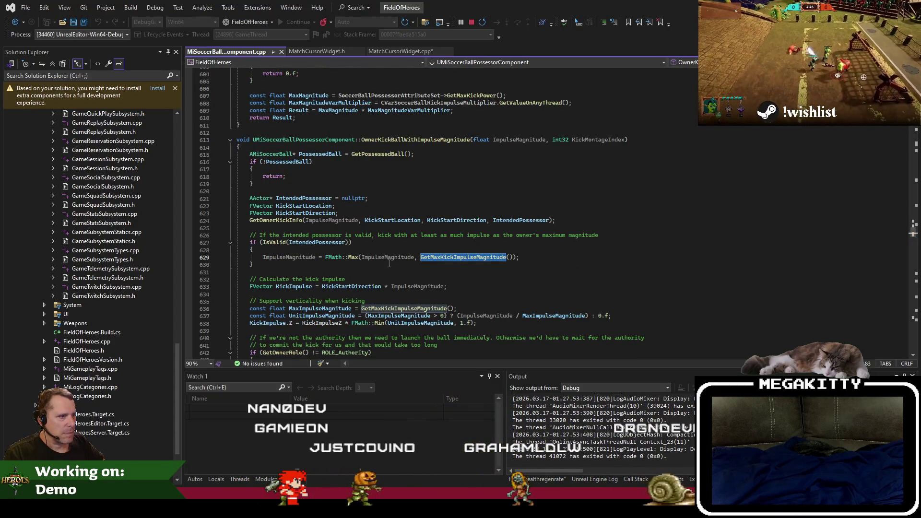
# Step: Inspect GetOwnerKickInfo's definition and return to its call site
pyautogui.click(290, 221)
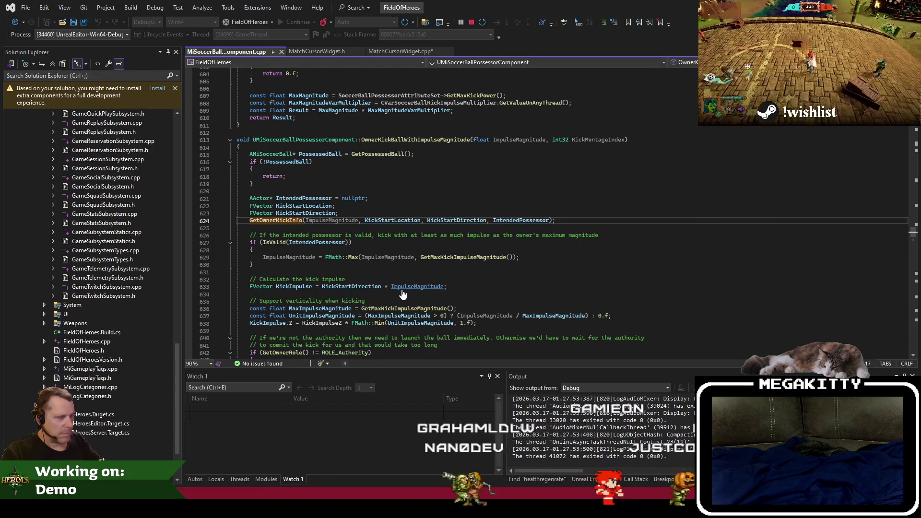
pyautogui.press('F12')
pyautogui.scroll(-5, 418, 294)
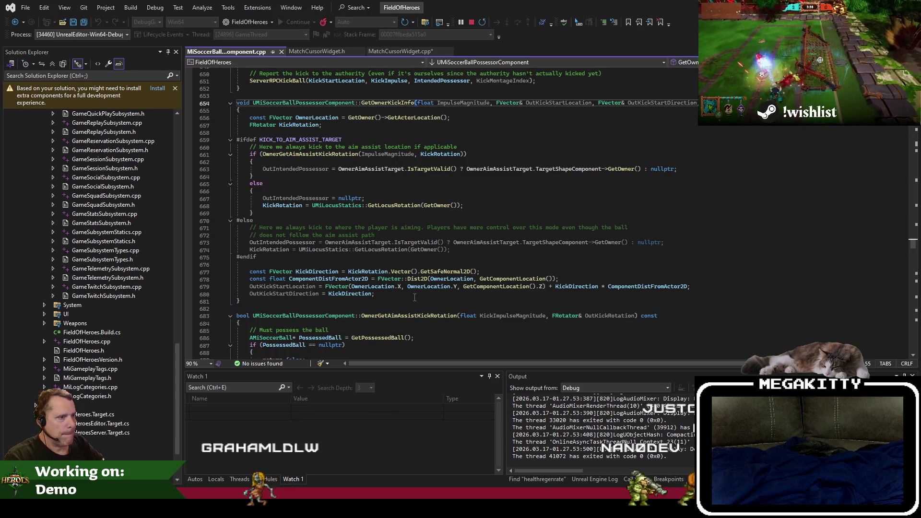
pyautogui.scroll(2, 415, 297)
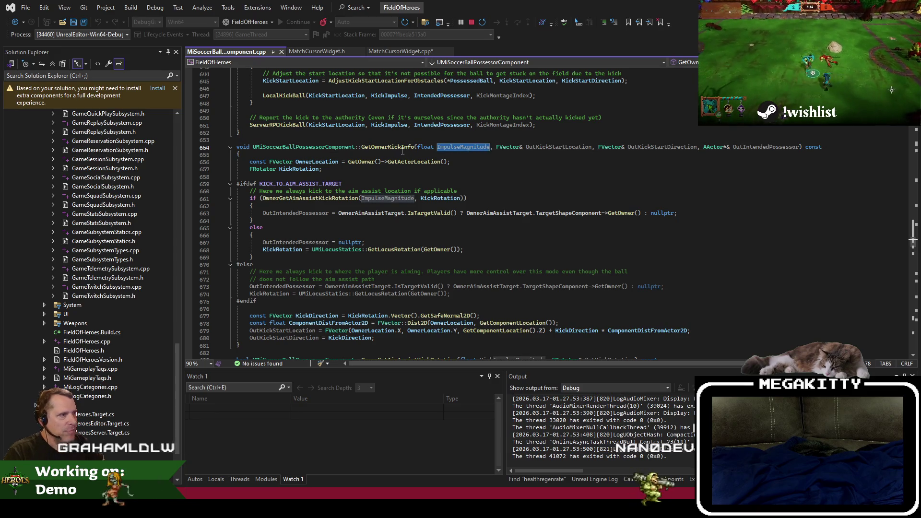
pyautogui.hotkey('shift', 'F3')
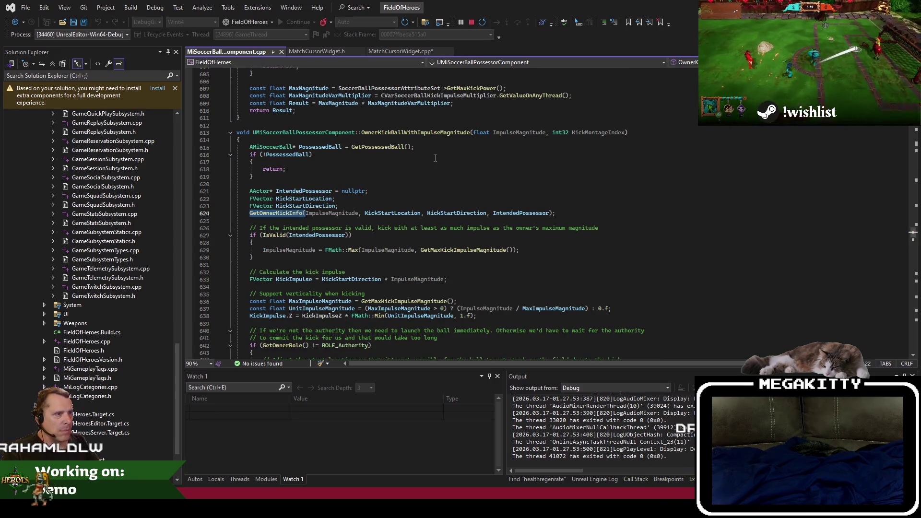
pyautogui.scroll(13, 452, 230)
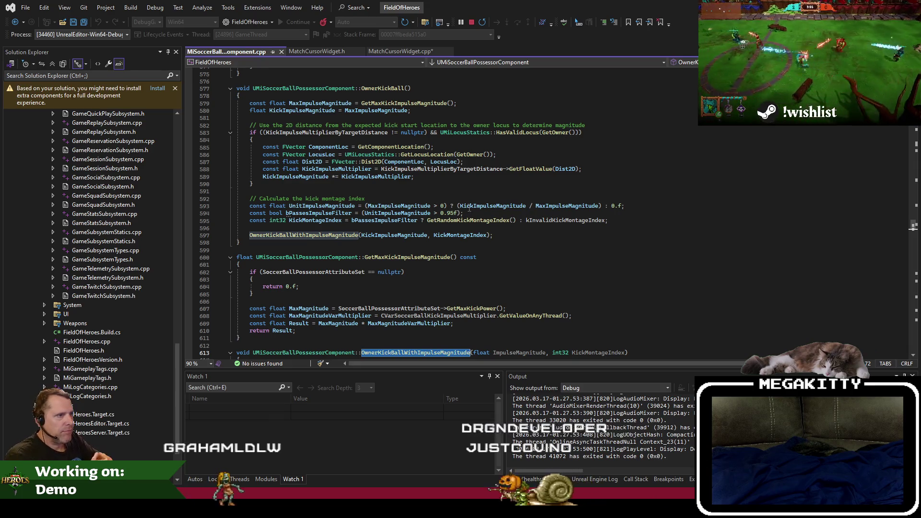
pyautogui.scroll(3, 468, 207)
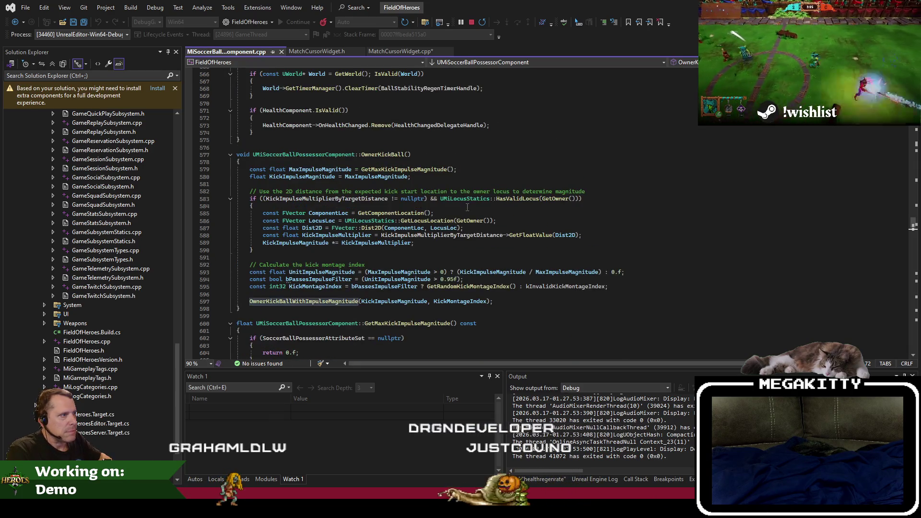
# Step: Select KickImpulseMultiplierByTargetDistance in OwnerKickBall and go to its header declaration
pyautogui.click(380, 221)
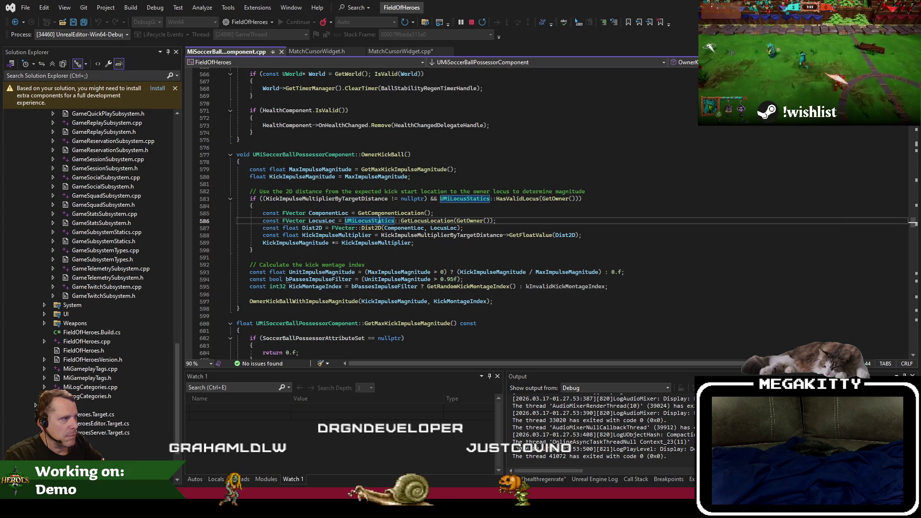
pyautogui.click(335, 235)
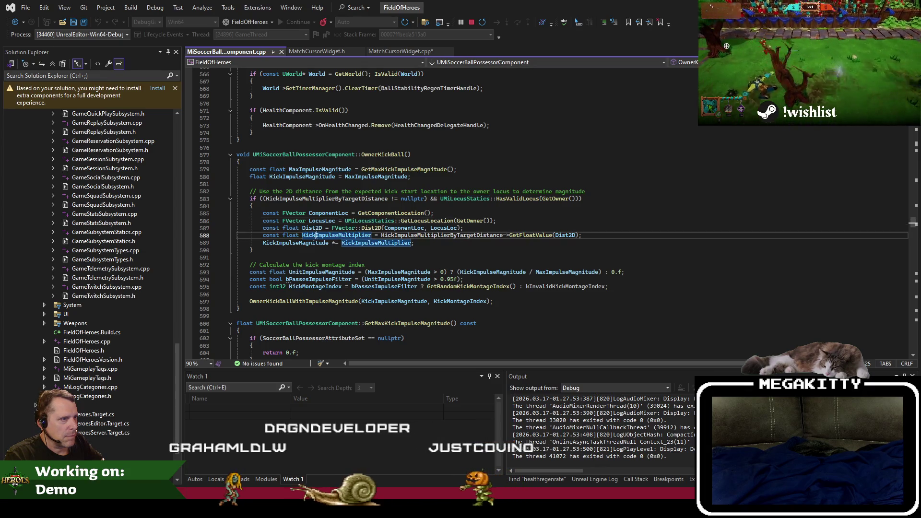
pyautogui.doubleClick(434, 235)
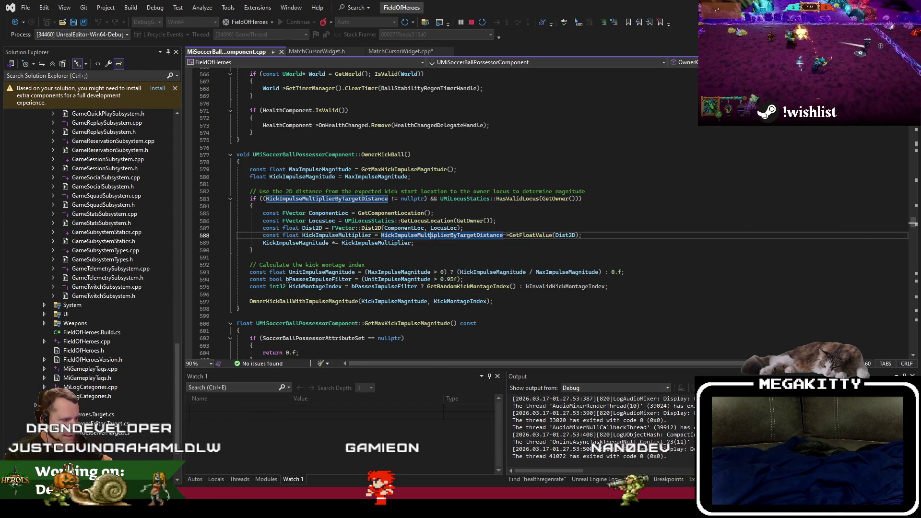
pyautogui.hotkey('alt', 'Tab')
pyautogui.hotkey('alt', 'Tab')
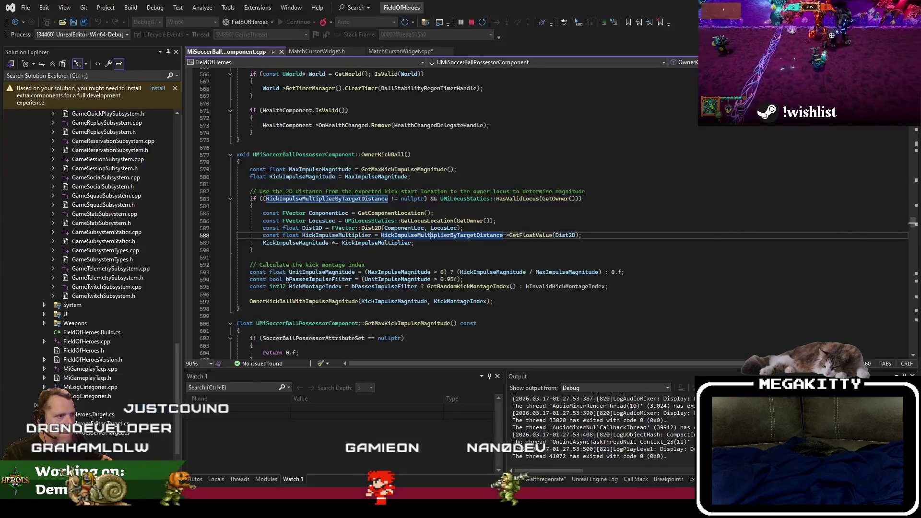
pyautogui.press('F12')
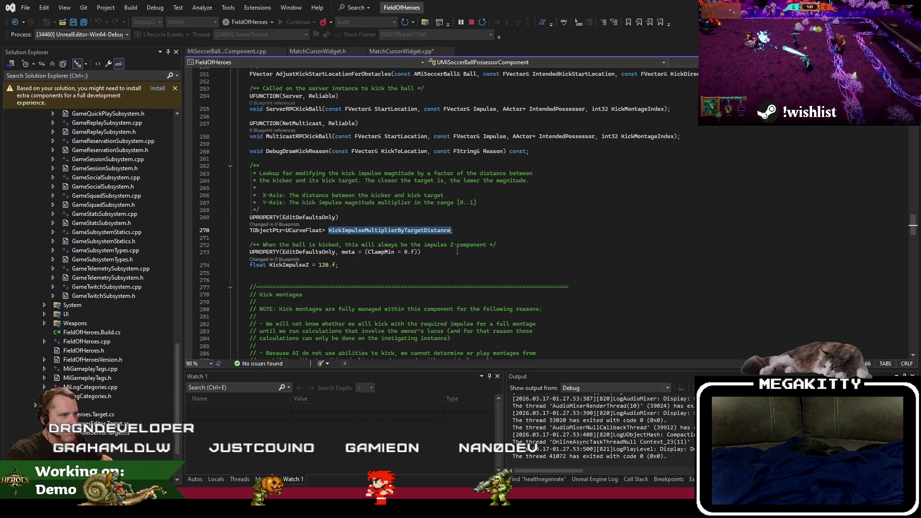
pyautogui.hotkey('alt', 'Tab')
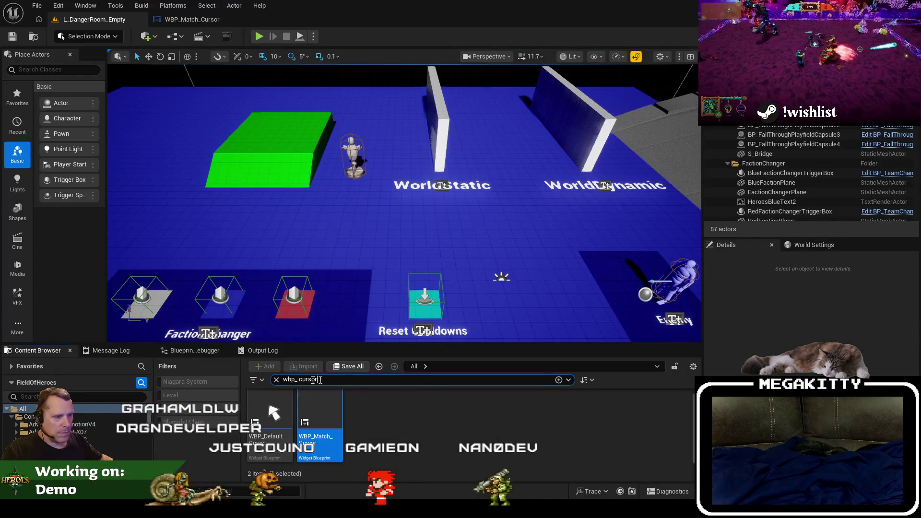
# Step: Open the BP_Dodger blueprint, filter its details for 'kickim', and browse to its kick-impulse curve asset
pyautogui.write('bp_dodger')
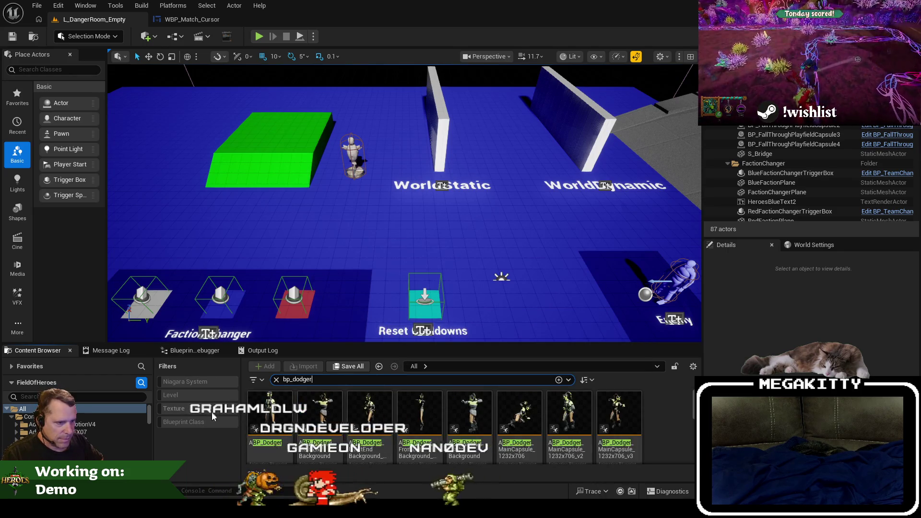
pyautogui.click(211, 423)
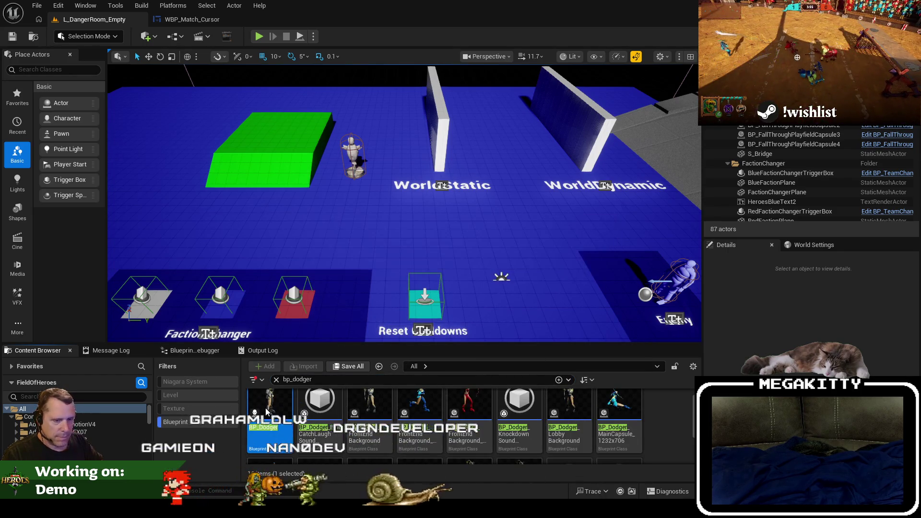
pyautogui.press('Return')
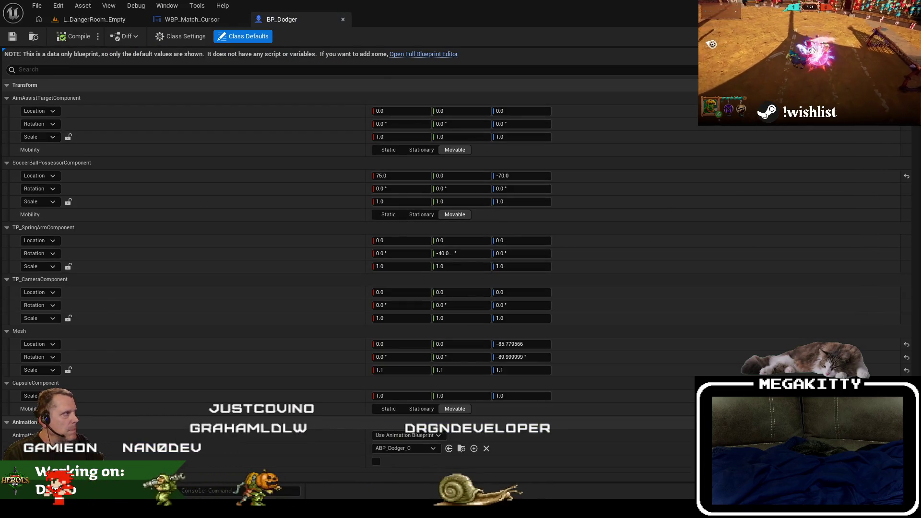
pyautogui.click(359, 75)
pyautogui.write('kickim')
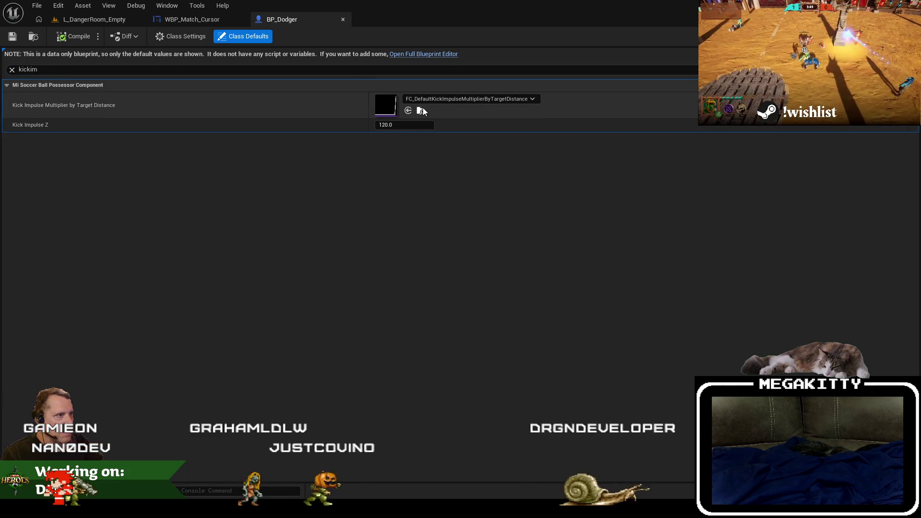
pyautogui.click(420, 110)
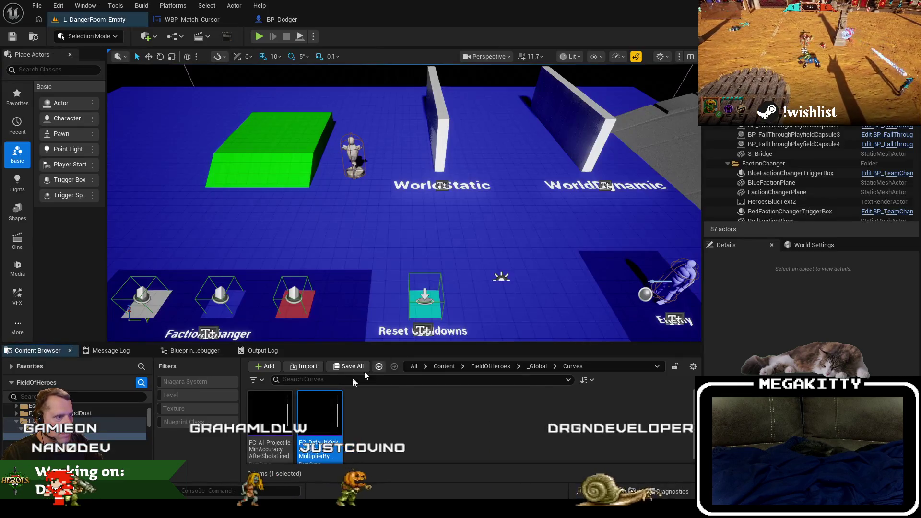
# Step: Open FC_DefaultKickImpulseMultiplierByTargetDistance and select its top key, reading time 800.0 and value 1.0
pyautogui.doubleClick(326, 426)
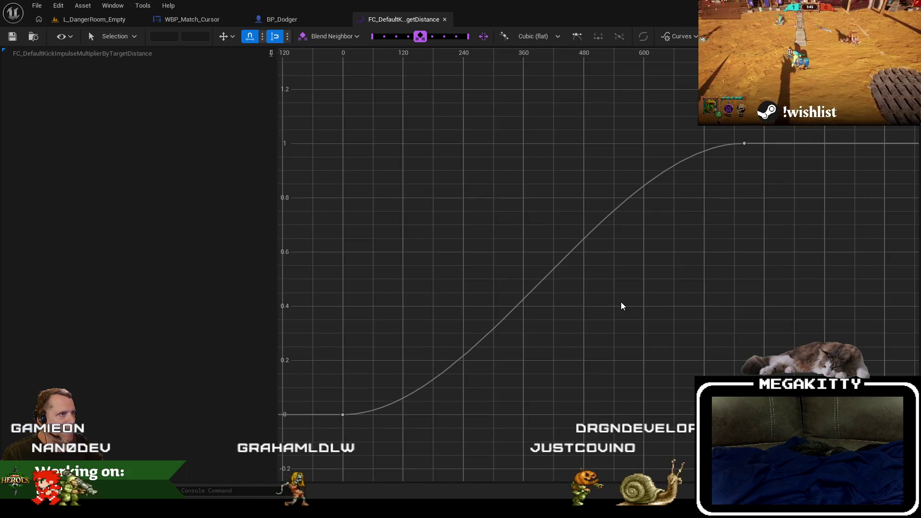
pyautogui.moveTo(657, 127)
pyautogui.mouseDown()
pyautogui.moveTo(761, 167)
pyautogui.moveTo(752, 156)
pyautogui.mouseUp()
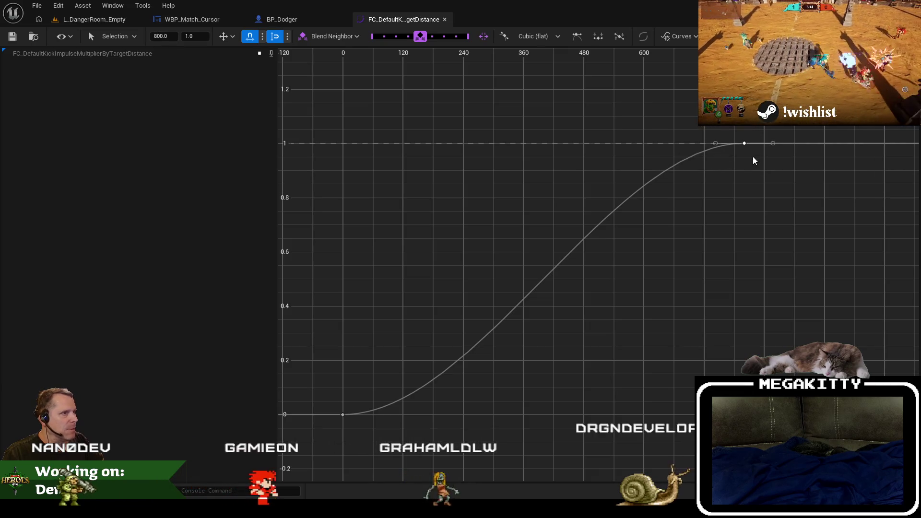
pyautogui.moveTo(704, 128); pyautogui.dragTo(750, 150)
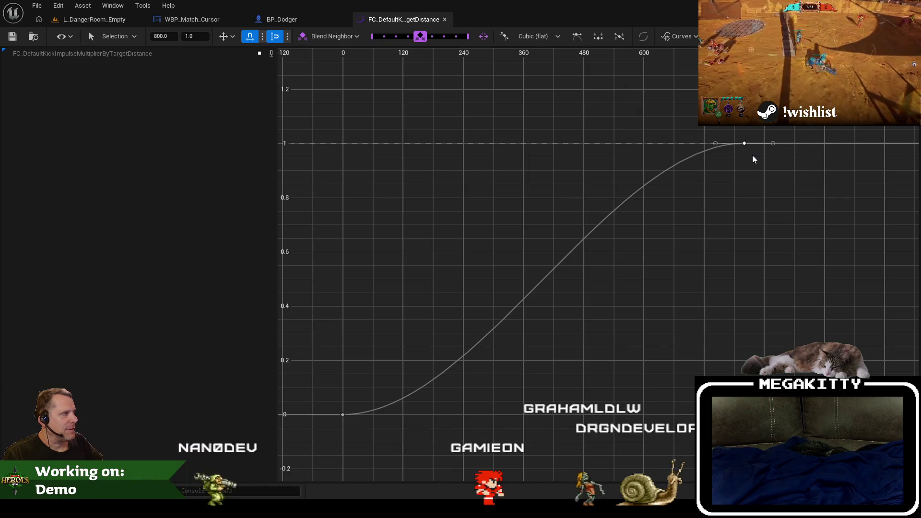
pyautogui.moveTo(756, 163); pyautogui.dragTo(668, 225)
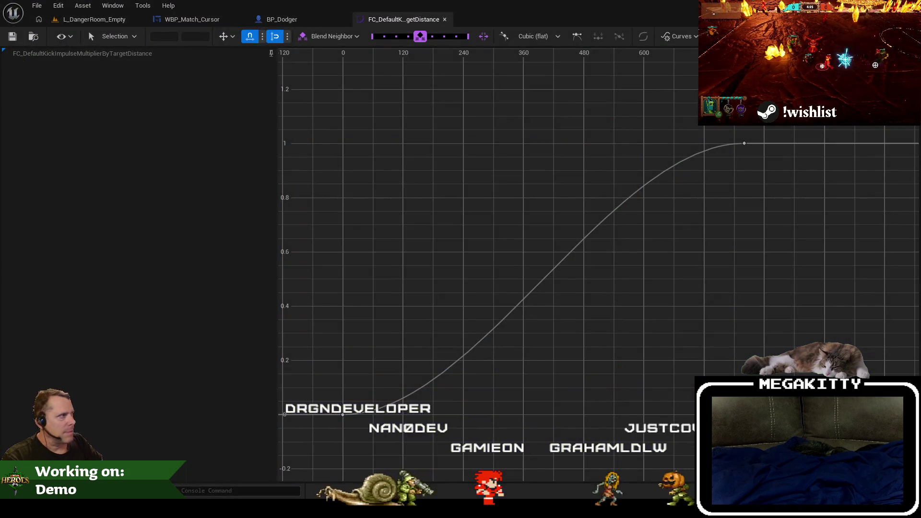
pyautogui.moveTo(769, 176); pyautogui.dragTo(702, 127)
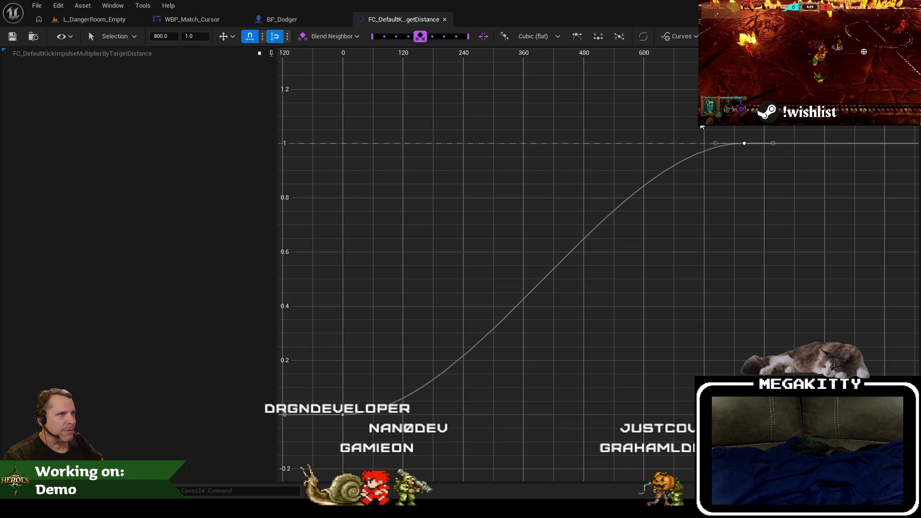
pyautogui.hotkey('alt', 'Tab')
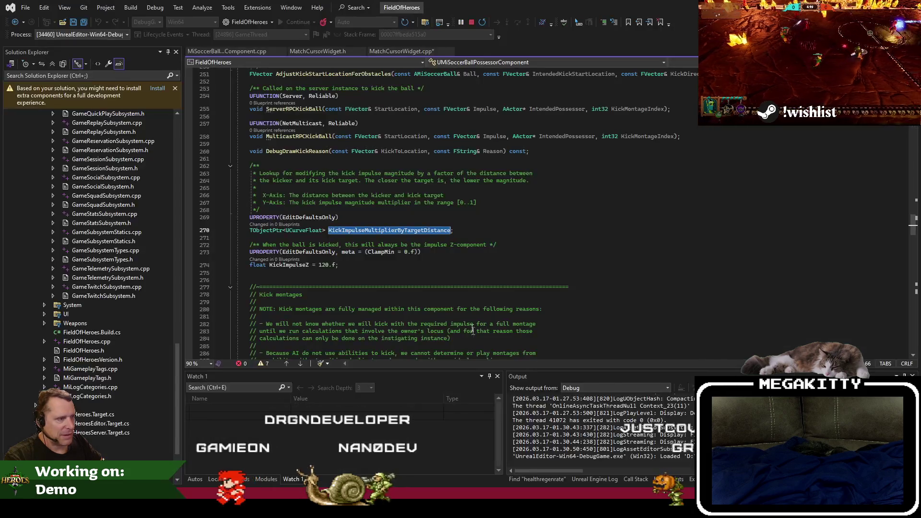
# Step: Delete the MinLocusDistanceFromFullKick property line from MatchCursorWidget.h
pyautogui.click(319, 265)
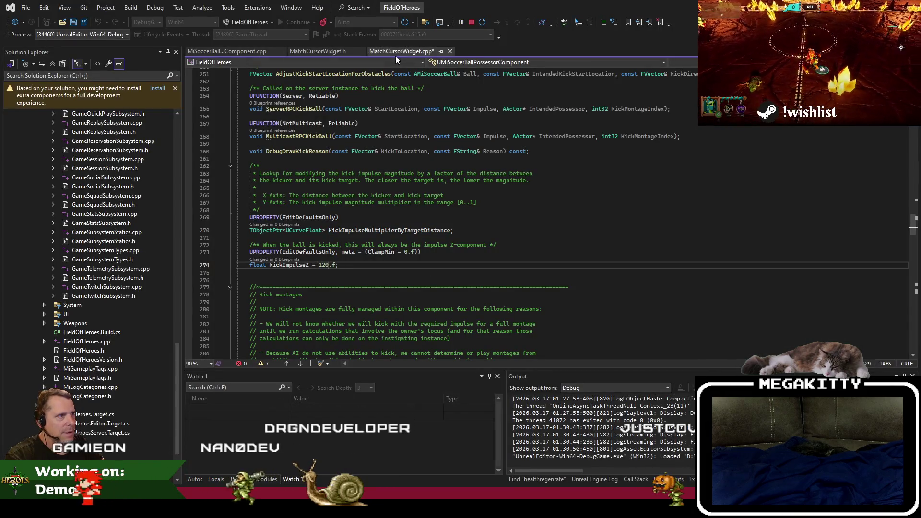
pyautogui.click(402, 51)
pyautogui.click(312, 52)
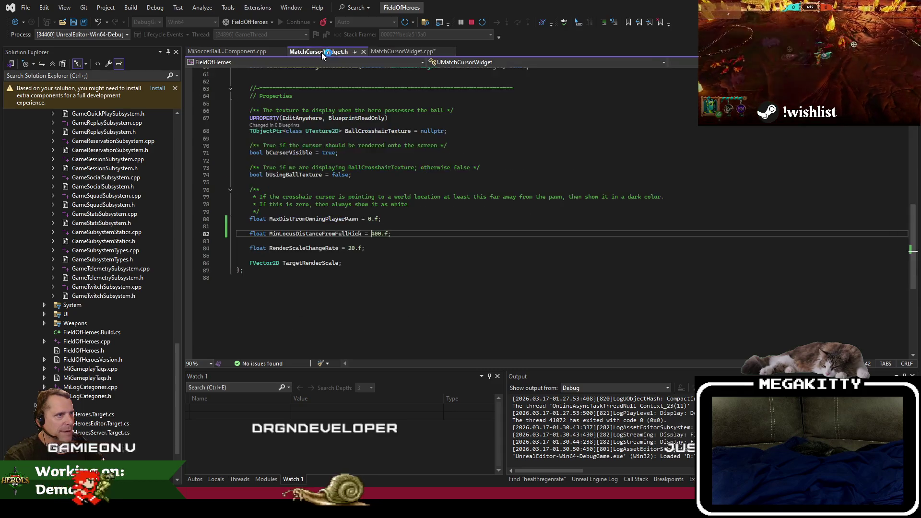
pyautogui.click(373, 234)
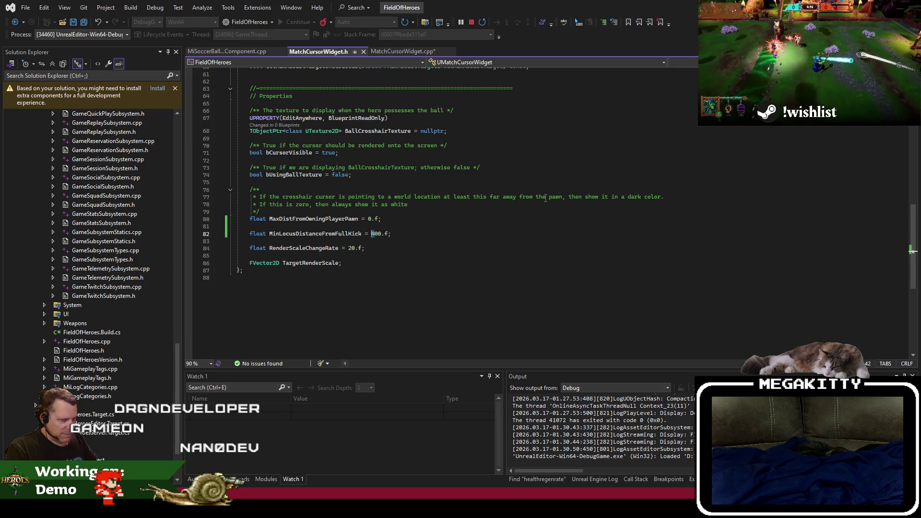
pyautogui.press('Up')
pyautogui.hotkey('shift', 'Down')
pyautogui.hotkey('shift', 'Down')
pyautogui.press('Delete')
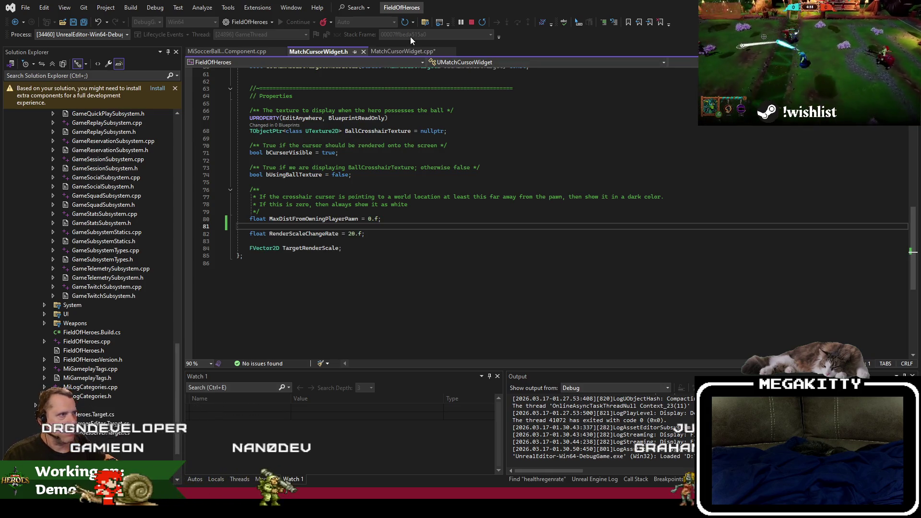
# Step: In MatchCursorWidget.cpp, open an if (DistToLoc2D > 800.f) block and copy the existing TintColor assignment into it
pyautogui.click(397, 52)
pyautogui.click(307, 226)
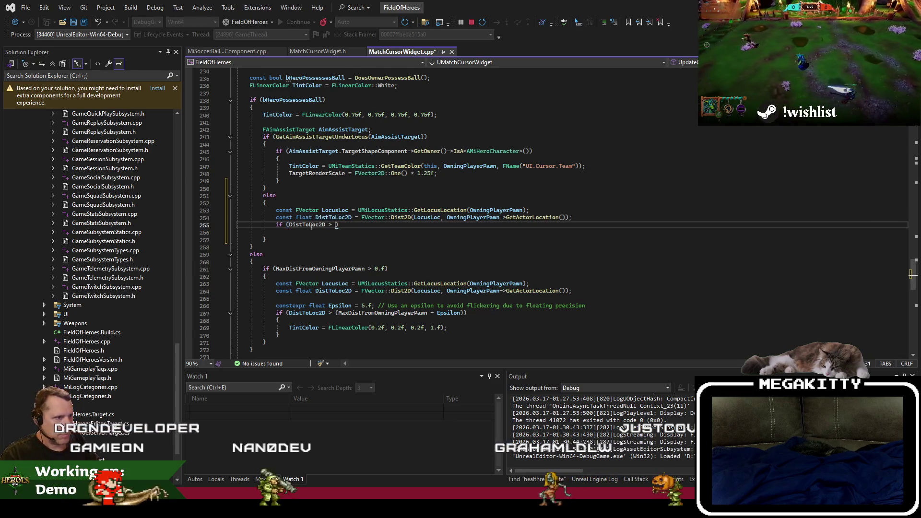
pyautogui.press('Return')
pyautogui.write('{')
pyautogui.press('Return')
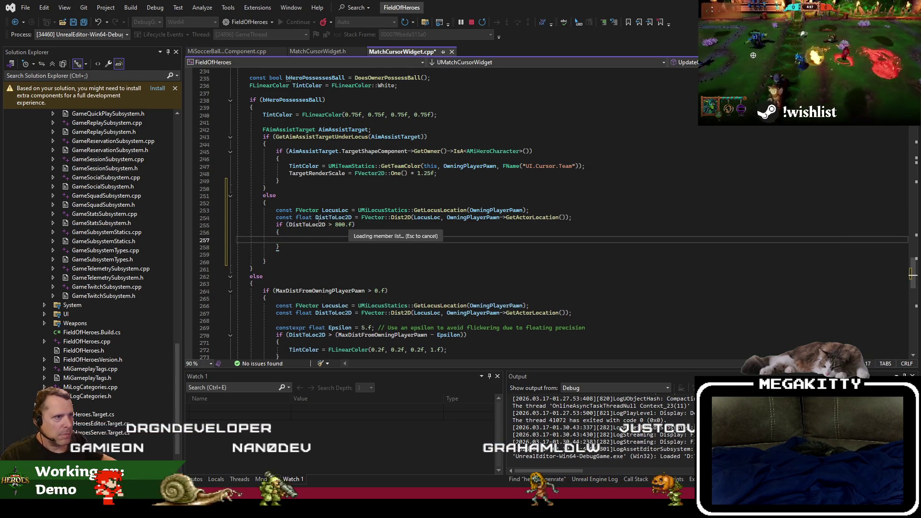
pyautogui.click(358, 108)
pyautogui.doubleClick(277, 115)
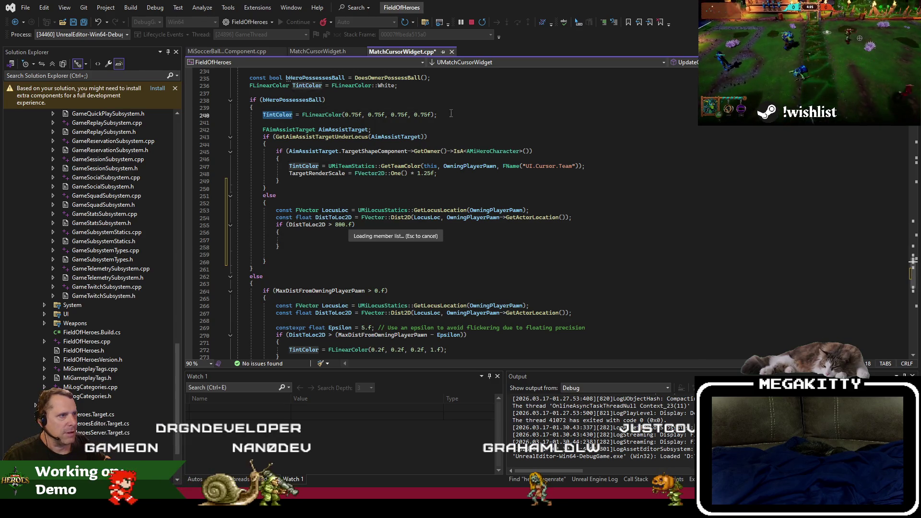
pyautogui.click(322, 242)
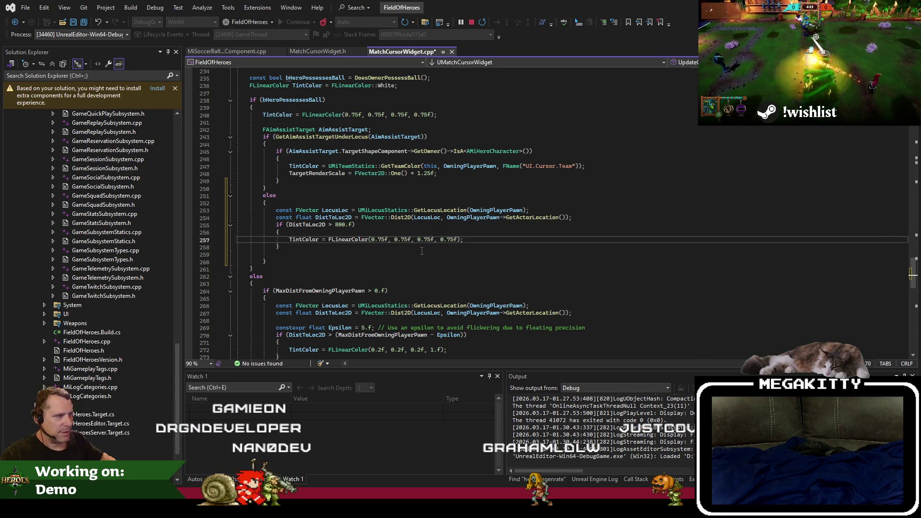
# Step: Make the copied assignment TintColor = FLinearColor::White, tidy the blank line, and save
pyautogui.click(334, 241)
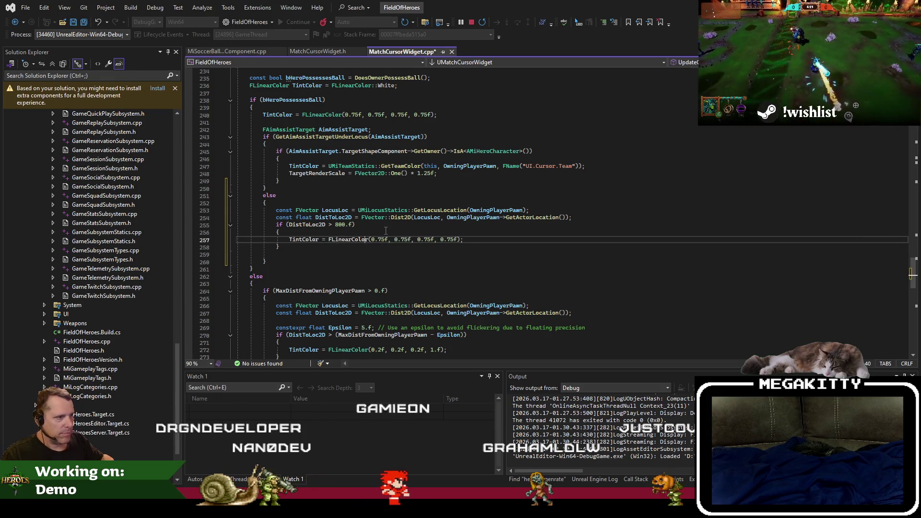
pyautogui.hotkey('shift', 'End')
pyautogui.write(':')
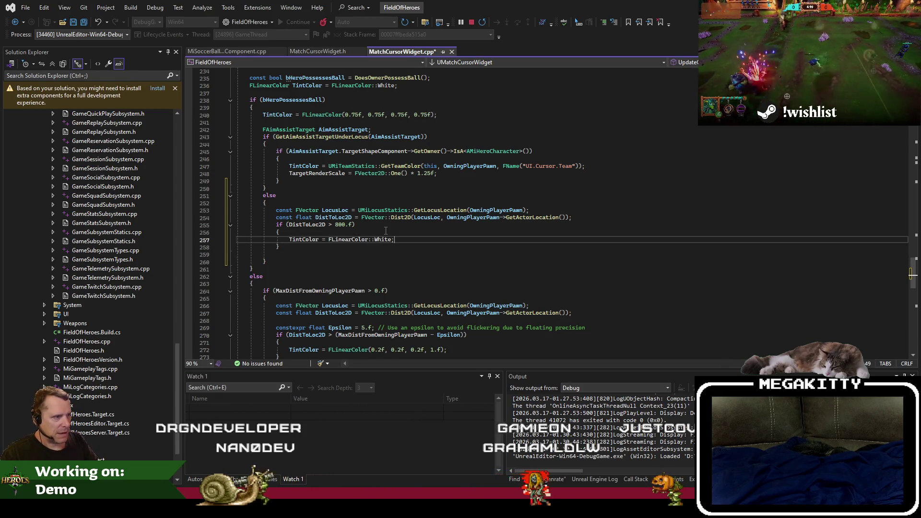
pyautogui.press('Down')
pyautogui.press('Down')
pyautogui.press('BackSpace')
pyautogui.hotkey('ctrl', 's')
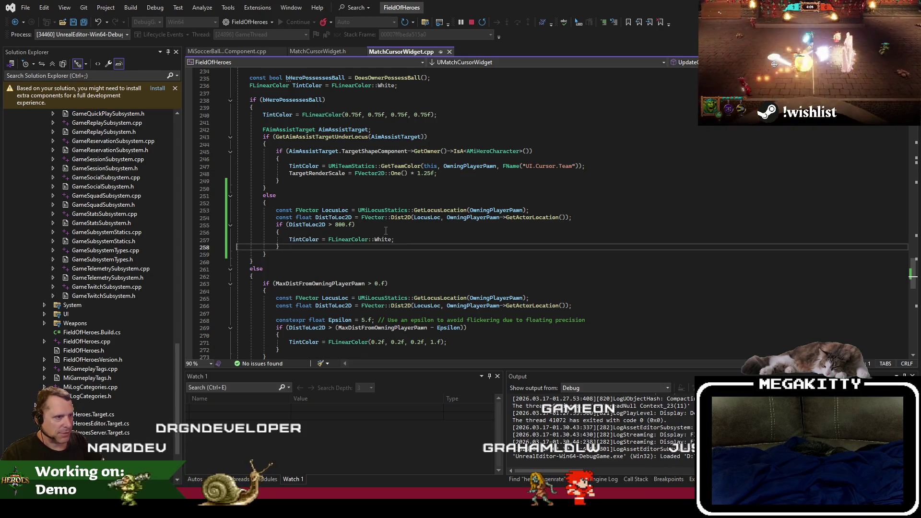
pyautogui.hotkey('alt', 'Tab')
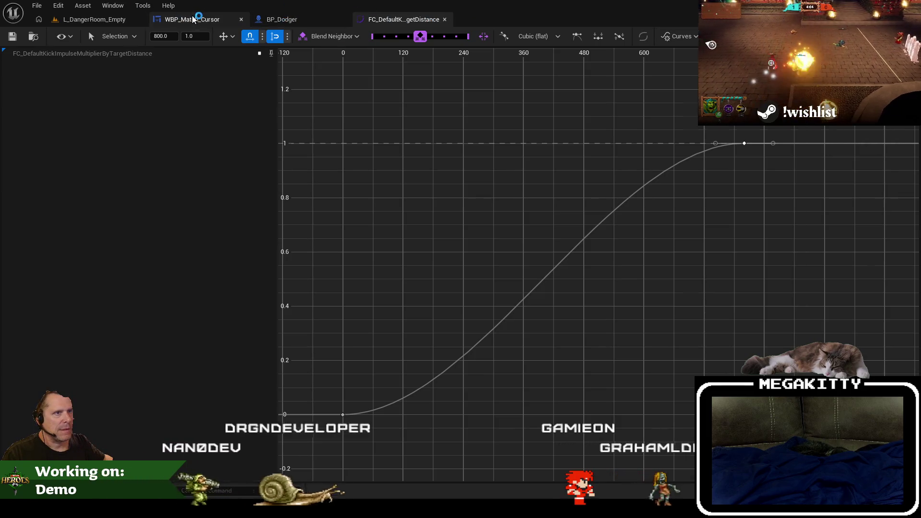
# Step: Rebuild MatchCursorWidget.cpp with the 800.f white-tint check and relaunch Unreal Editor on L_DangerRoom_Empty
pyautogui.click(192, 19)
pyautogui.click(76, 24)
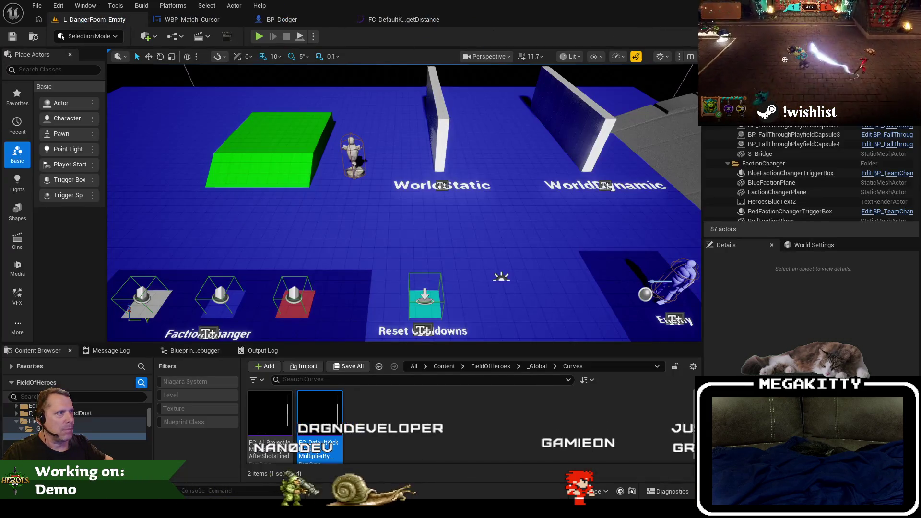
pyautogui.hotkey('alt', 'Tab')
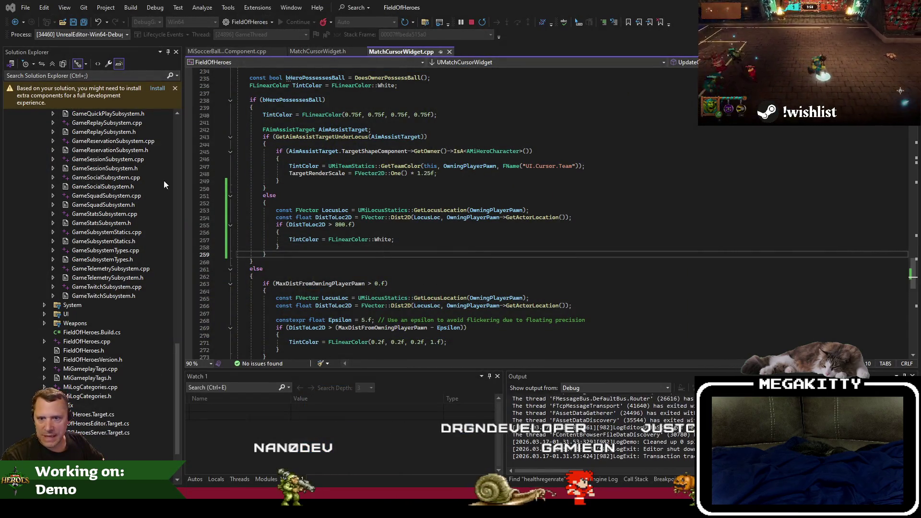
pyautogui.click(564, 297)
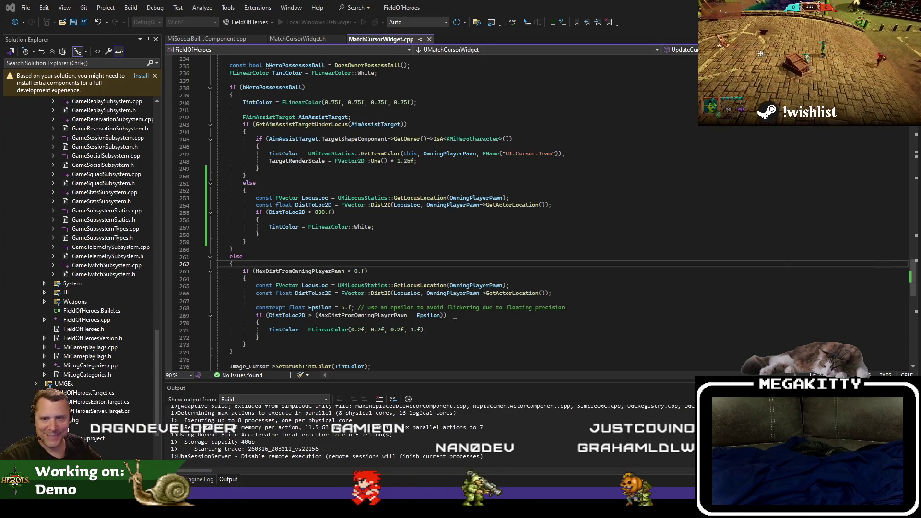
pyautogui.click(444, 348)
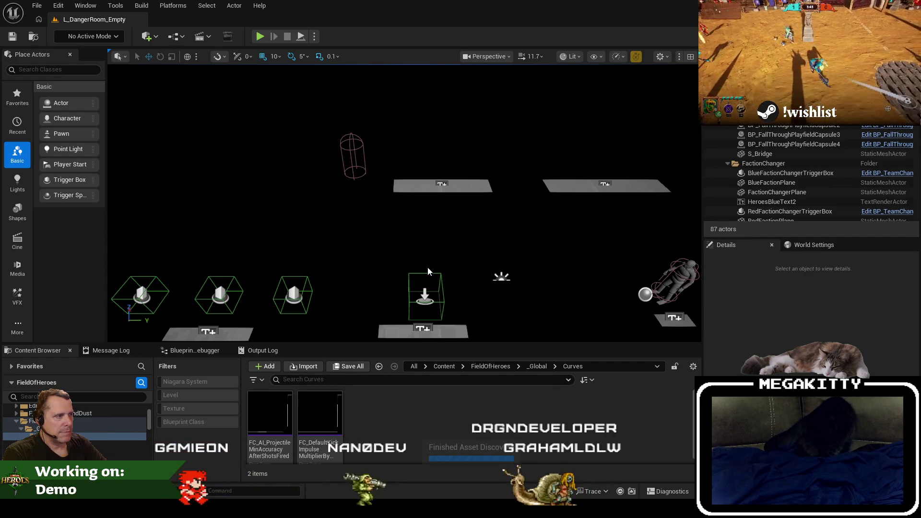
# Step: Pan the WBP_Match_Cursor designer canvas, then return to L_DangerRoom_Empty and start Play (Alt+P)
pyautogui.hotkey('alt', 'Tab')
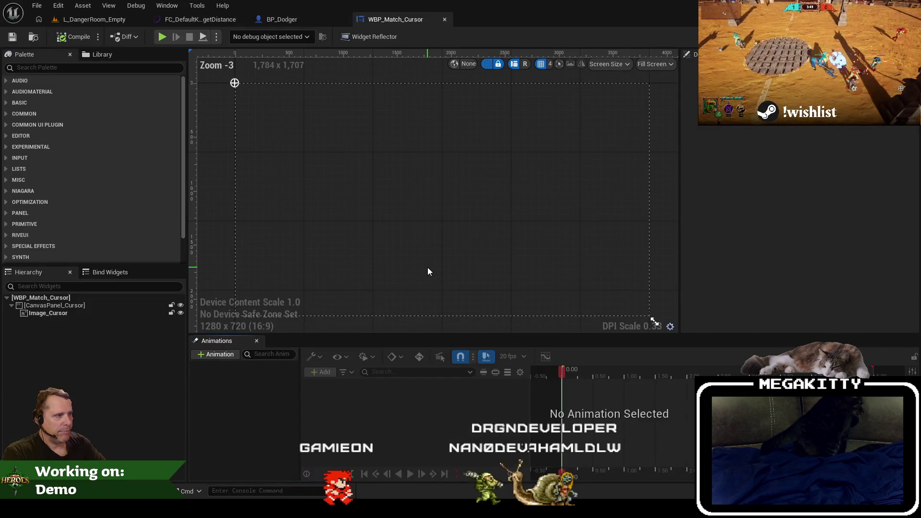
pyautogui.moveTo(275, 160)
pyautogui.mouseDown()
pyautogui.moveTo(300, 183)
pyautogui.moveTo(342, 175)
pyautogui.mouseUp()
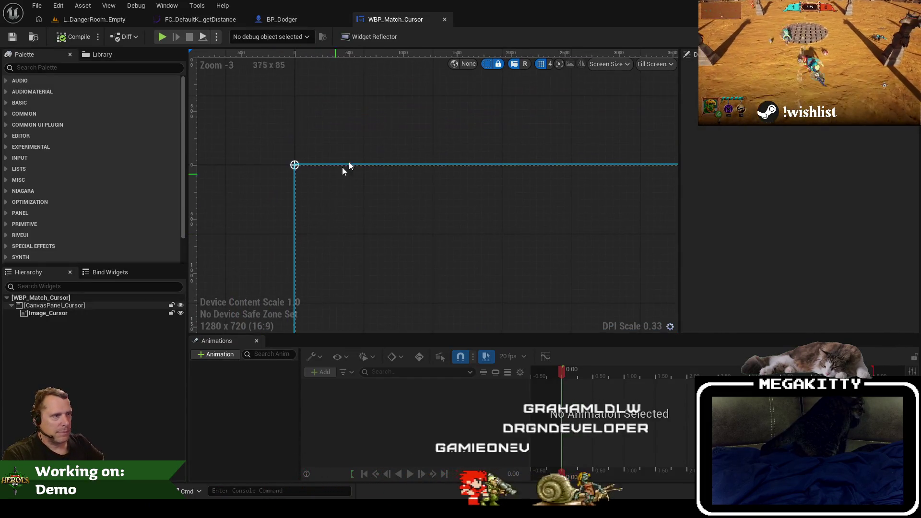
pyautogui.click(93, 20)
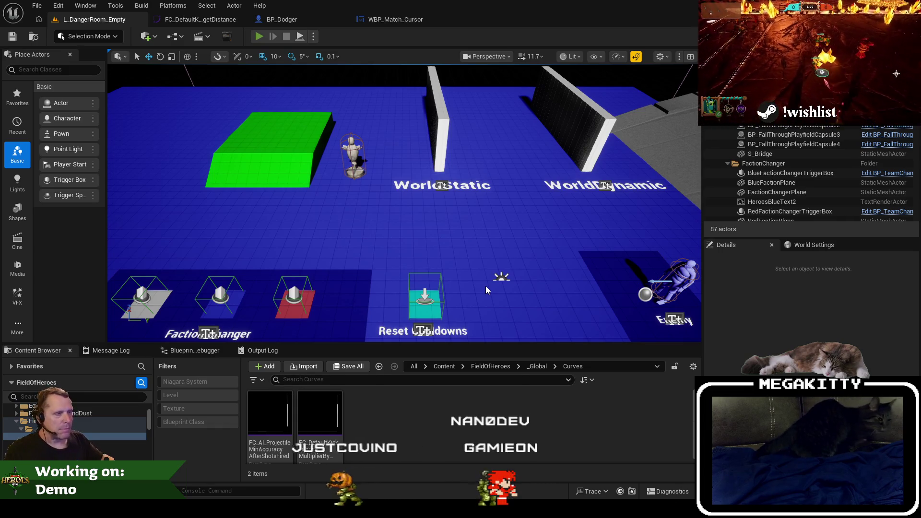
pyautogui.hotkey('alt', 'p')
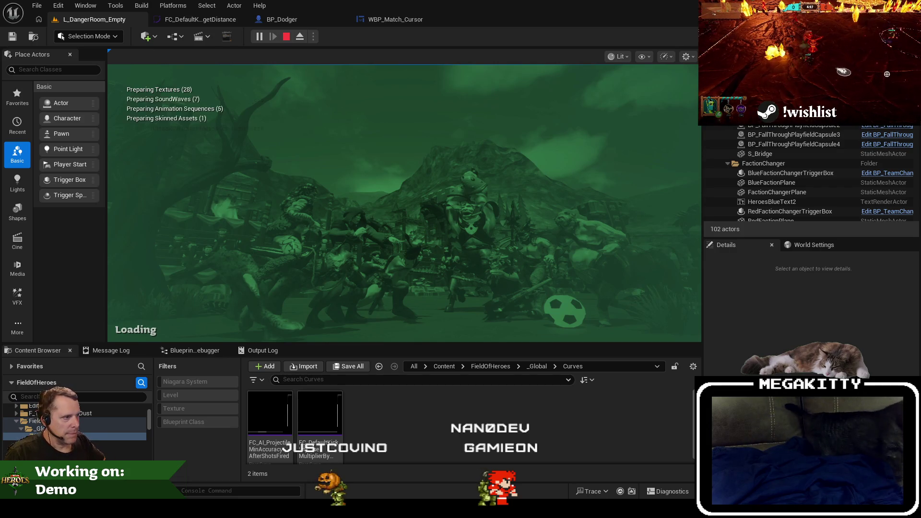
# Step: Play-test fullscreen, running around the arena and kicking the ball at a far and a near aim point
pyautogui.press('d')
pyautogui.press('a')
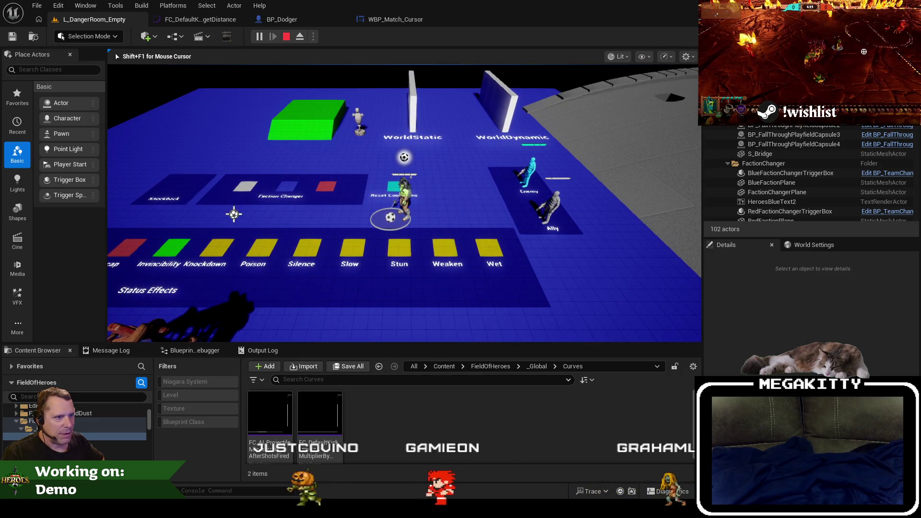
pyautogui.press('F11')
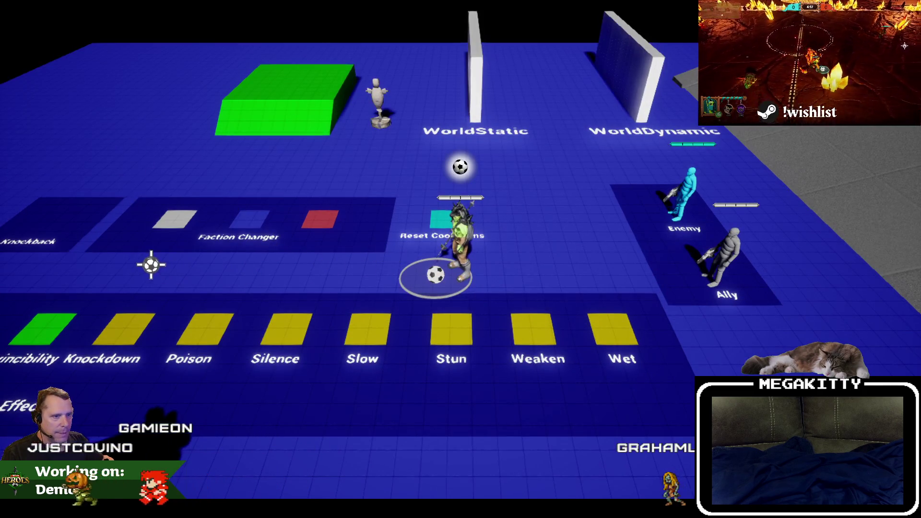
pyautogui.press('w')
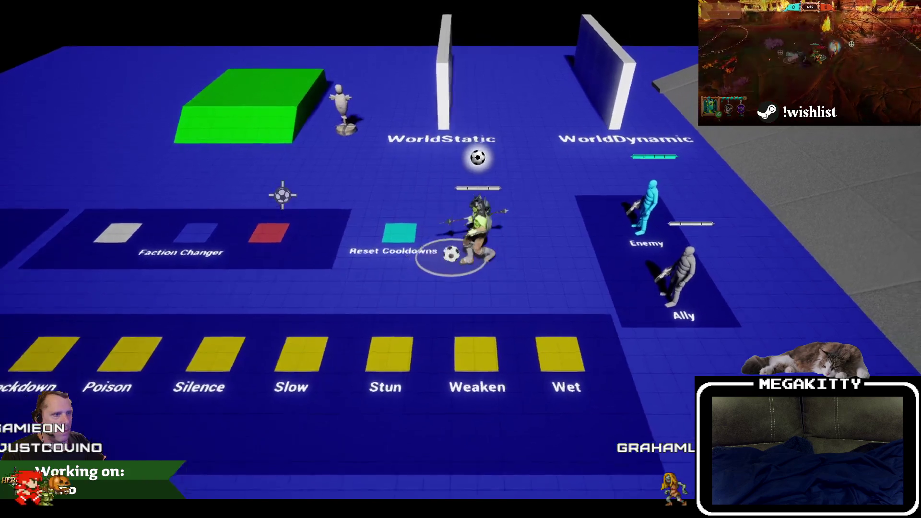
pyautogui.press('a')
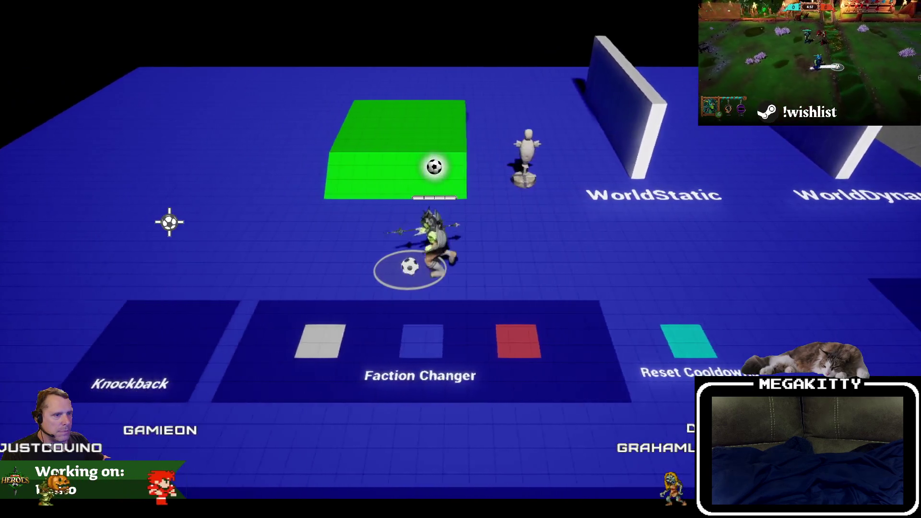
pyautogui.press('d')
pyautogui.press('d')
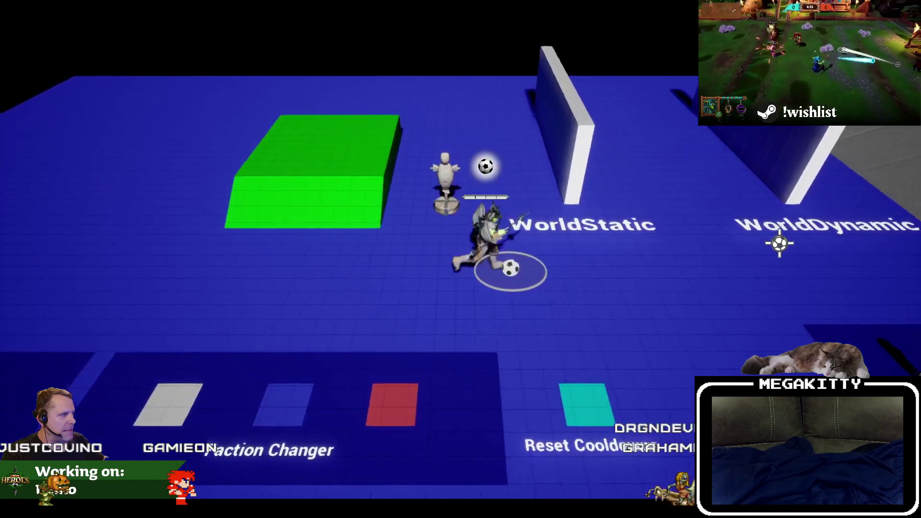
pyautogui.press('a')
pyautogui.press('d')
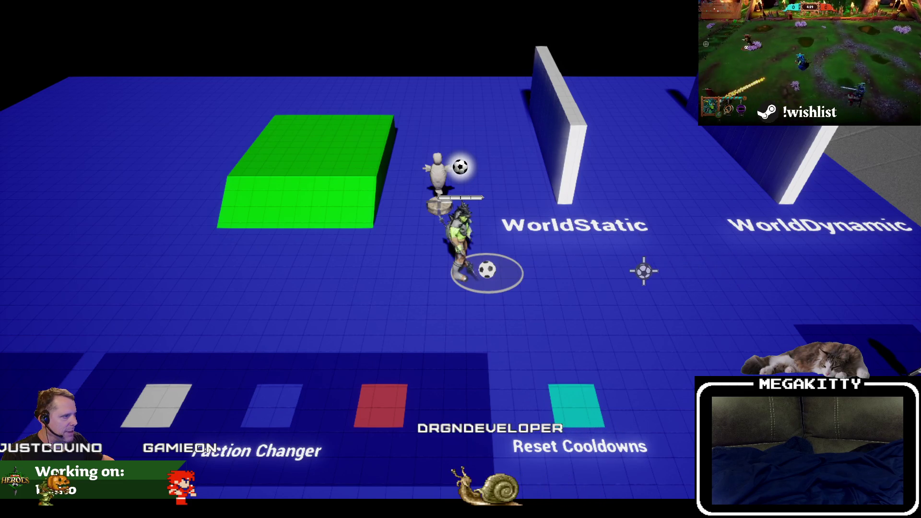
pyautogui.click(636, 267)
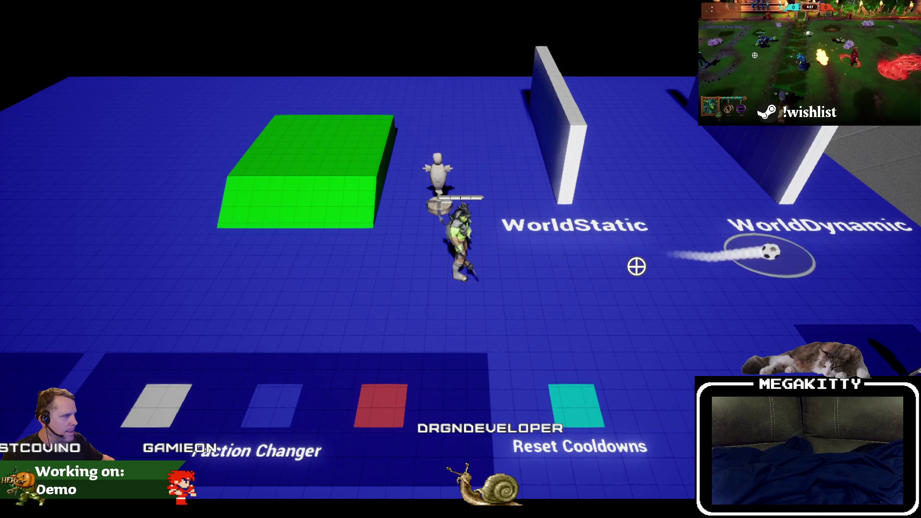
pyautogui.scroll(-3, 638, 267)
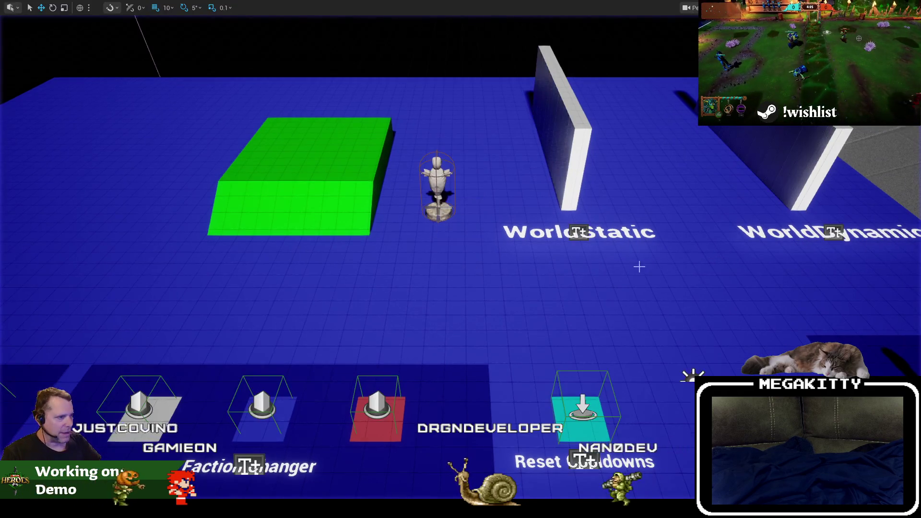
pyautogui.press('s')
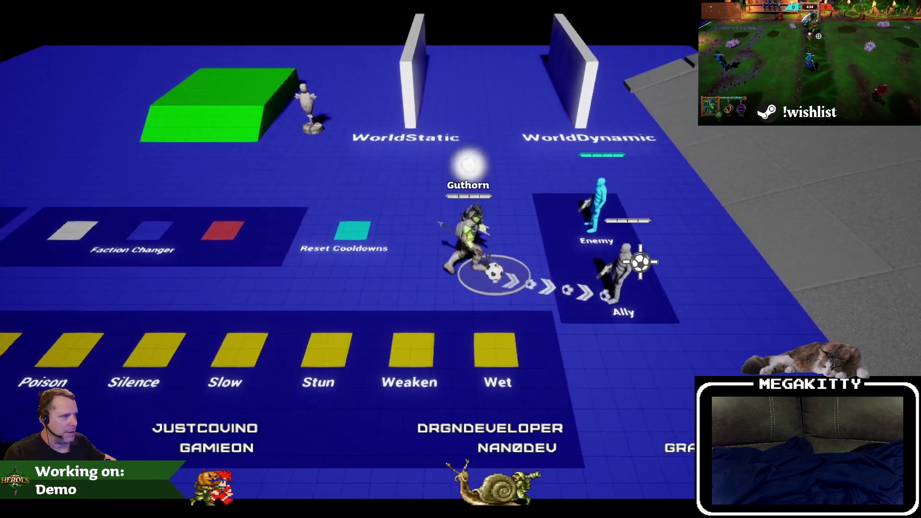
pyautogui.scroll(2, 640, 261)
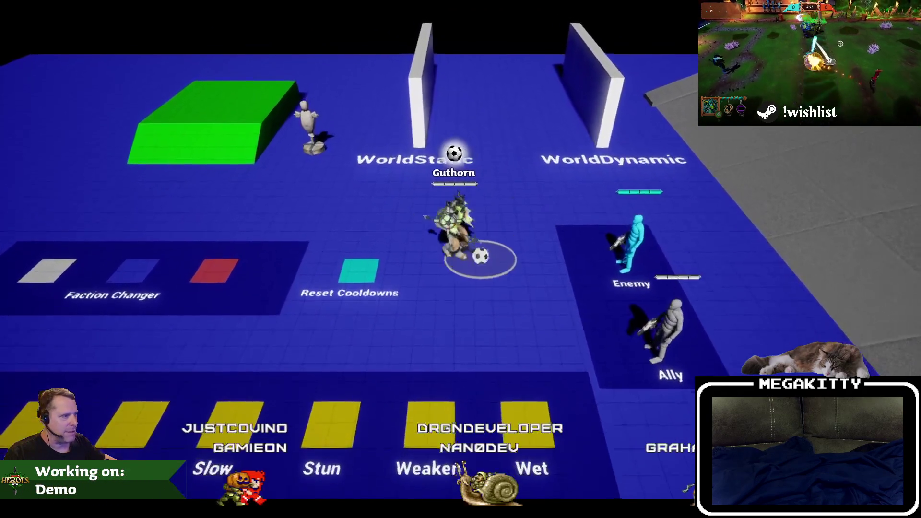
pyautogui.click(168, 224)
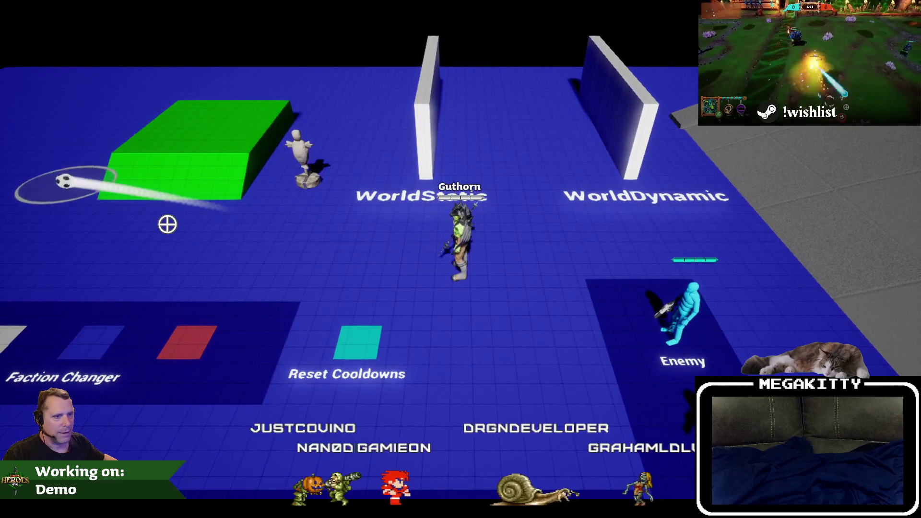
pyautogui.press('Escape')
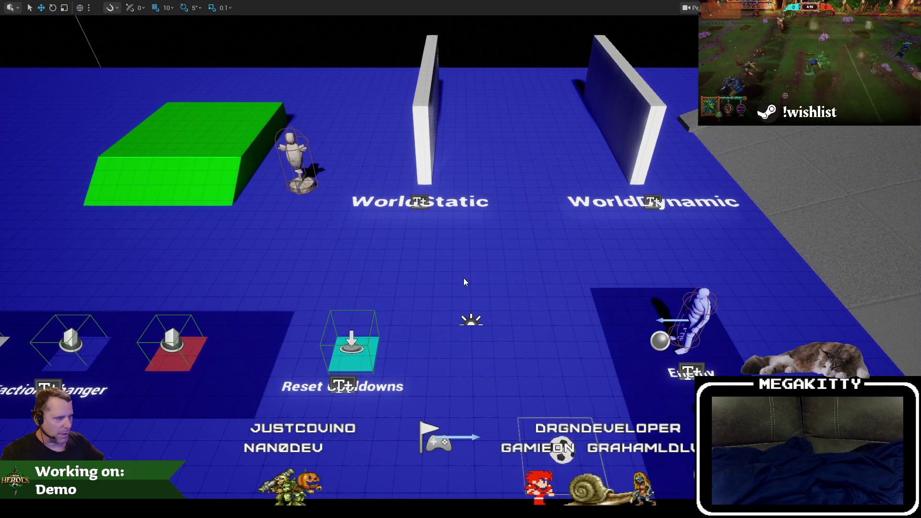
# Step: Replay the level, moving left and right and previewing the kick path, then stop and return to Visual Studio
pyautogui.hotkey('alt', 'p')
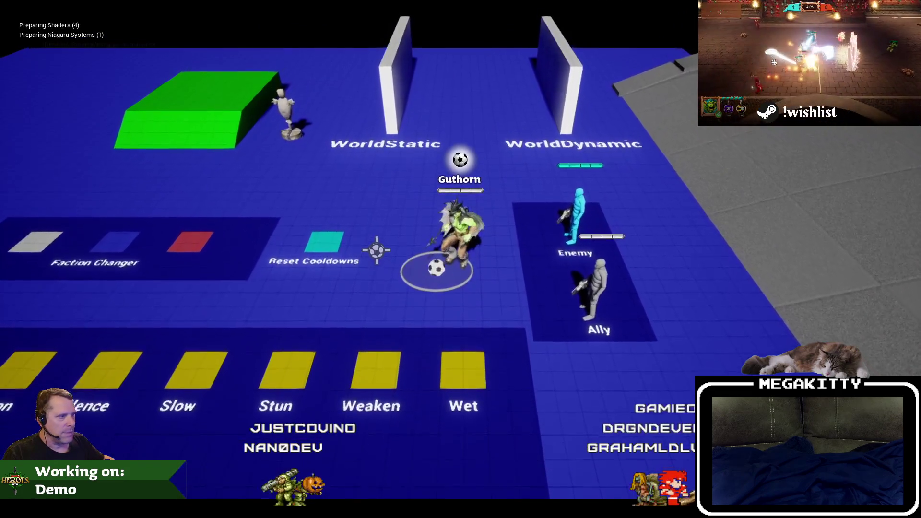
pyautogui.scroll(3, 376, 250)
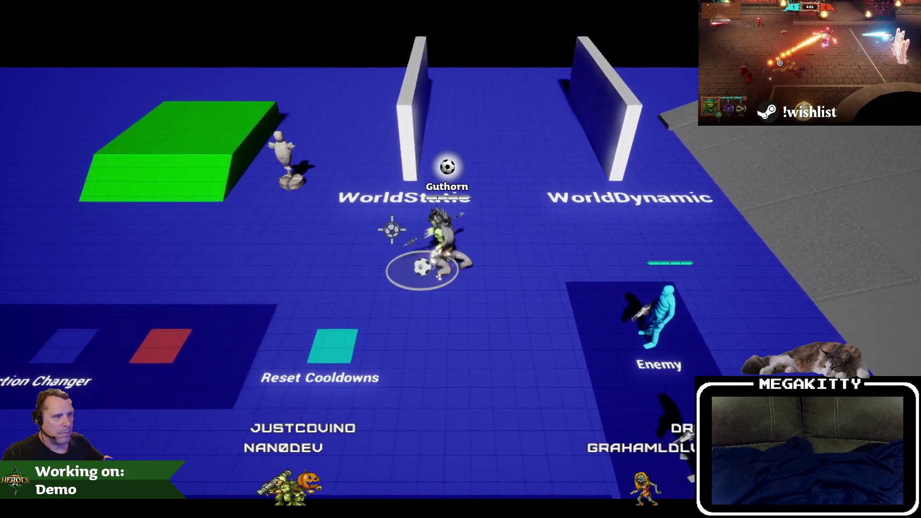
pyautogui.press('a')
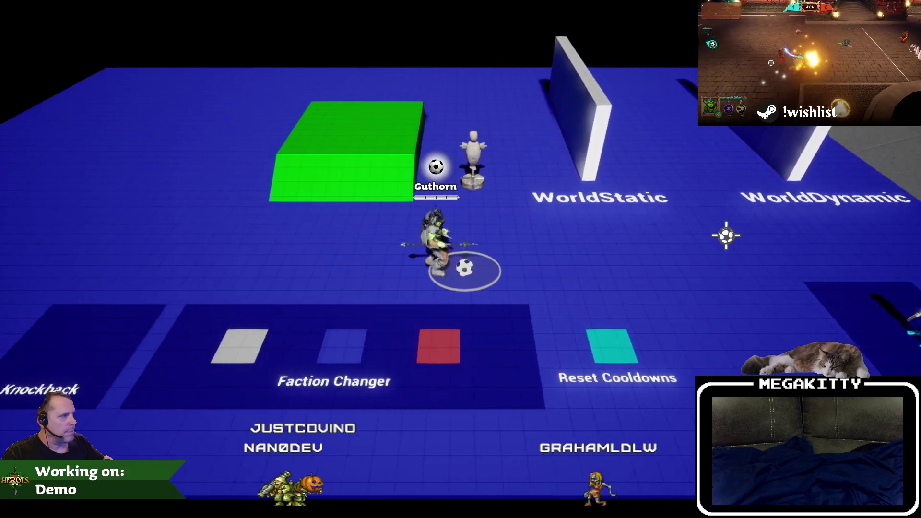
pyautogui.press('d')
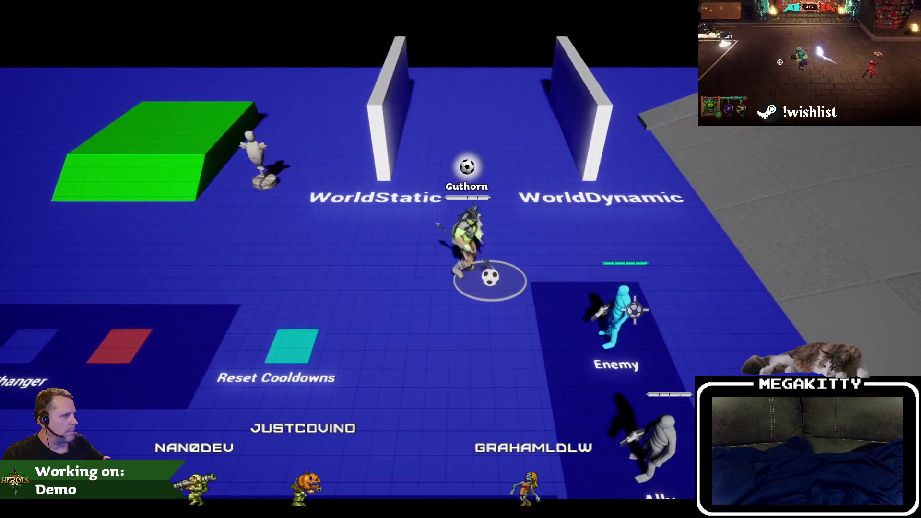
pyautogui.press('q')
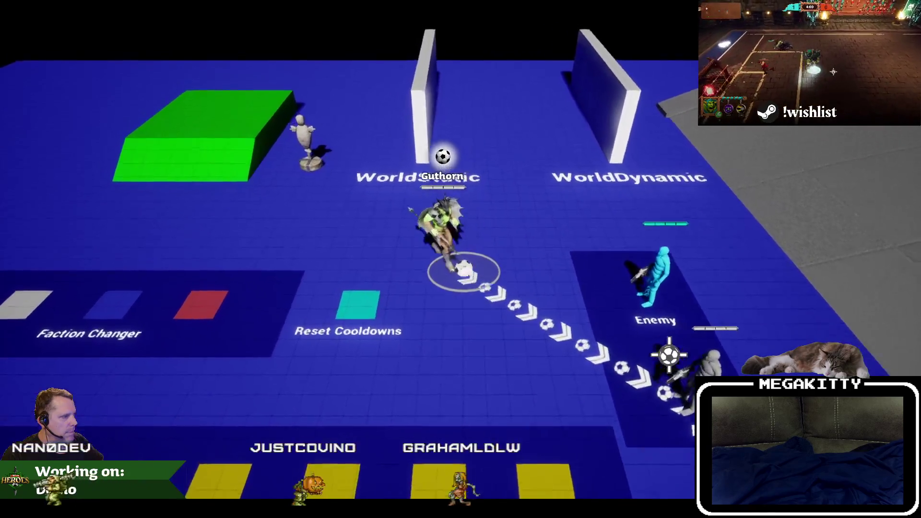
pyautogui.press('a')
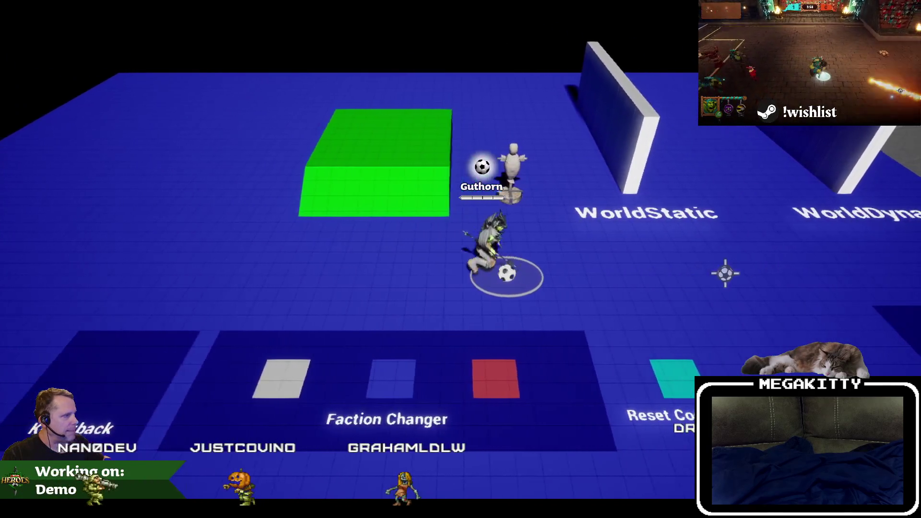
pyautogui.press('Escape')
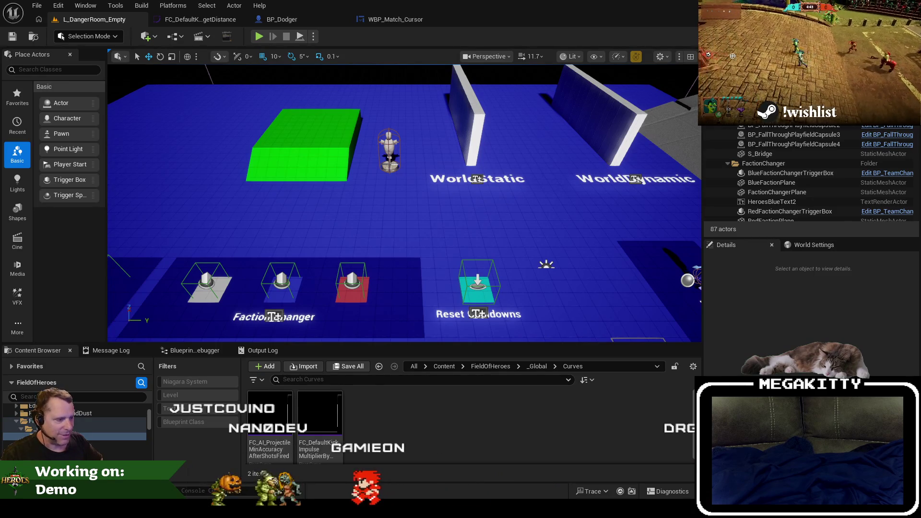
pyautogui.hotkey('alt', 'Tab')
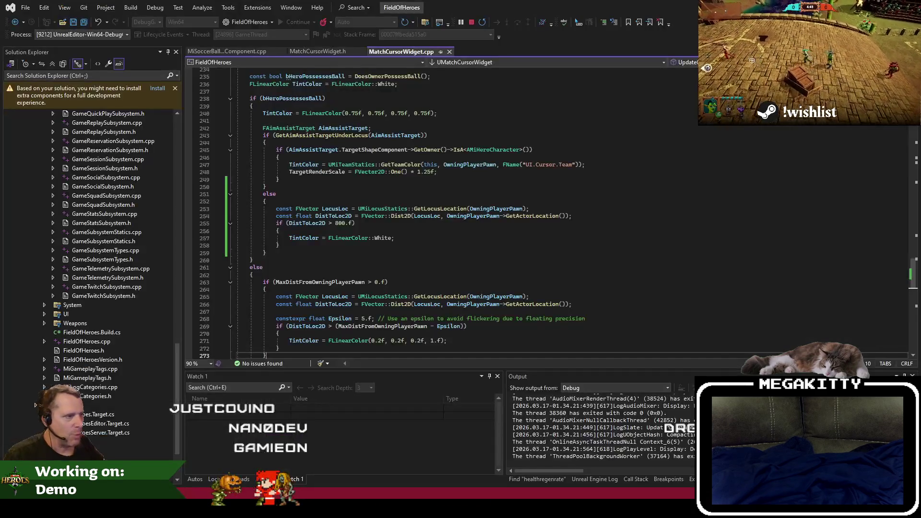
pyautogui.click(429, 225)
pyautogui.scroll(-2, 433, 228)
pyautogui.scroll(3, 409, 253)
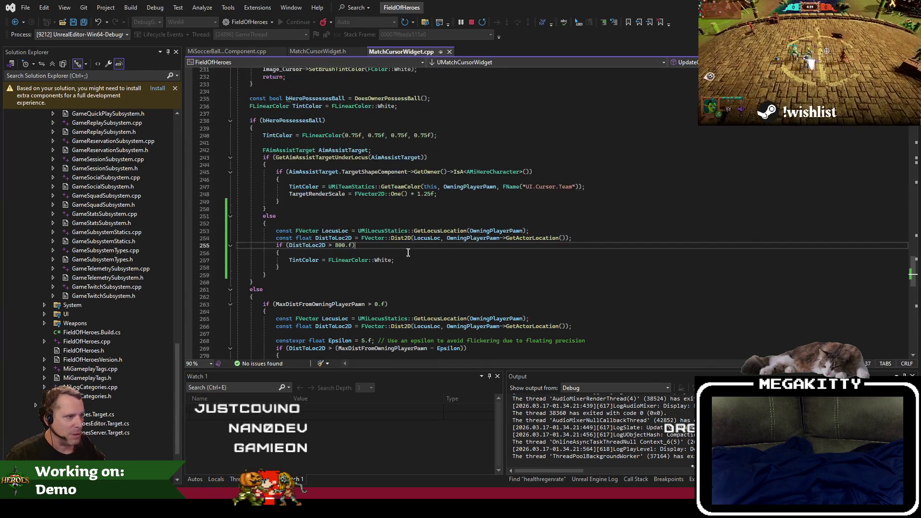
pyautogui.scroll(14, 338, 245)
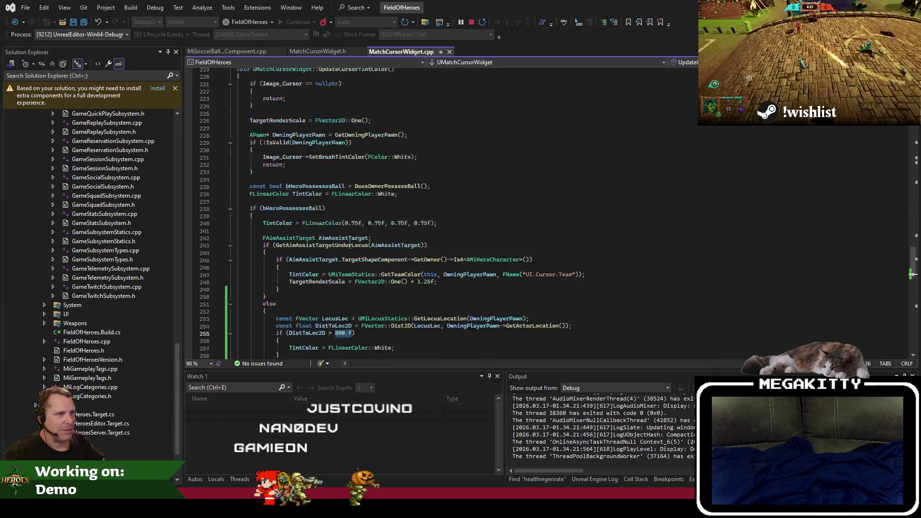
pyautogui.scroll(-11, 360, 242)
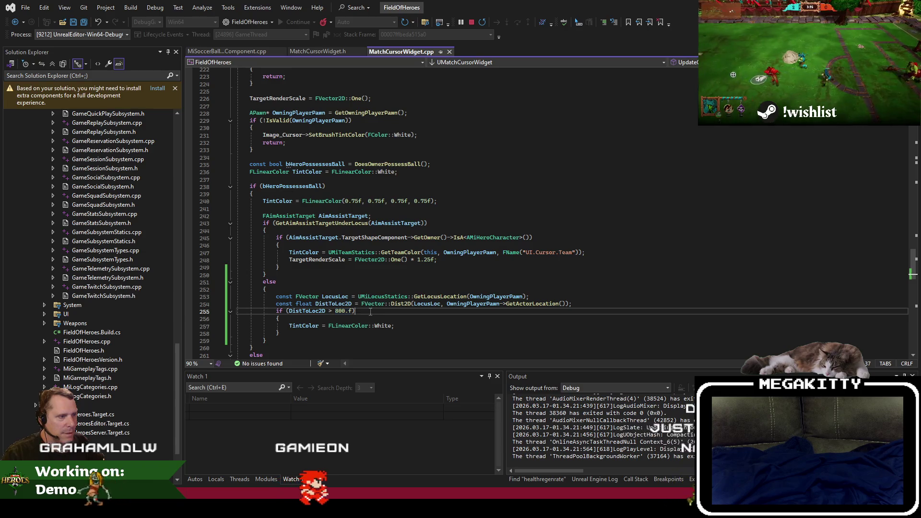
pyautogui.scroll(-16, 411, 302)
pyautogui.click(338, 213)
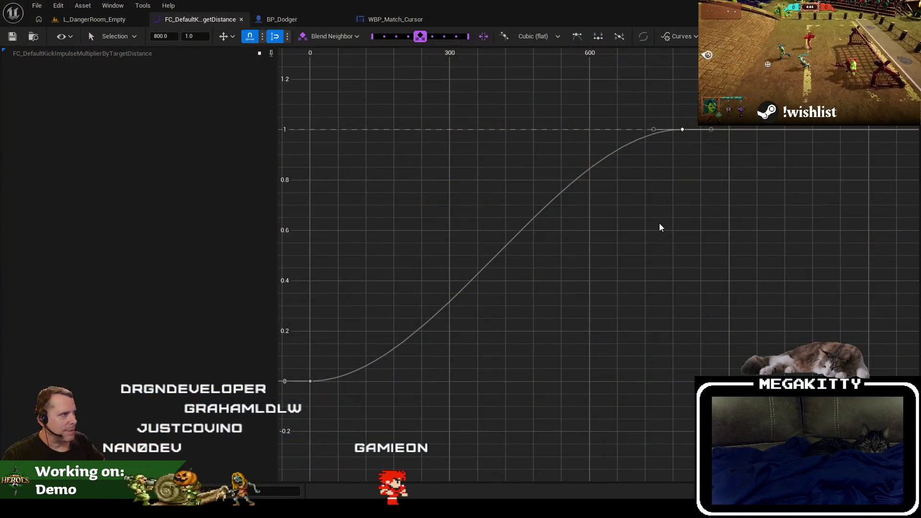
# Step: Scroll the kick impulse curve, then put the caret on MatchCursorWidget.cpp's locus distance line
pyautogui.scroll(-5, 697, 231)
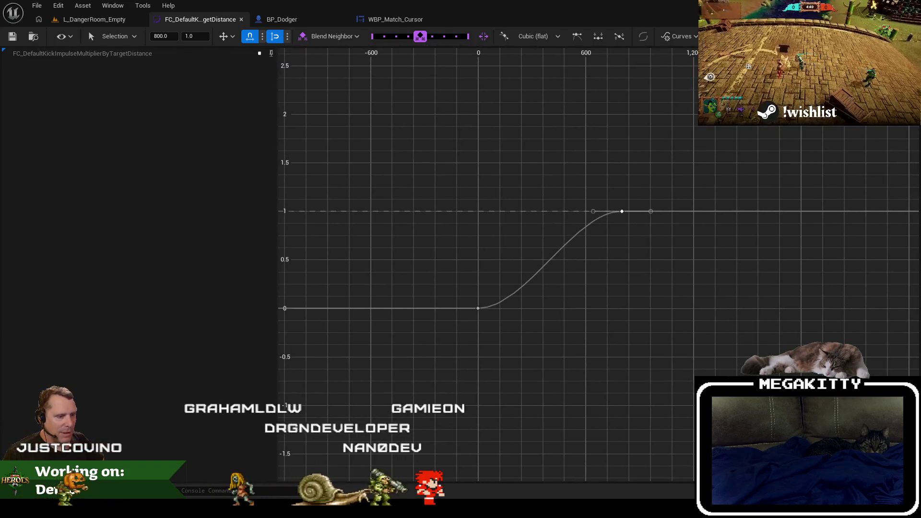
pyautogui.hotkey('alt', 'Tab')
pyautogui.click(424, 214)
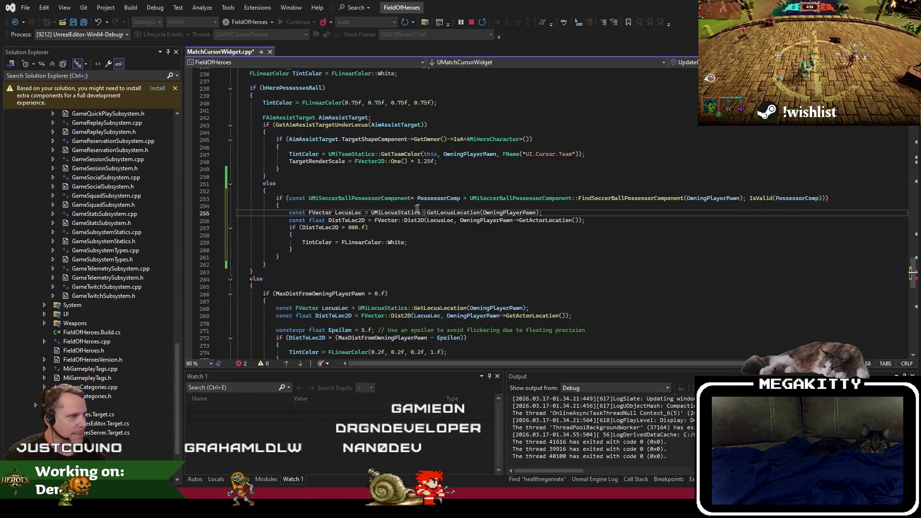
# Step: Open the UMiSoccerBallPossessorComponent header and find its UCurveFloat kick impulse curve property
pyautogui.keyDown('ctrl'); pyautogui.click(379, 197); pyautogui.keyUp('ctrl')
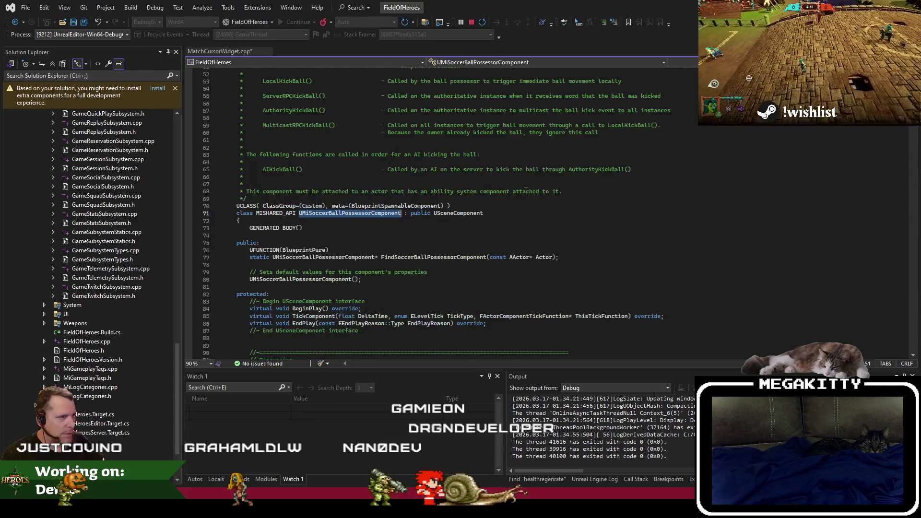
pyautogui.click(501, 241)
pyautogui.hotkey('ctrl', '-')
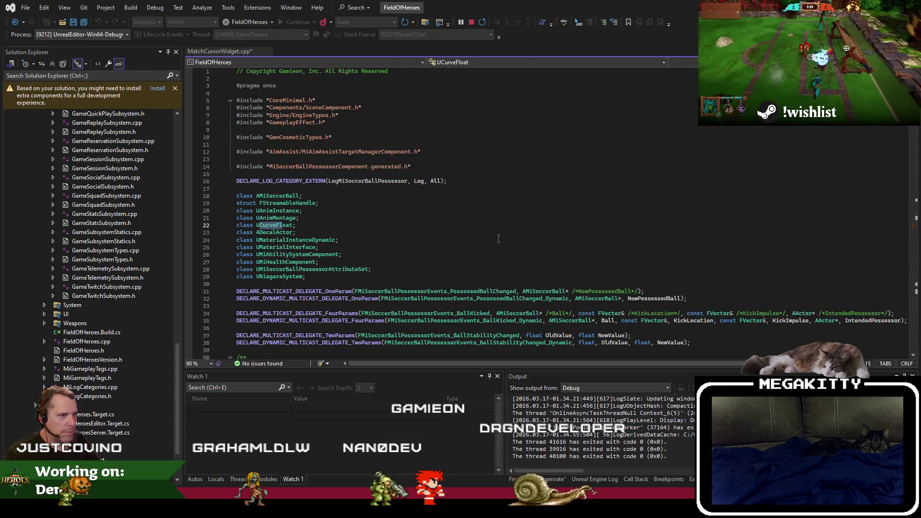
pyautogui.hotkey('ctrl', 'F3')
# Step: Scroll through the kick function declarations and place the caret after AuthorityDropBall
pyautogui.scroll(2, 355, 244)
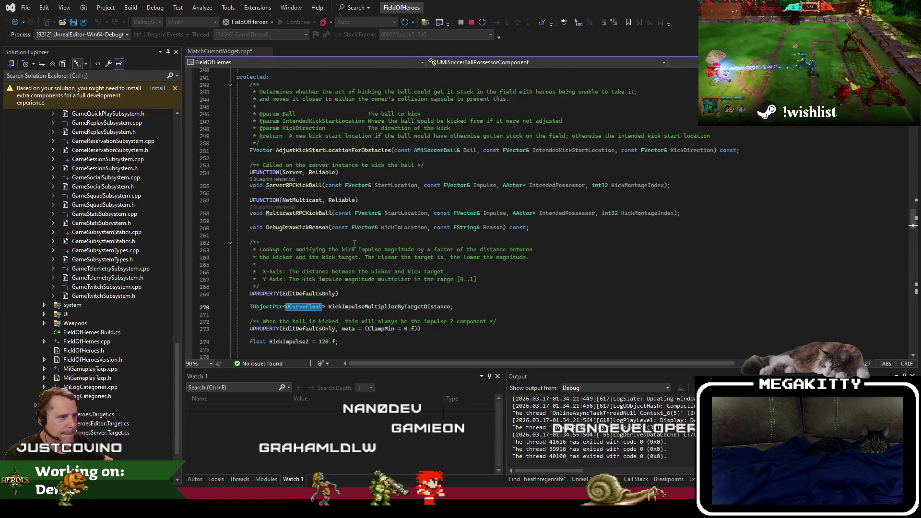
pyautogui.scroll(10, 355, 244)
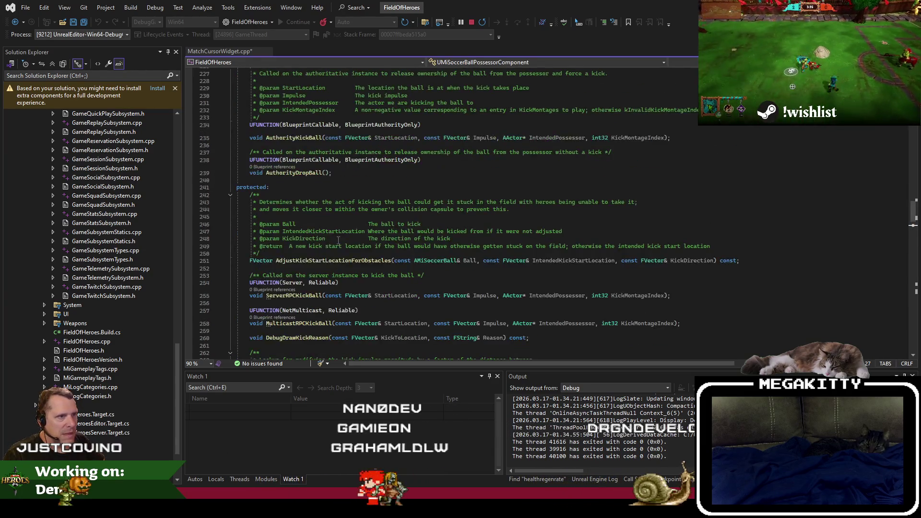
pyautogui.scroll(5, 339, 235)
pyautogui.scroll(-13, 338, 236)
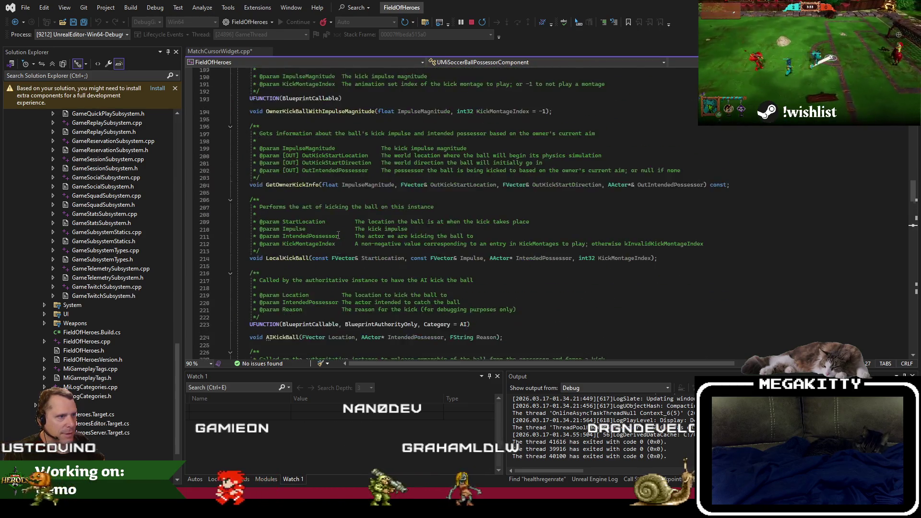
pyautogui.scroll(-11, 339, 237)
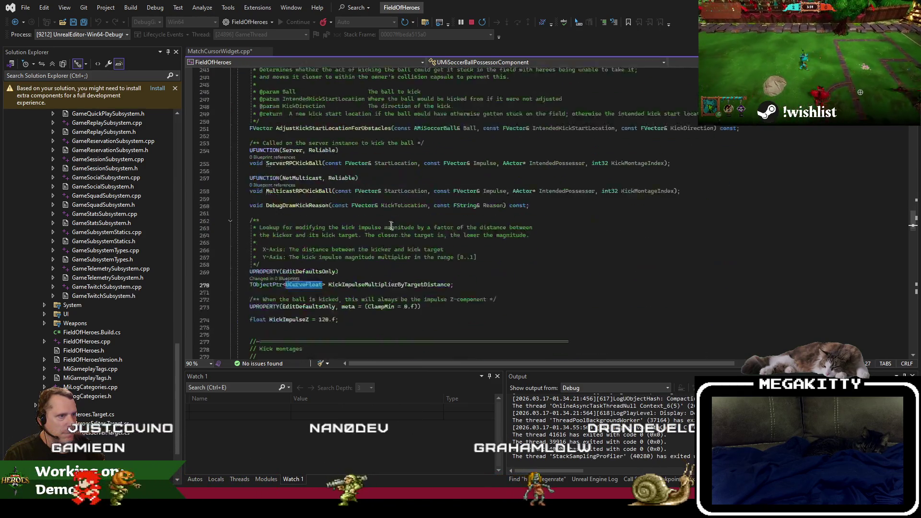
pyautogui.scroll(-8, 408, 229)
pyautogui.scroll(20, 408, 228)
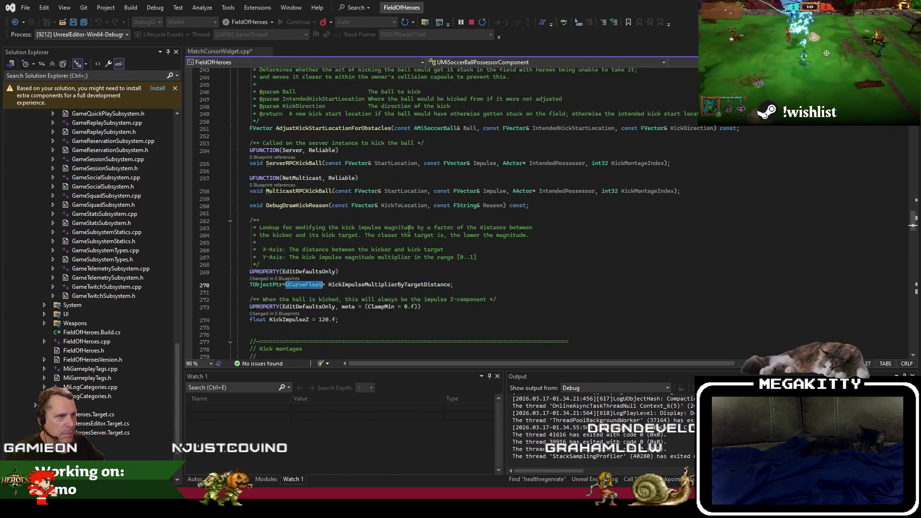
pyautogui.scroll(12, 408, 229)
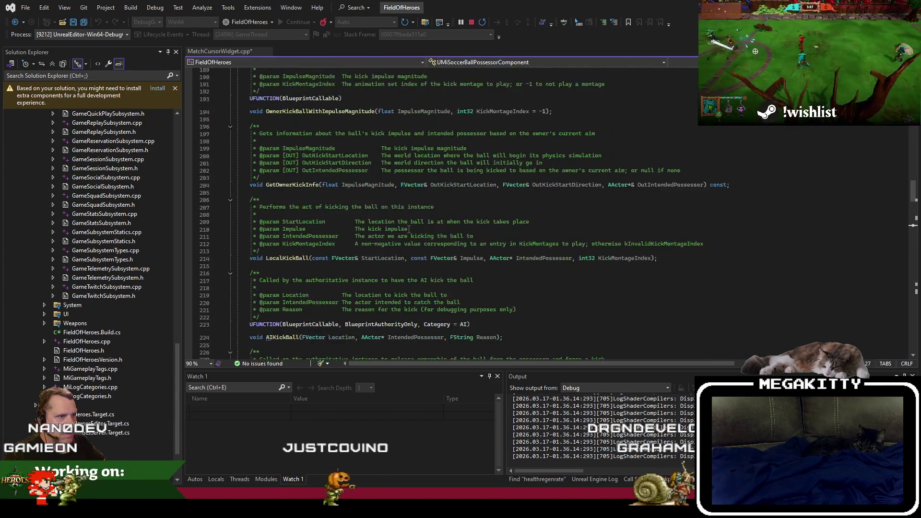
pyautogui.scroll(-10, 409, 229)
pyautogui.click(368, 223)
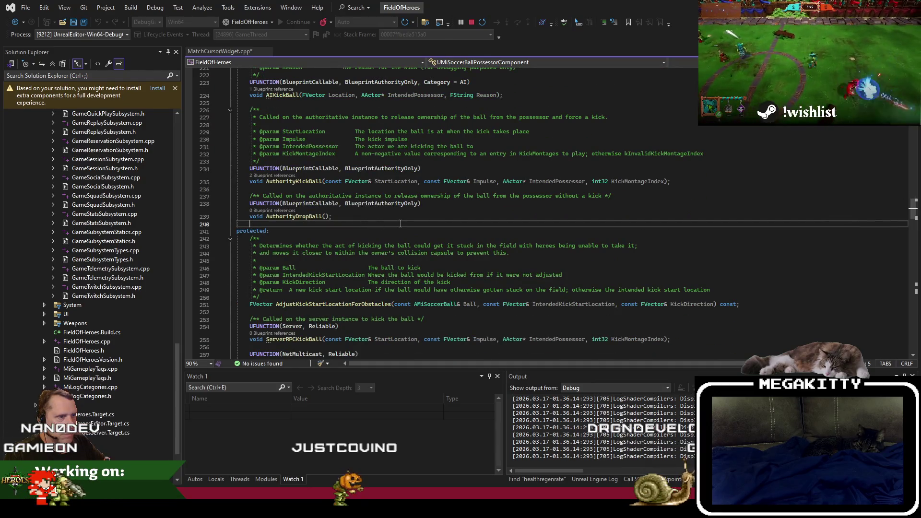
# Step: Declare float GetMinimumDistance2DFromLocusForFullKickPower() const below AuthorityDropBall, commented as giving the hardest kick the hero can make
pyautogui.press('Return')
pyautogui.press('Return')
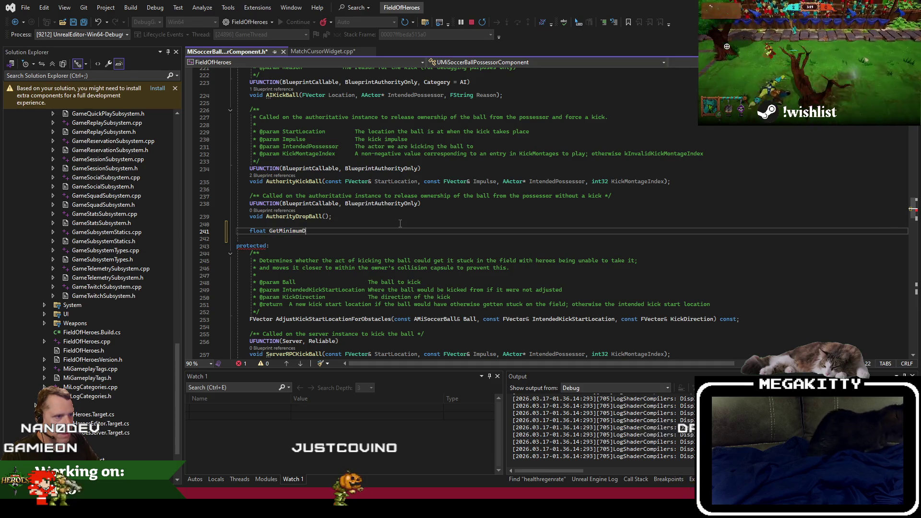
pyautogui.write('float GetMinimumDistance')
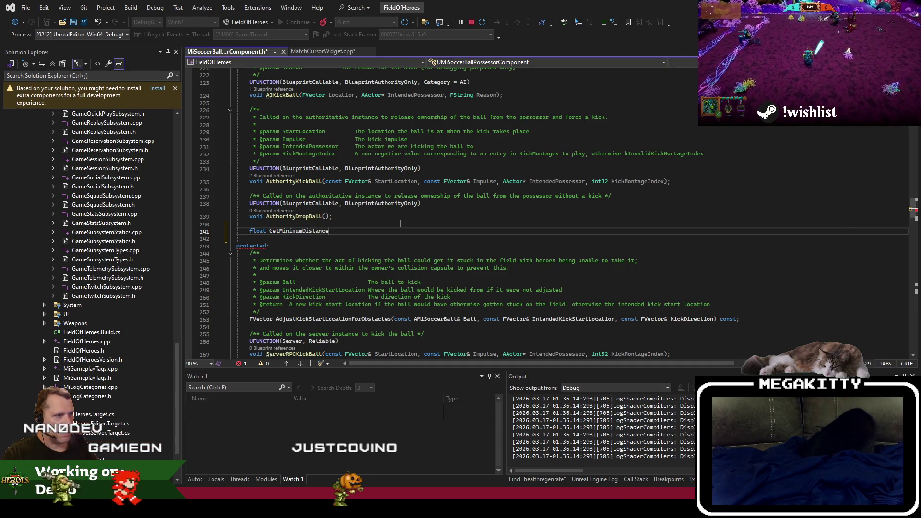
pyautogui.write('FromLocusFor')
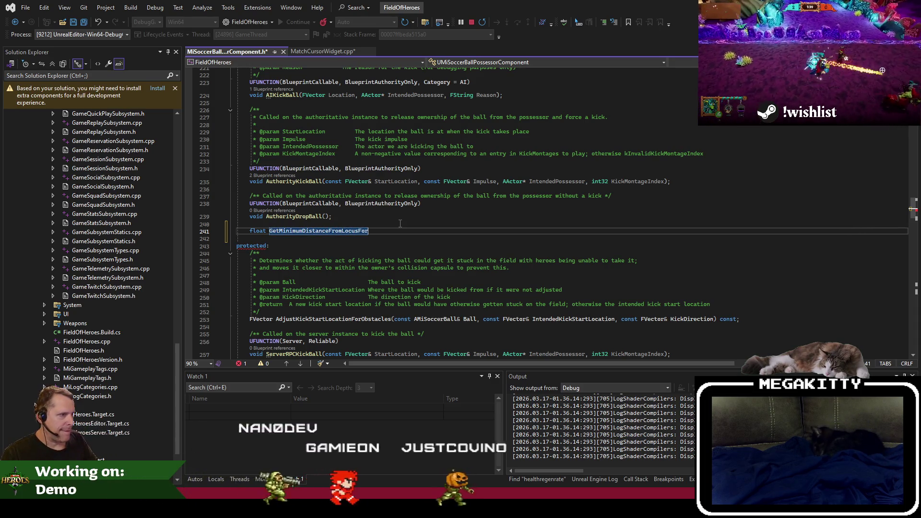
pyautogui.write('Full')
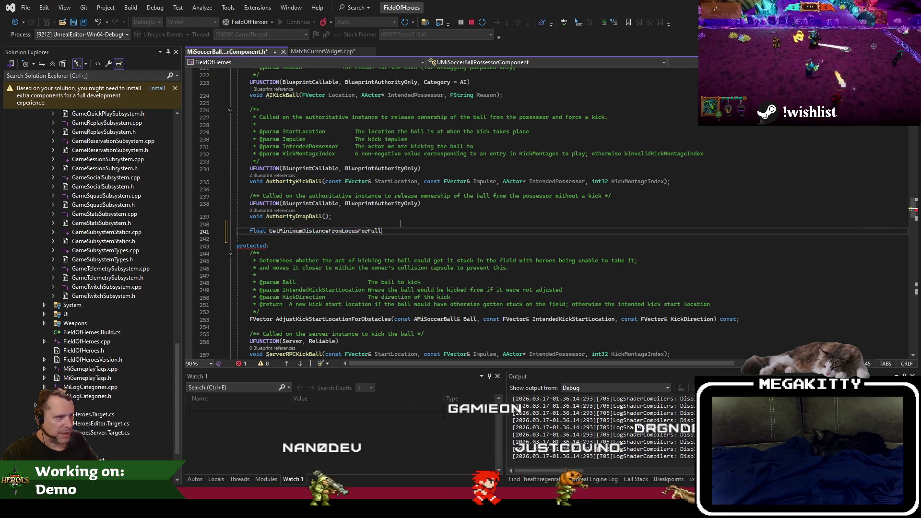
pyautogui.write('KickPower() const;')
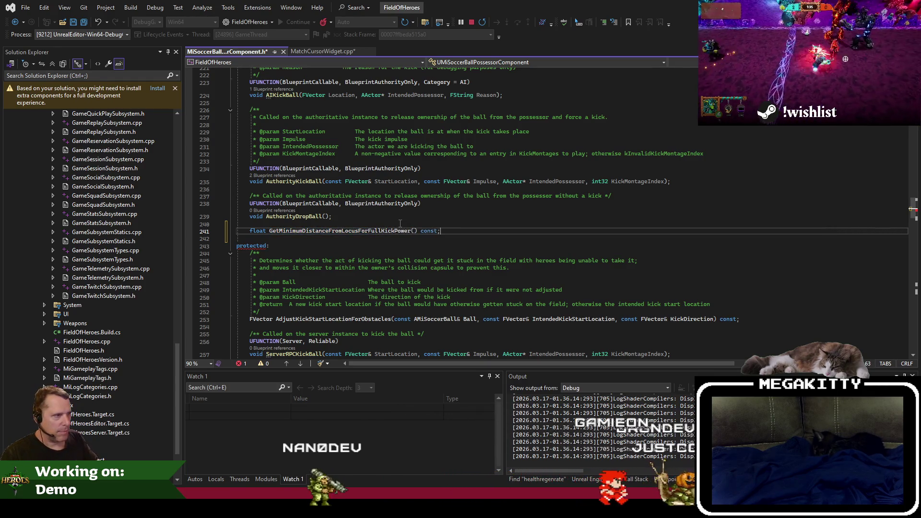
pyautogui.hotkey('ctrl', 'Return')
pyautogui.write('/** Returns the minimu*/')
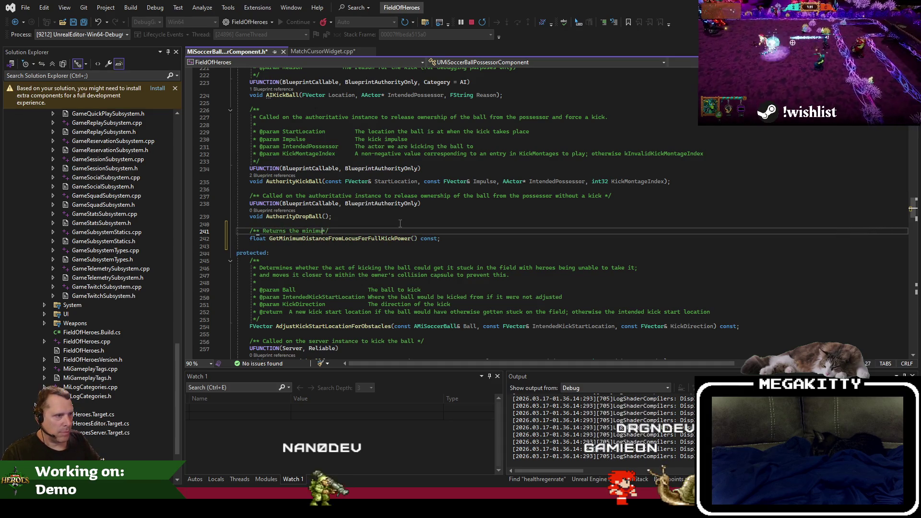
pyautogui.press('Down')
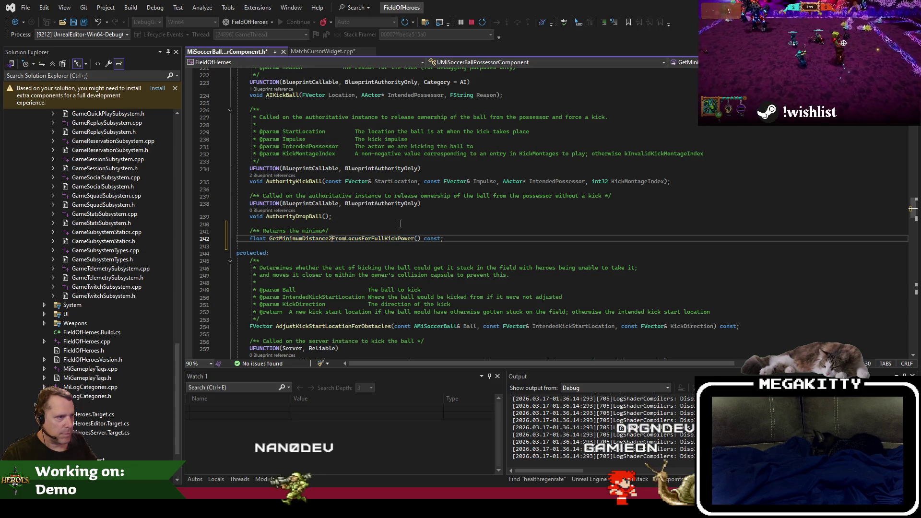
pyautogui.press('Up')
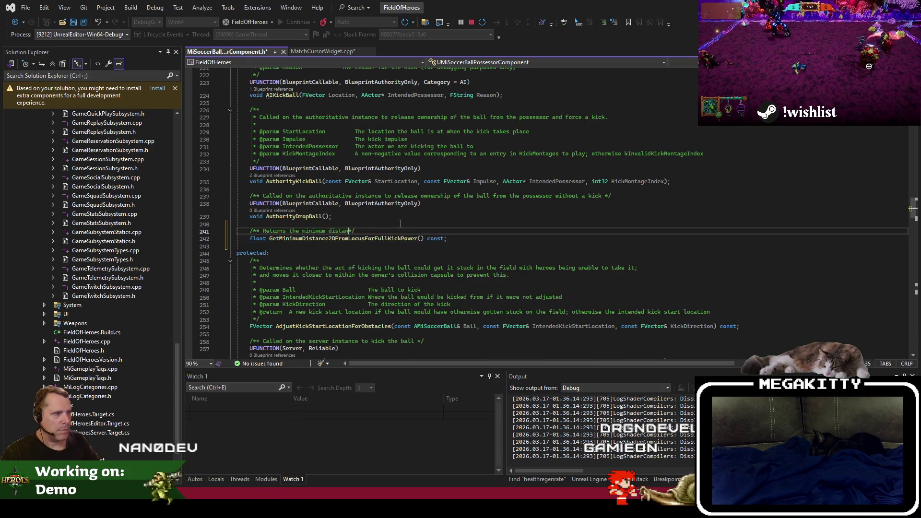
pyautogui.write('us that m')
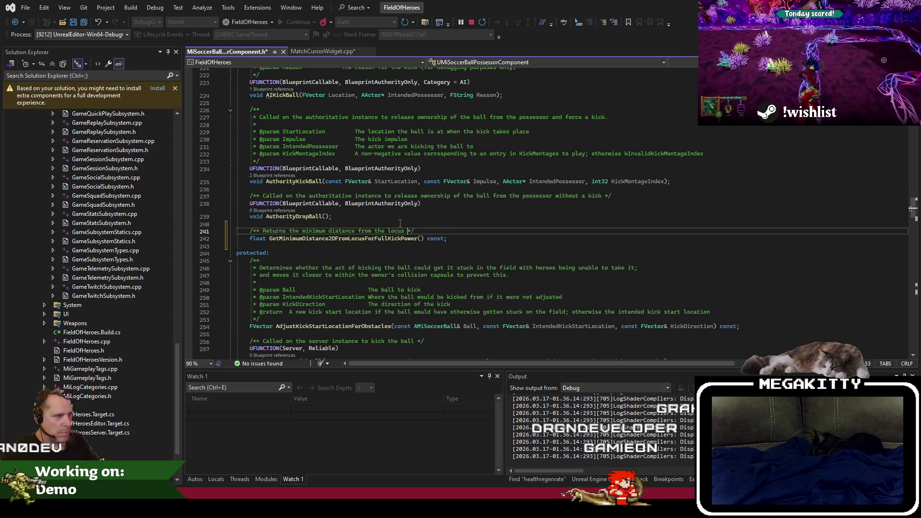
pyautogui.write('ould result in full')
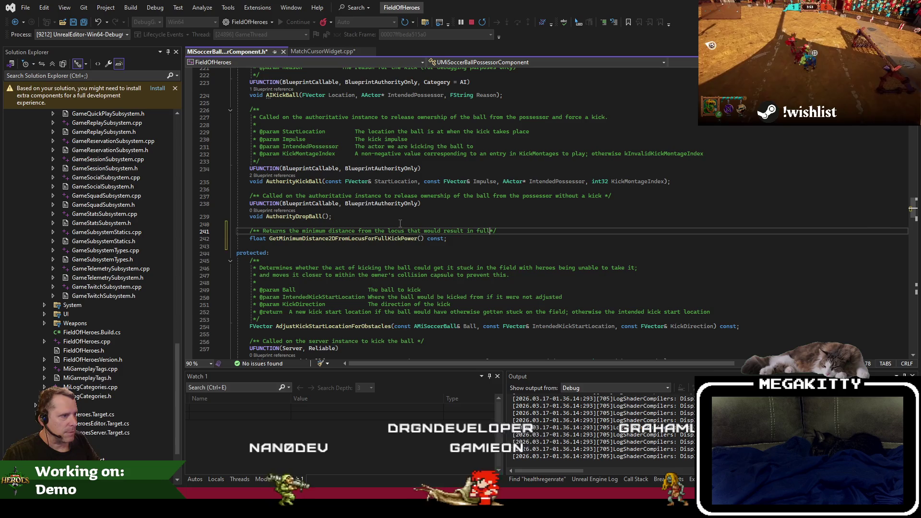
pyautogui.press('BackSpace')
pyautogui.press('BackSpace')
pyautogui.write('the harde')
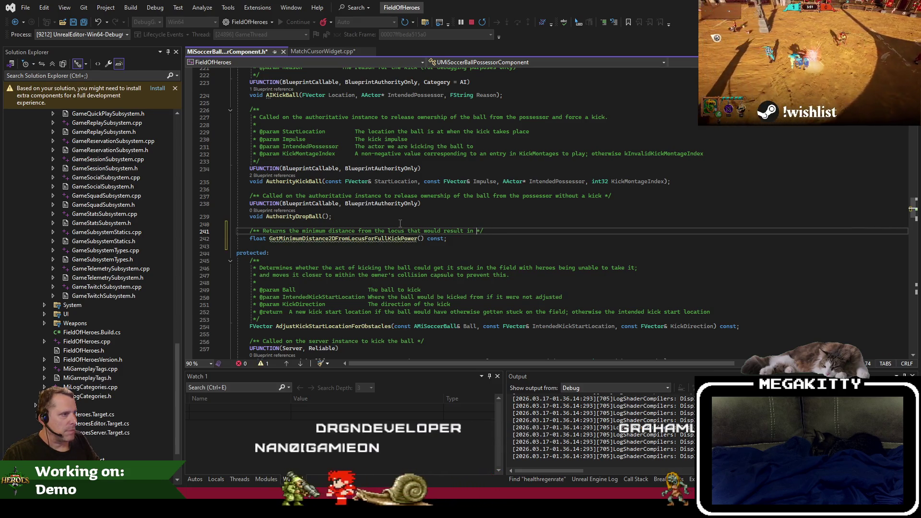
pyautogui.write('st kick th')
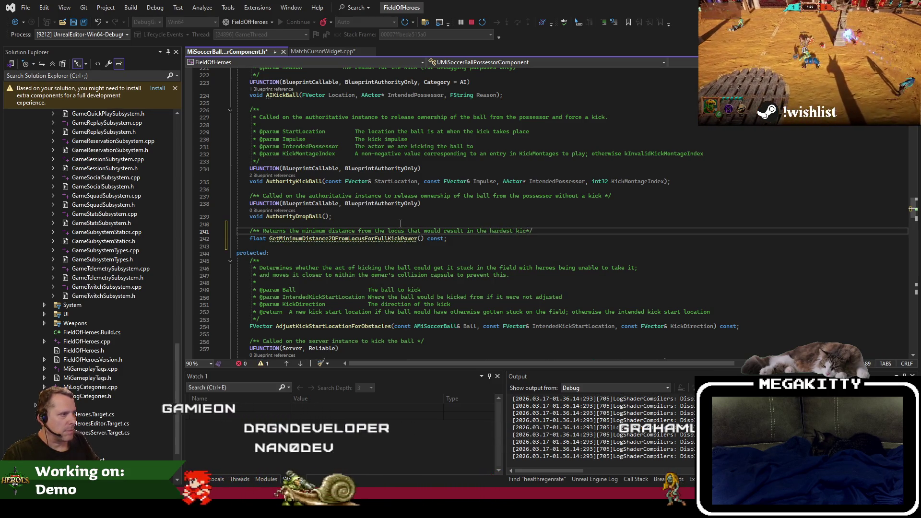
pyautogui.write('e hero can ')
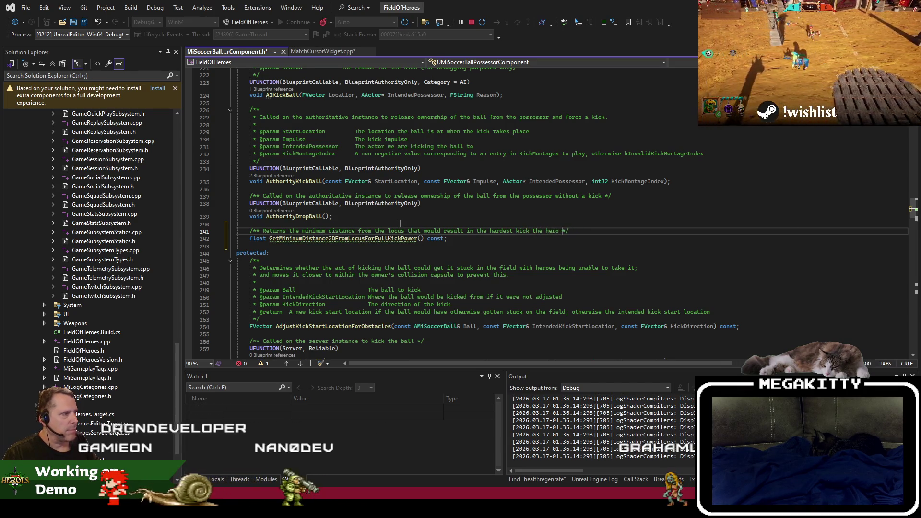
pyautogui.write('make')
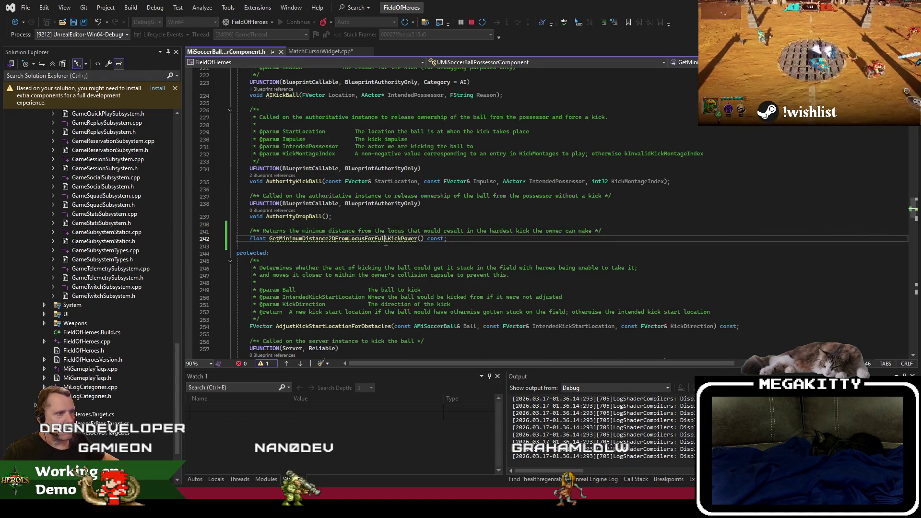
pyautogui.click(317, 52)
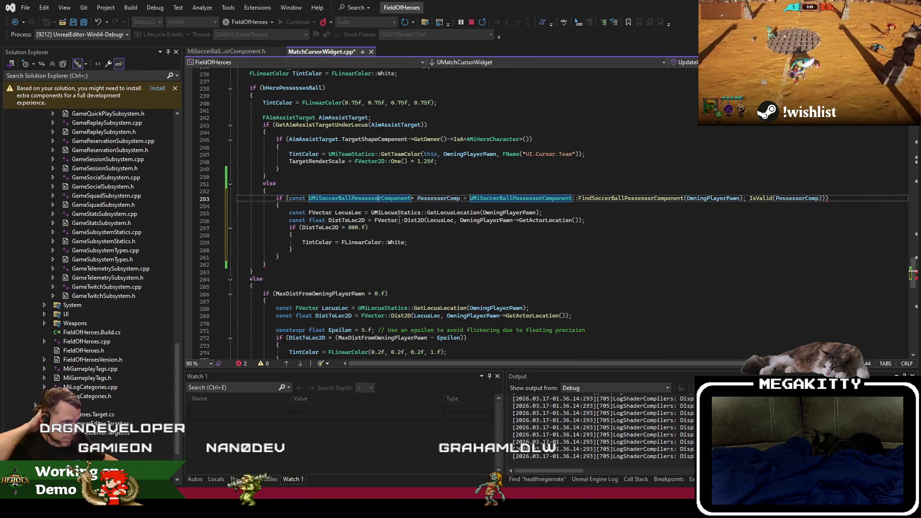
# Step: Store PossessorComp->GetMinimumDistance2DFromLocusForFullKickPower() in MinDistForFullKickPower and compare DistToLoc2D against it instead of 800.f
pyautogui.click(399, 220)
pyautogui.press('End')
pyautogui.press('Return')
pyautogui.write('c')
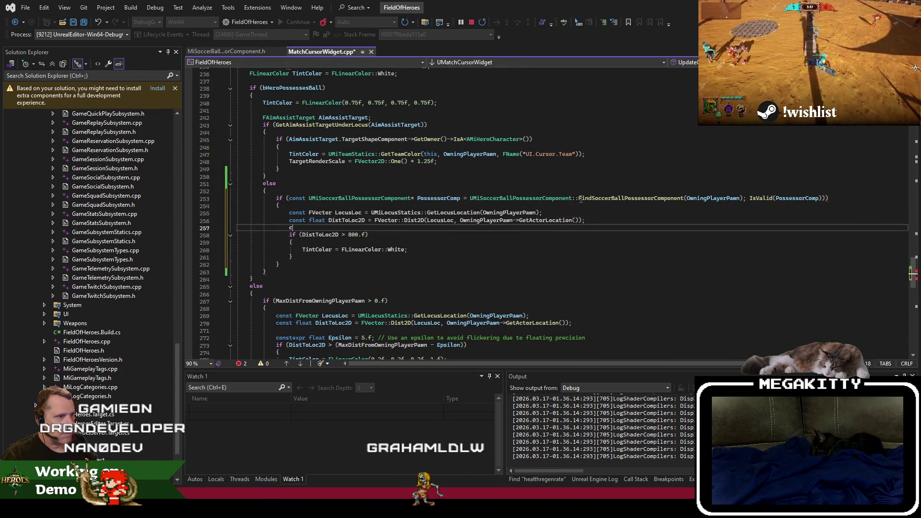
pyautogui.write('onst float MinDist')
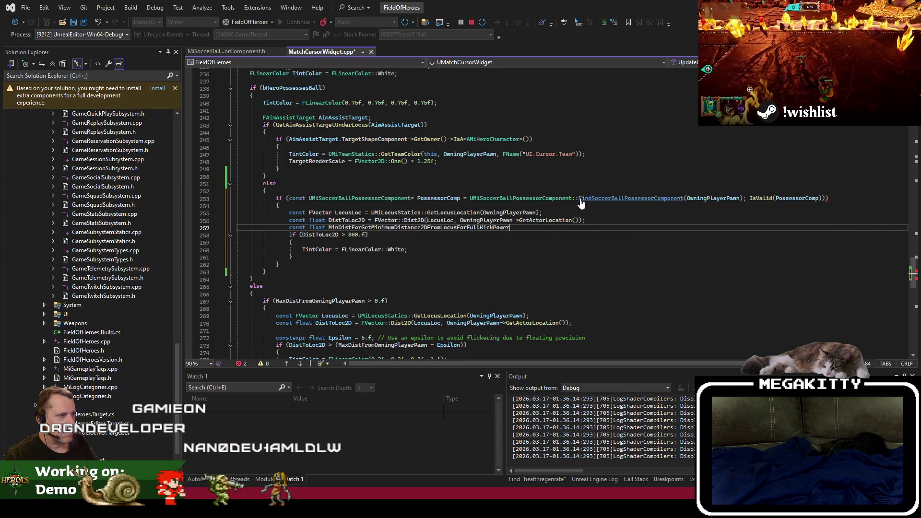
pyautogui.write('ForFullKickPower = ')
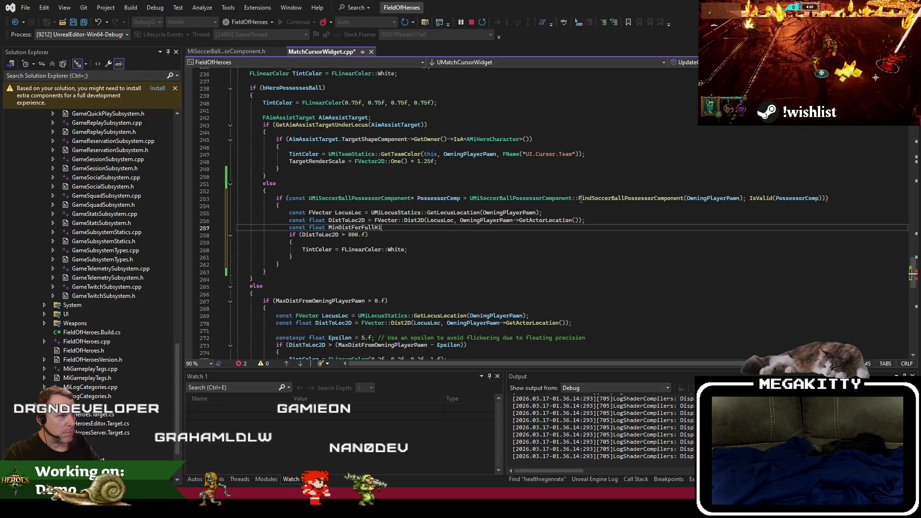
pyautogui.write('Posseds')
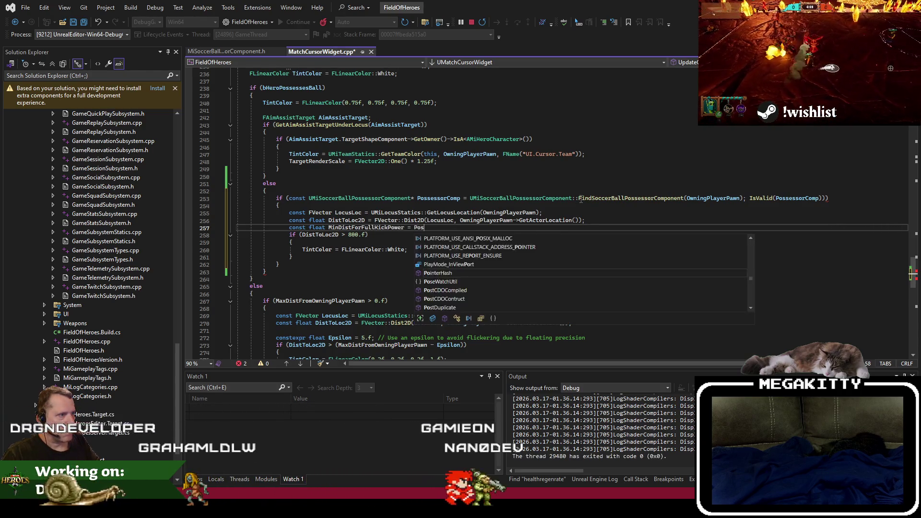
pyautogui.press('BackSpace')
pyautogui.write('ssorCom')
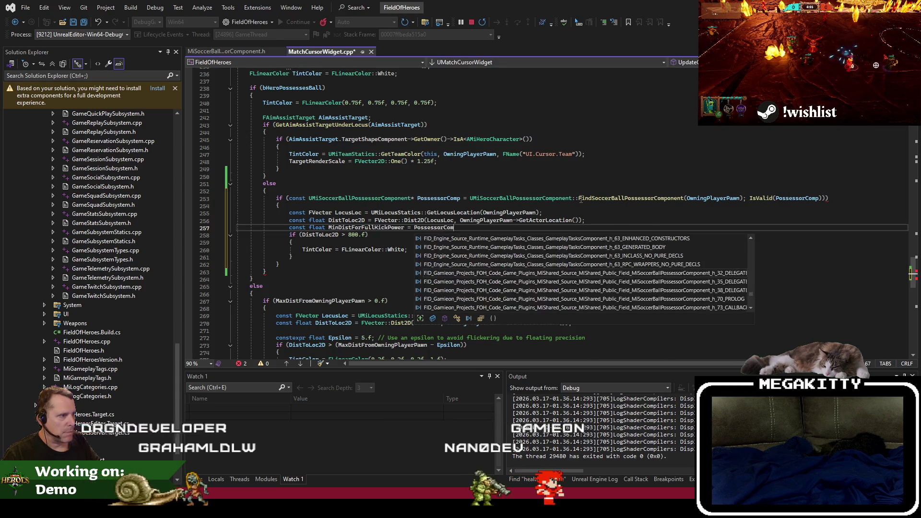
pyautogui.write('p->')
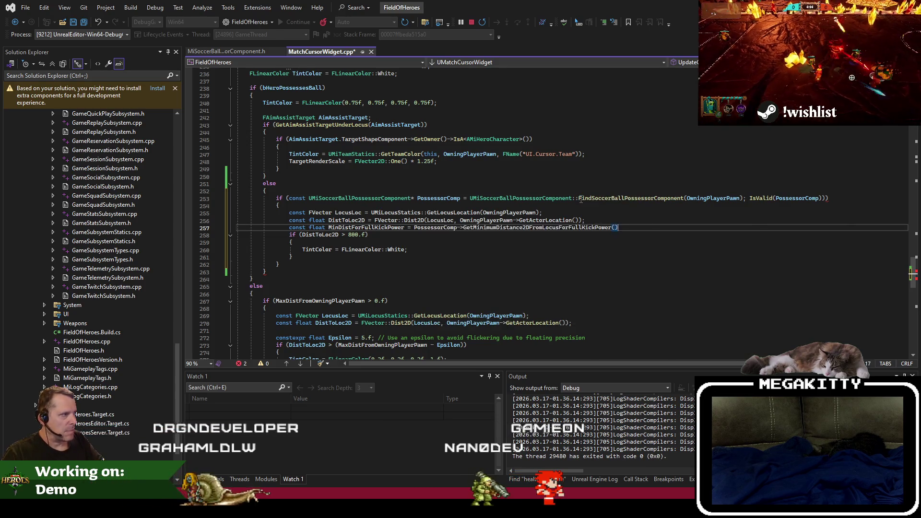
pyautogui.moveTo(348, 234); pyautogui.dragTo(368, 234)
pyautogui.write('MinDistForFullKickPowerDistToLoc2D > ')
pyautogui.write('MinDistForFullKickPower')
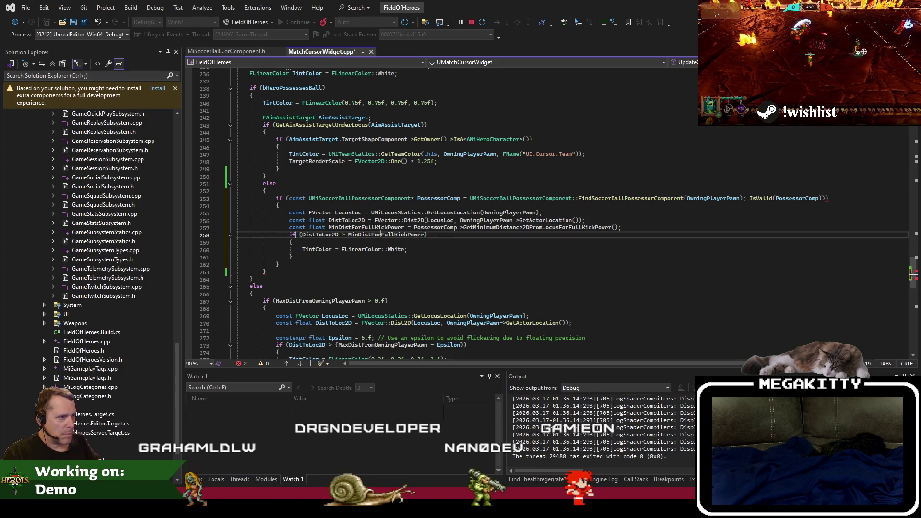